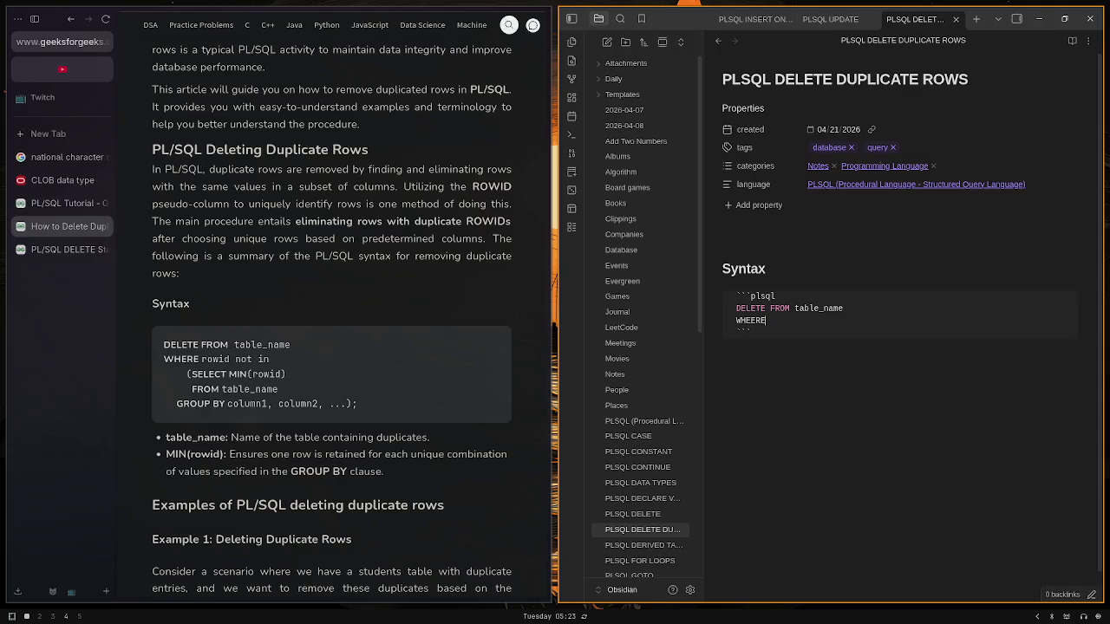
Write the WHERE rowid not in ( clause with SELECT MIN(rowid) on its own line
text(ERE )
text(rowid)
text( not in     )
text(()
text(SLE)
key(BackSpace)
key(BackSpace)
text(ELECT )
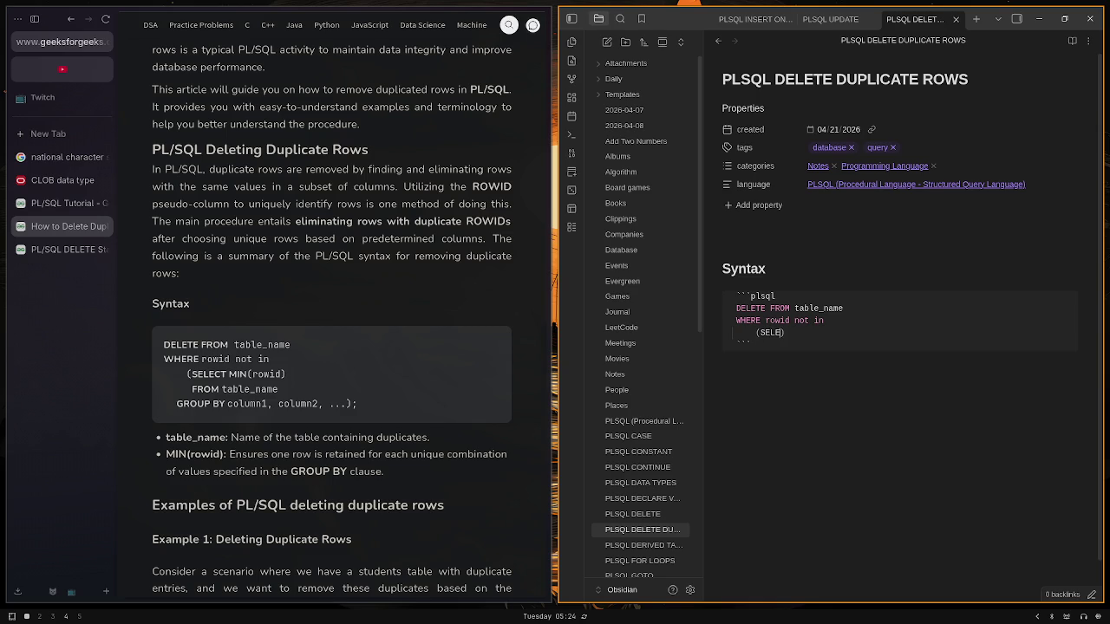
text(MIN()
text(rowid)
key(BackSpace)
key(BackSpace)
key(BackSpace)
key(BackSpace)
key(Return)
key(BackSpace)
key(Down)
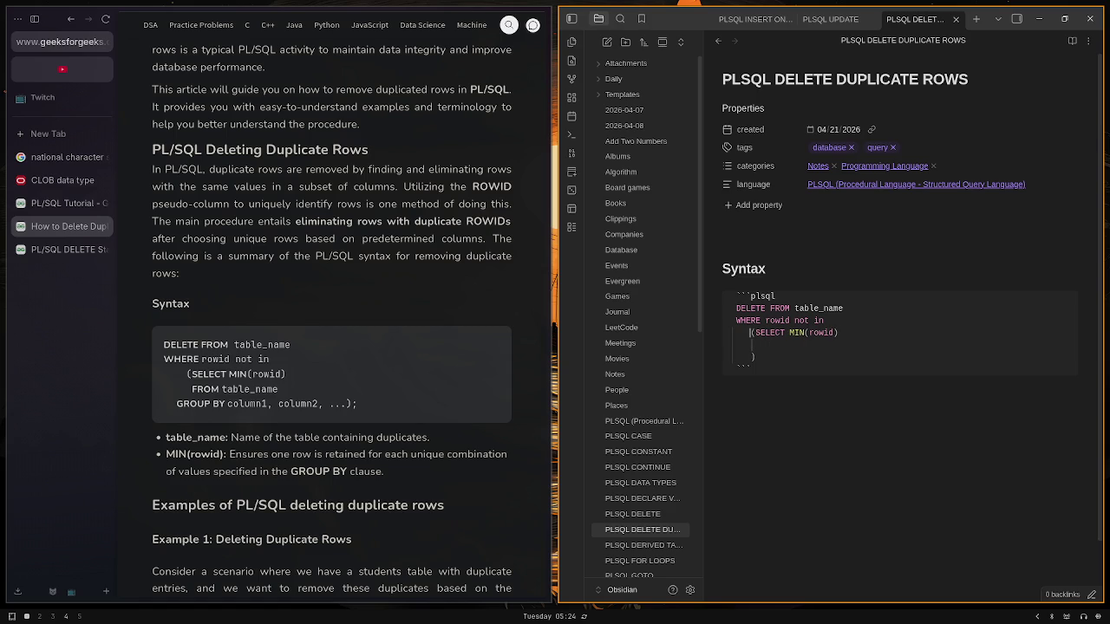
key(Return)
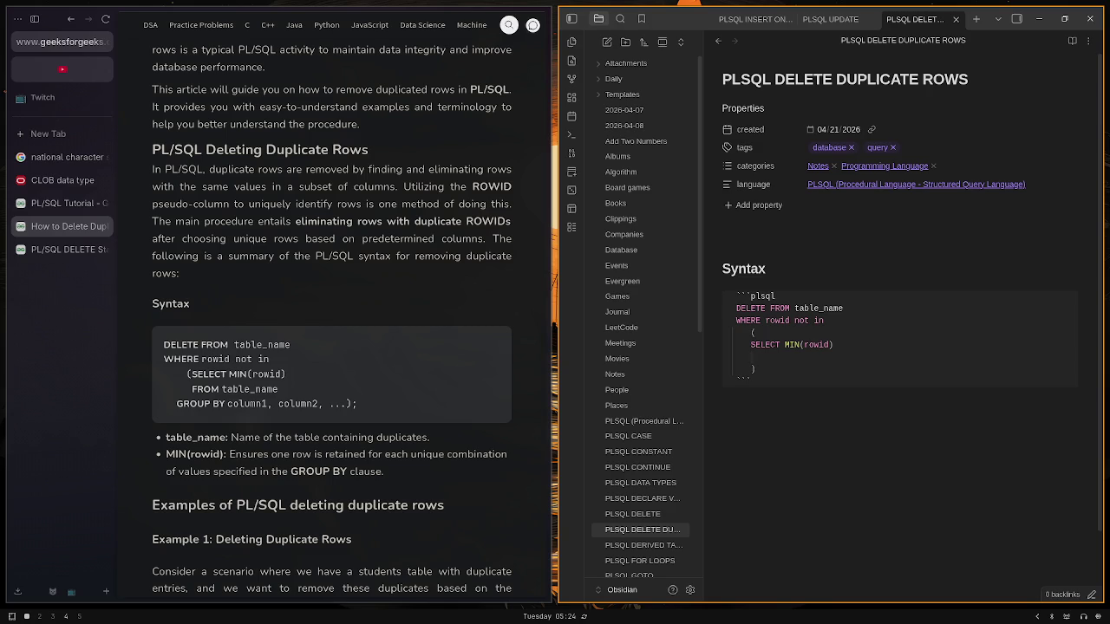
Indent the subquery lines and add FROM table_name beneath SELECT MIN(rowid)
text(FROM t)
key(BackSpace)
key(BackSpace)
key(BackSpace)
key(Up)
key(Tab)
key(Down)
key(Tab)
text(FROM)
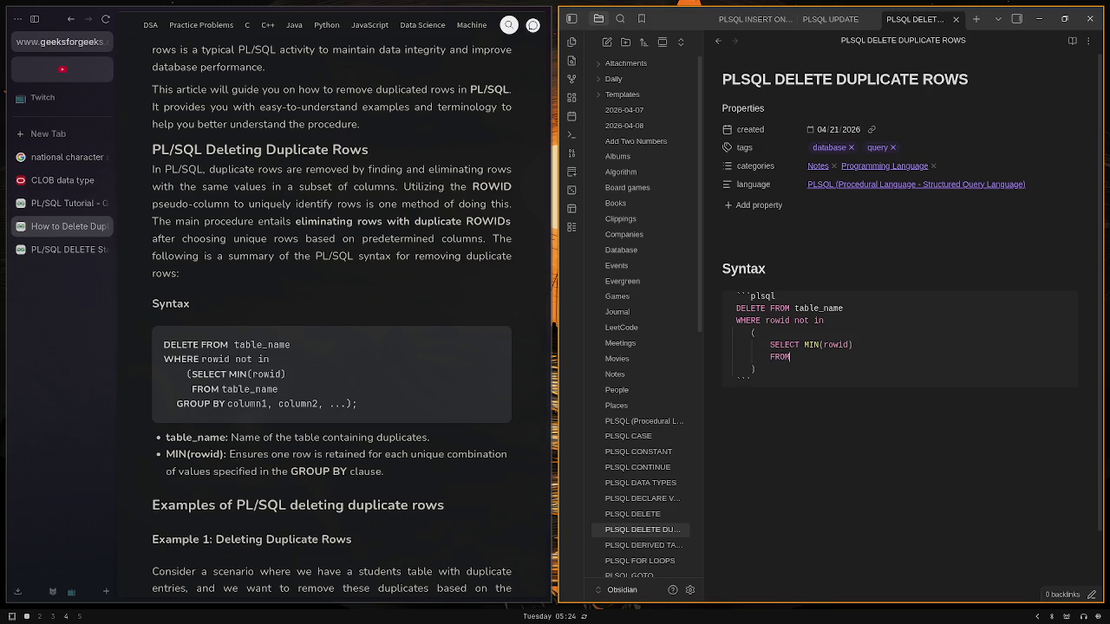
text(table_a)
text(nam)
key(BackSpace)
key(BackSpace)
key(BackSpace)
text(name)
Add GROUP BY column1, column2, ... and close the statement with a semicolon
key(Return)
text(WHERE)
key(BackSpace)
key(BackSpace)
key(BackSpace)
text(GROUP BY colum)
text(n1, colum)
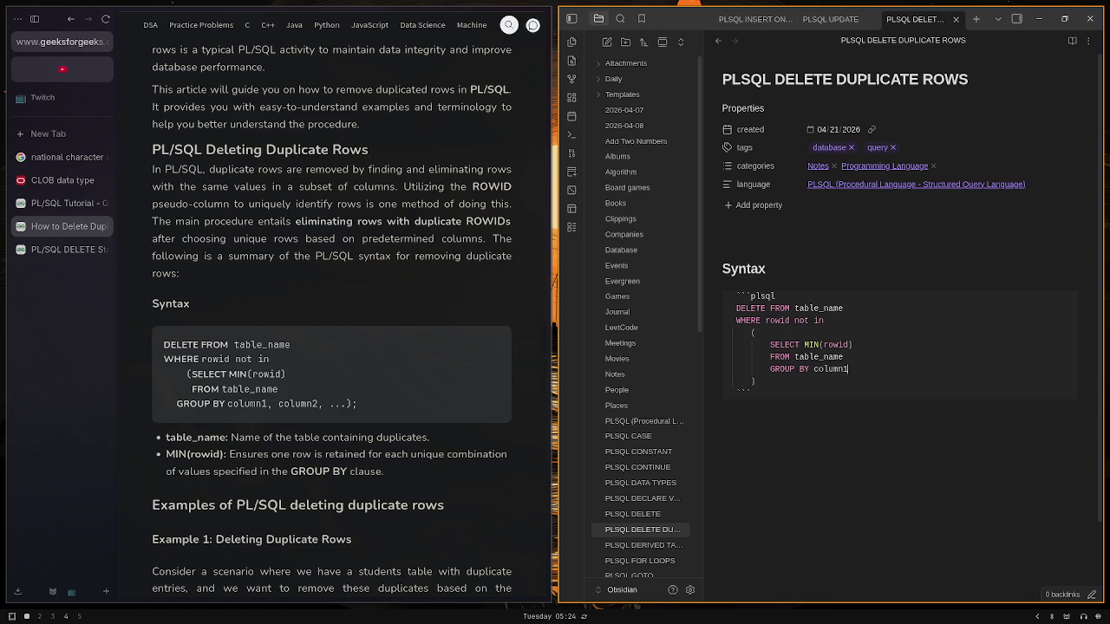
text(n2, ...)
click(800, 383)
text(;)
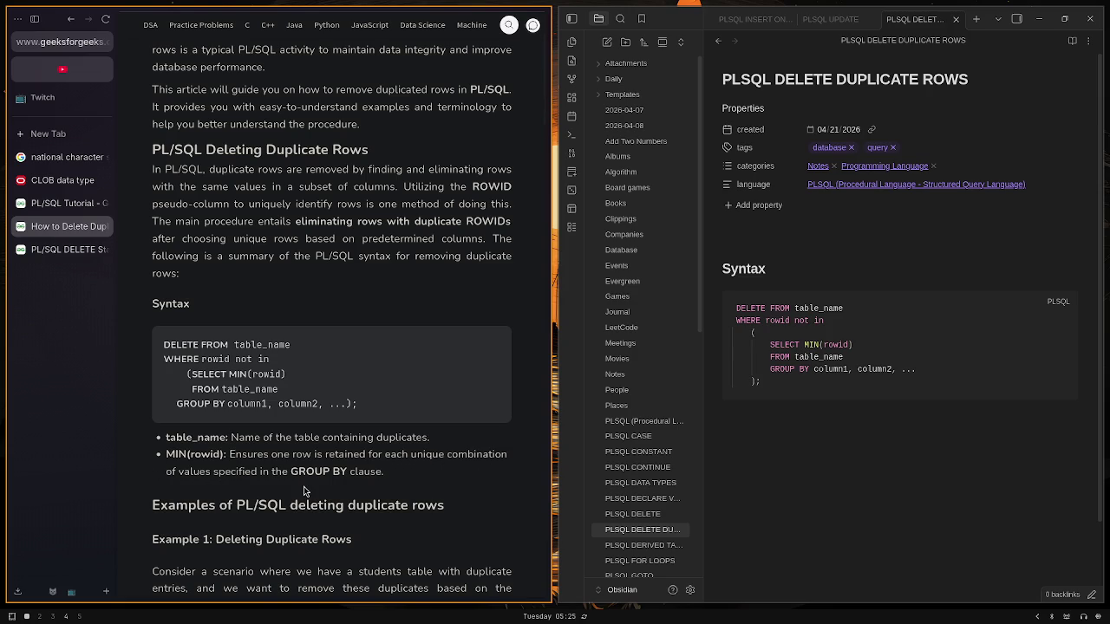
scroll(303, 490, down, 1)
scroll(304, 491, up, 1)
click(763, 463)
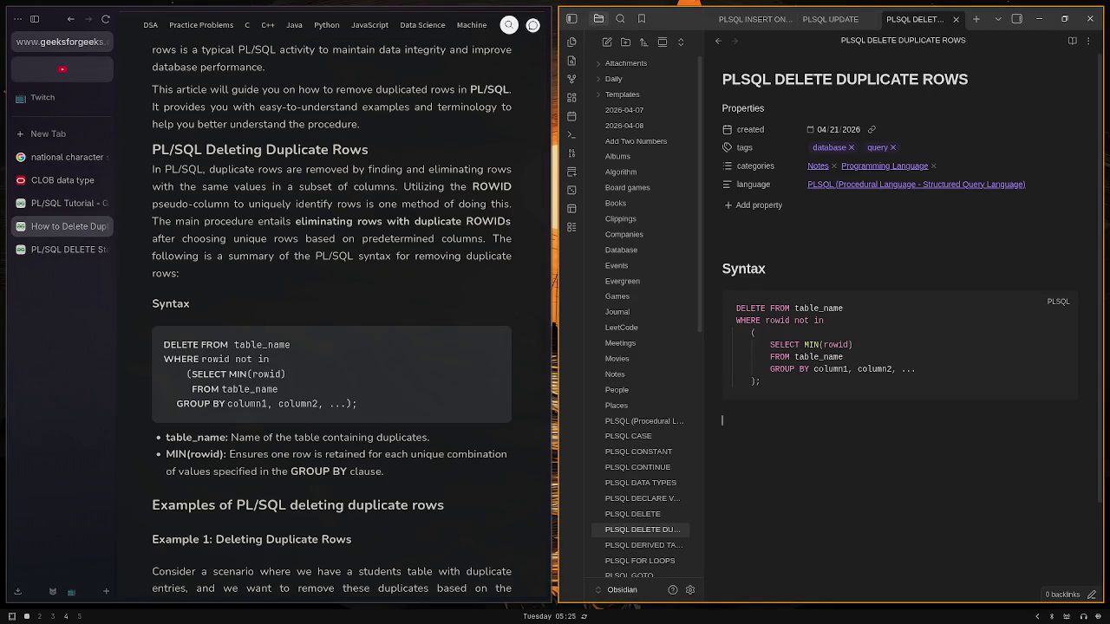
Write '**MIN(ROWID)**: Ensures that one row is retained for each unique combination of values specified in the GROUP BY clause.'
text(****)
text(MIN()
text(ROWID))
text())
key(End)
text(: er)
key(BackSpace)
key(BackSpace)
text(Ensures t)
text(hat one row is)
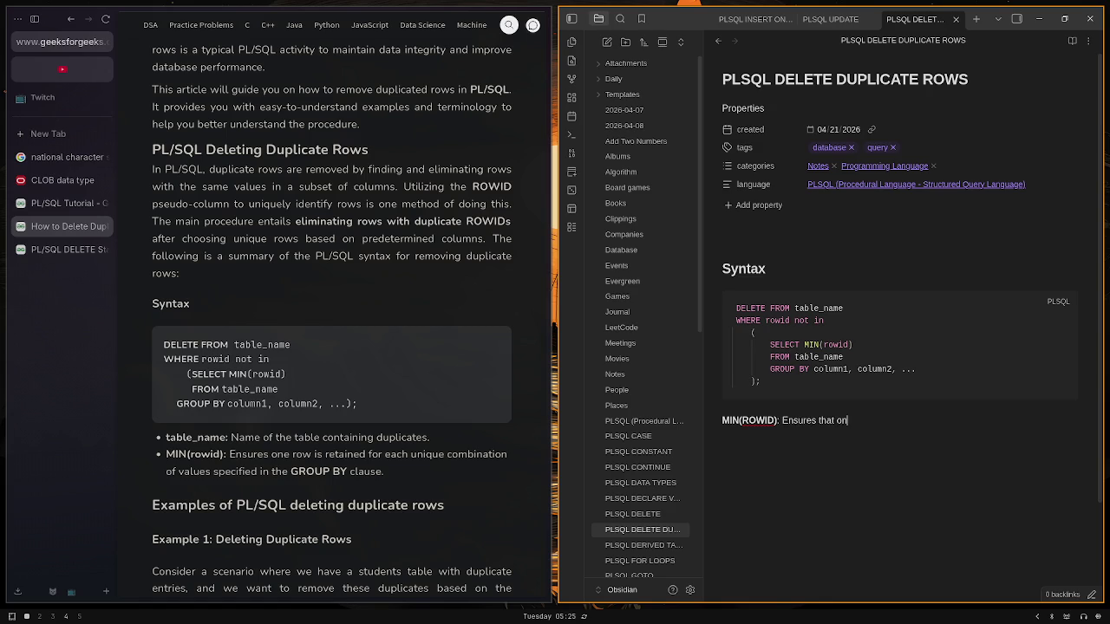
text( retained )
text(for each un)
text(ique combi)
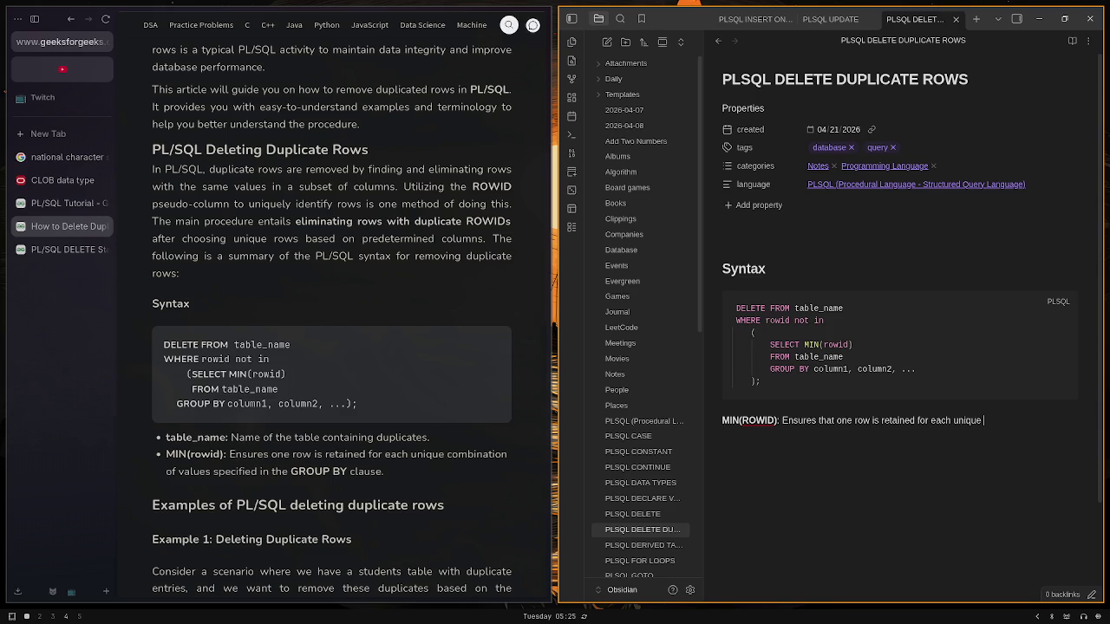
text(nation of val)
text(ues specific)
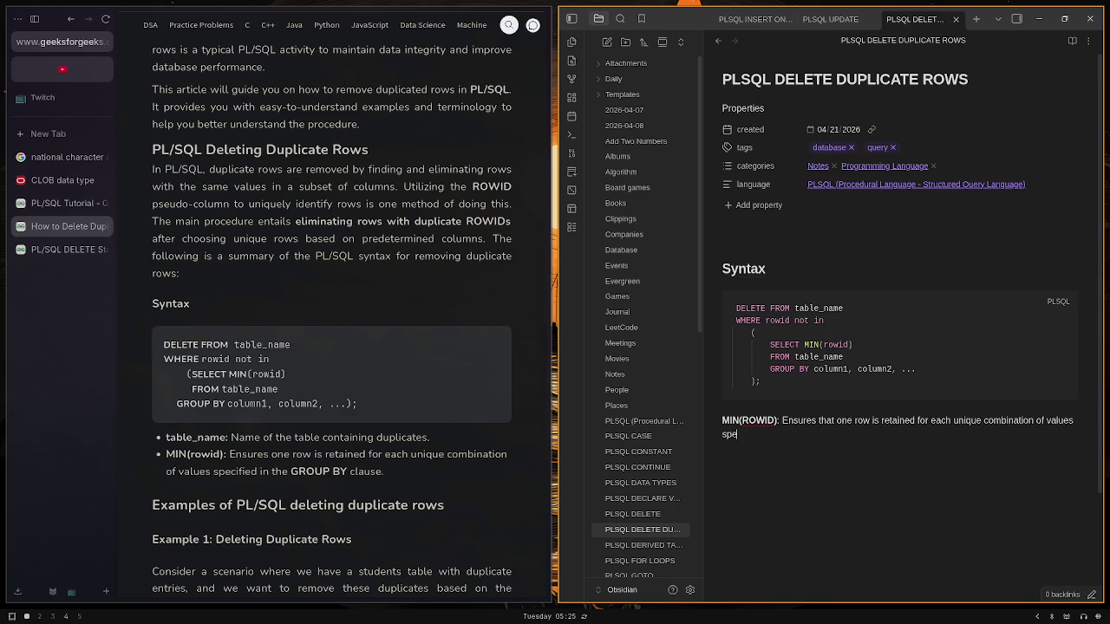
key(BackSpace)
key(BackSpace)
text(ied in the G)
text(roup)
key(BackSpace)
key(BackSpace)
key(BackSpace)
text(GORUP)
key(BackSpace)
key(BackSpace)
key(BackSpace)
key(BackSpace)
text(ROUP BY clause.)
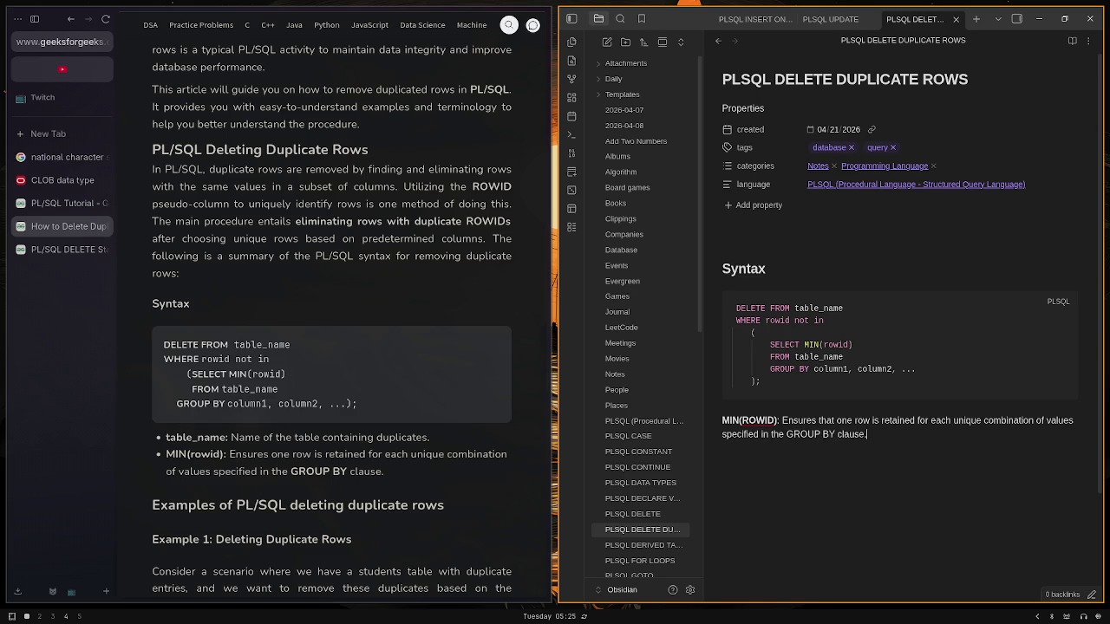
key(Return)
key(Return)
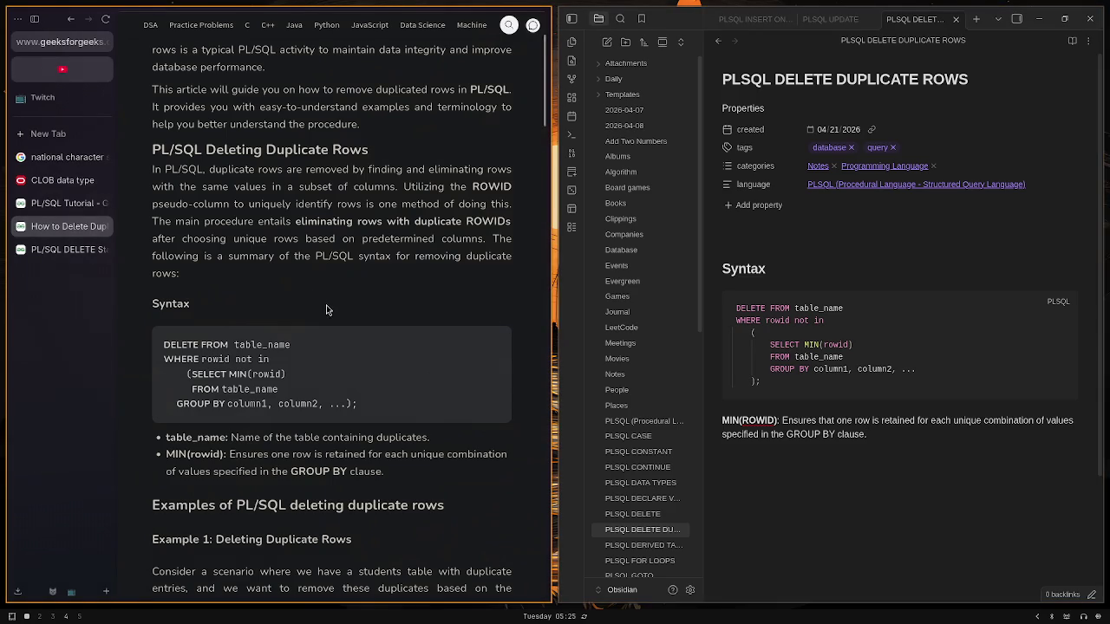
Add a '## Example' heading on the empty line below the explanation
scroll(328, 313, down, 5)
scroll(329, 317, down, 3)
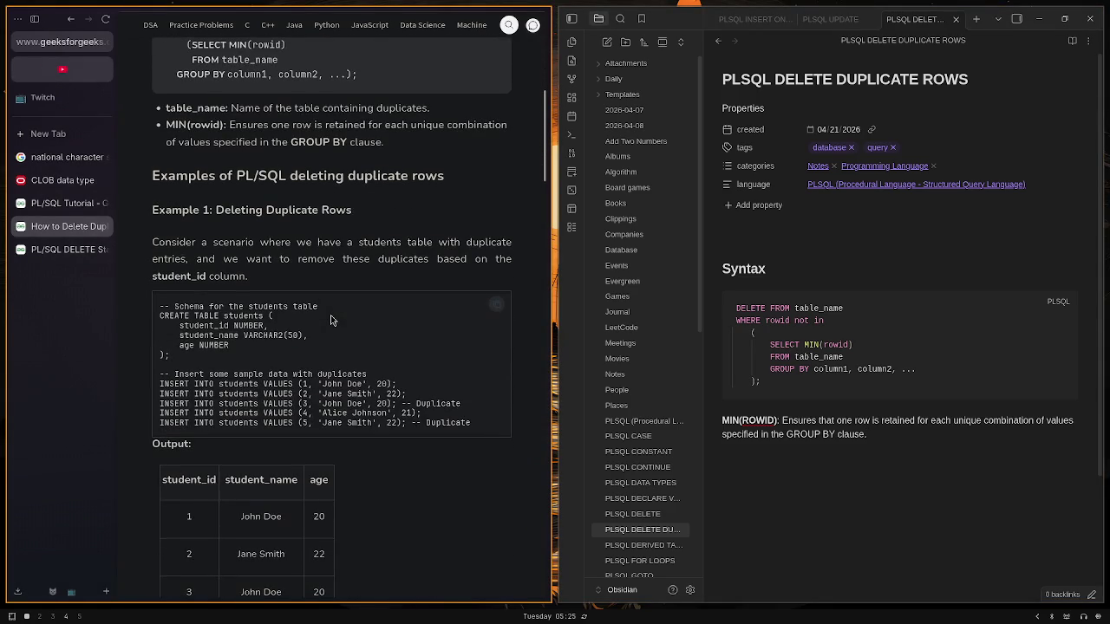
scroll(330, 320, down, 7)
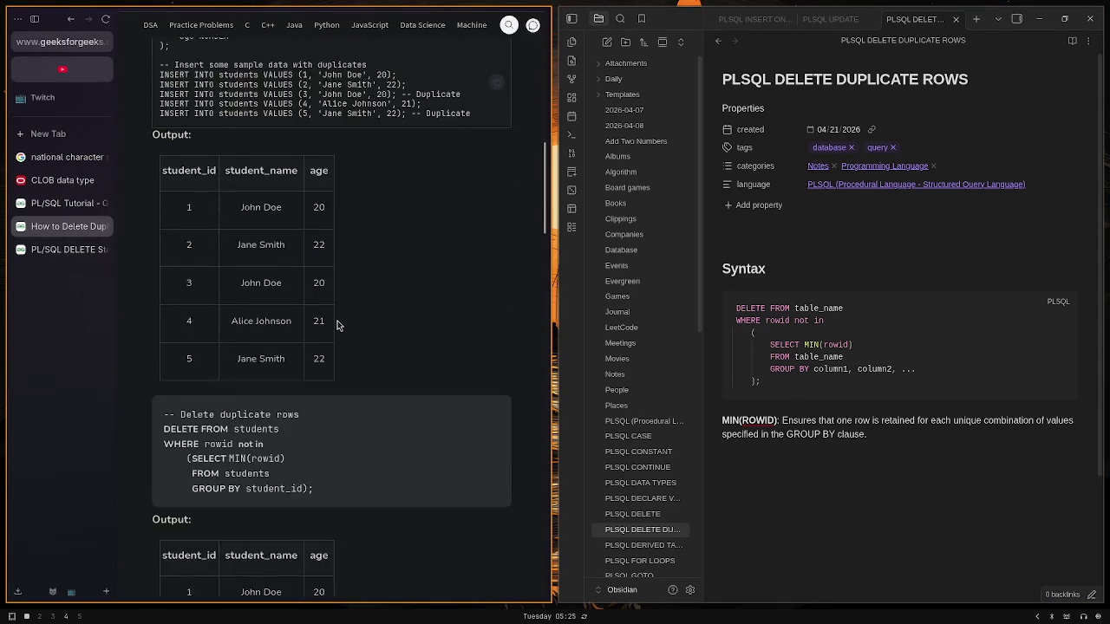
click(832, 478)
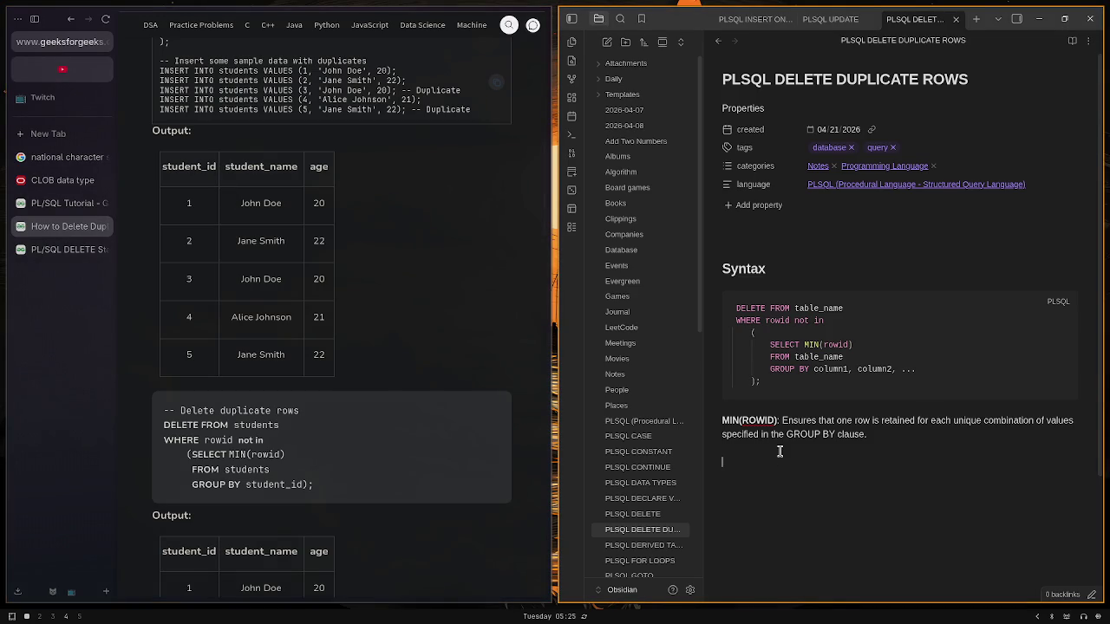
text(## Example)
Copy the article's student output table and paste it under the Example heading
mouse_move(159, 167)
mouse_down()
mouse_move(245, 173)
mouse_move(362, 375)
mouse_up()
key(ctrl+c)
key(alt+Tab)
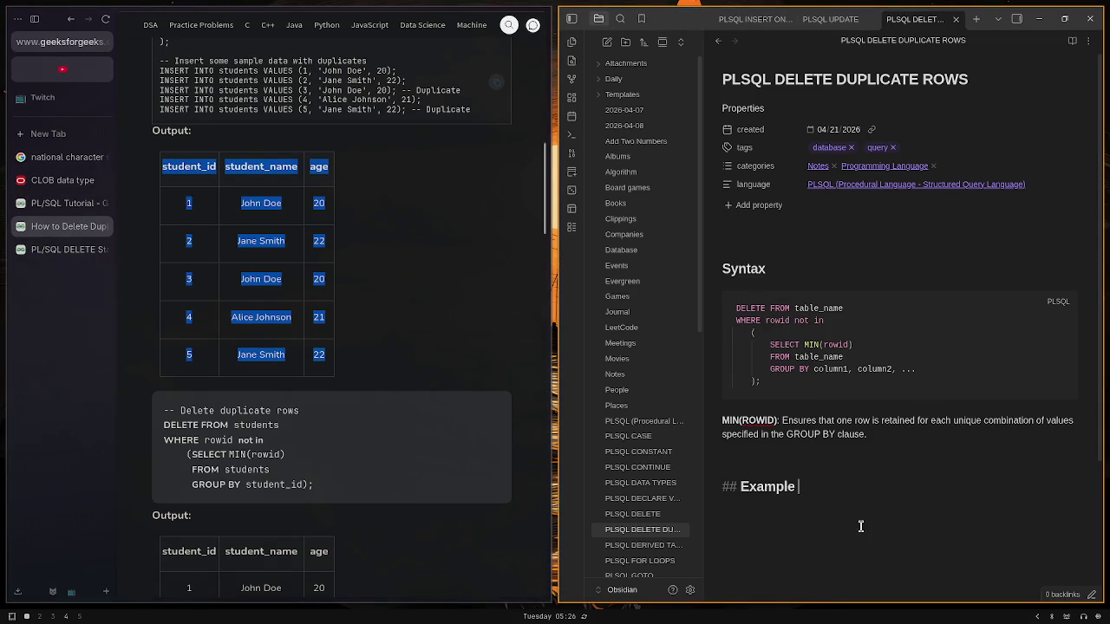
click(842, 494)
key(Return)
key(ctrl+v)
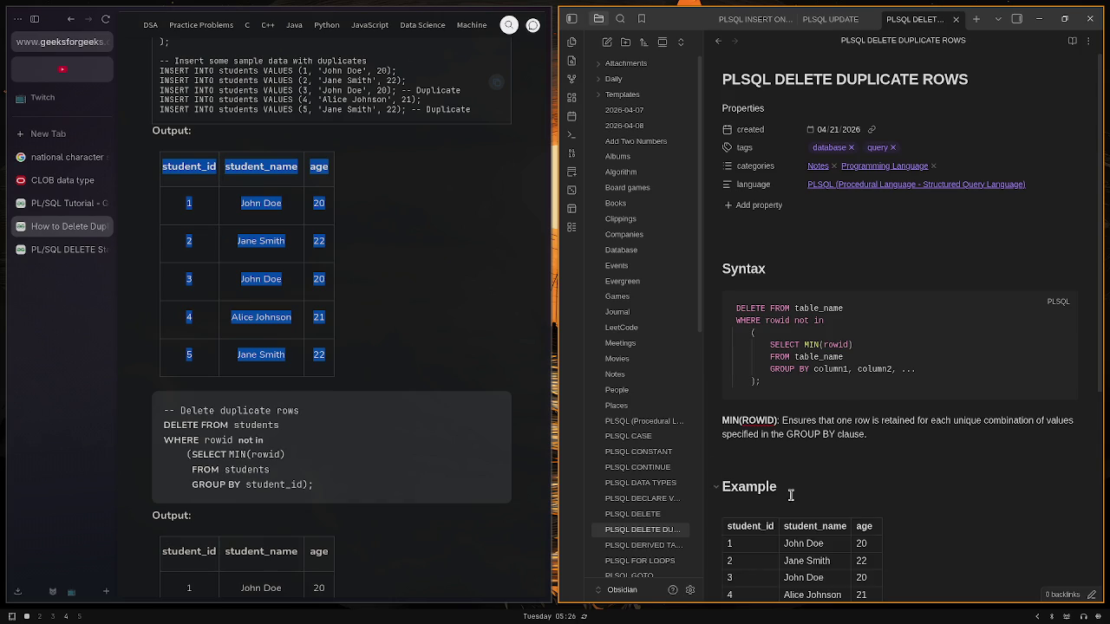
click(775, 507)
scroll(775, 507, down, 2)
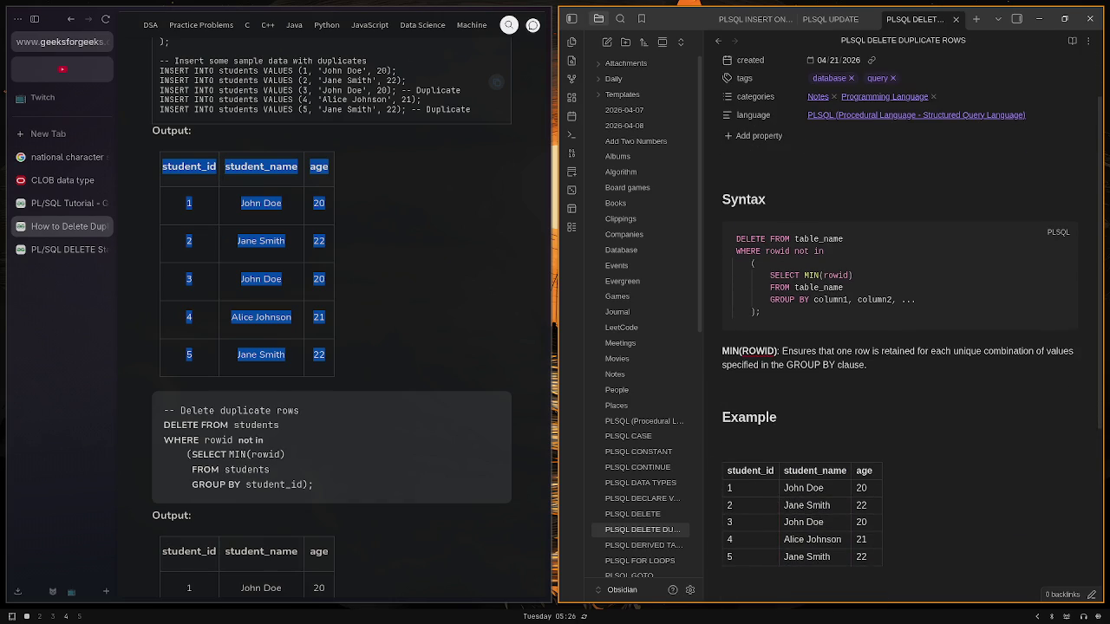
Caption the table 'Student table' and add a '### Delete duplicates' heading
text(S)
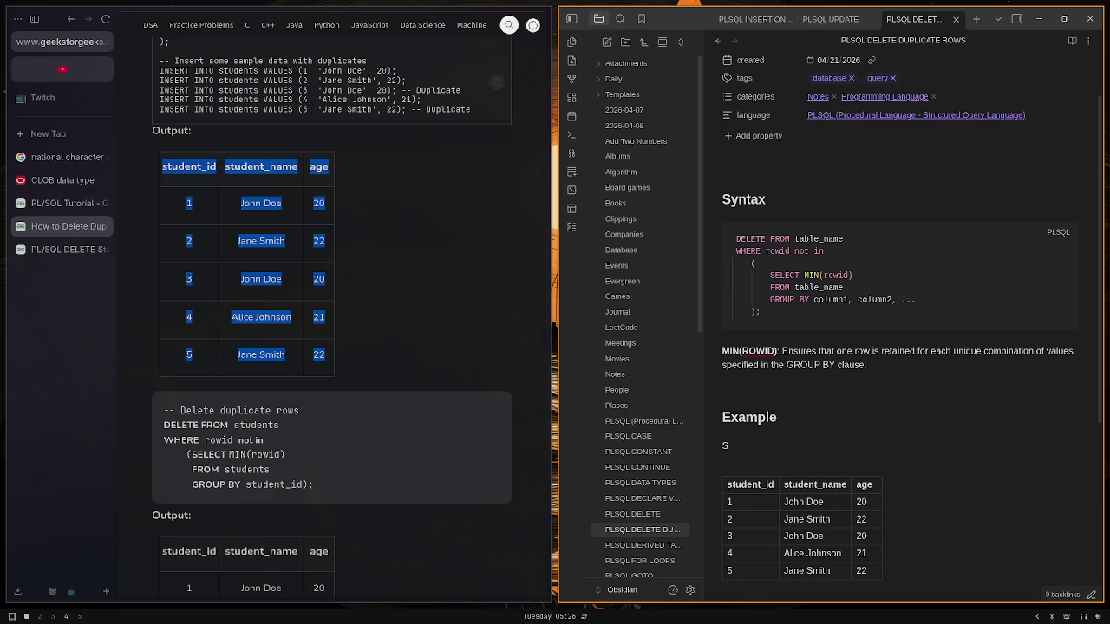
text(tu)
text(dent table)
key(Return)
text(###)
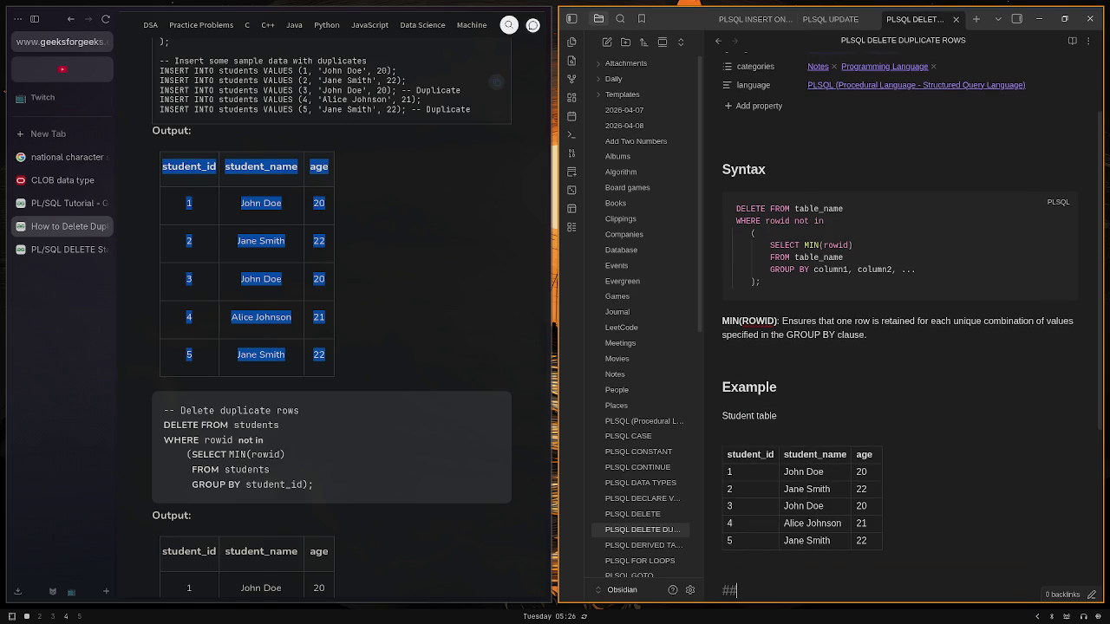
text( Delet)
key(BackSpace)
key(BackSpace)
text(ete)
text( duplicates)
key(Return)
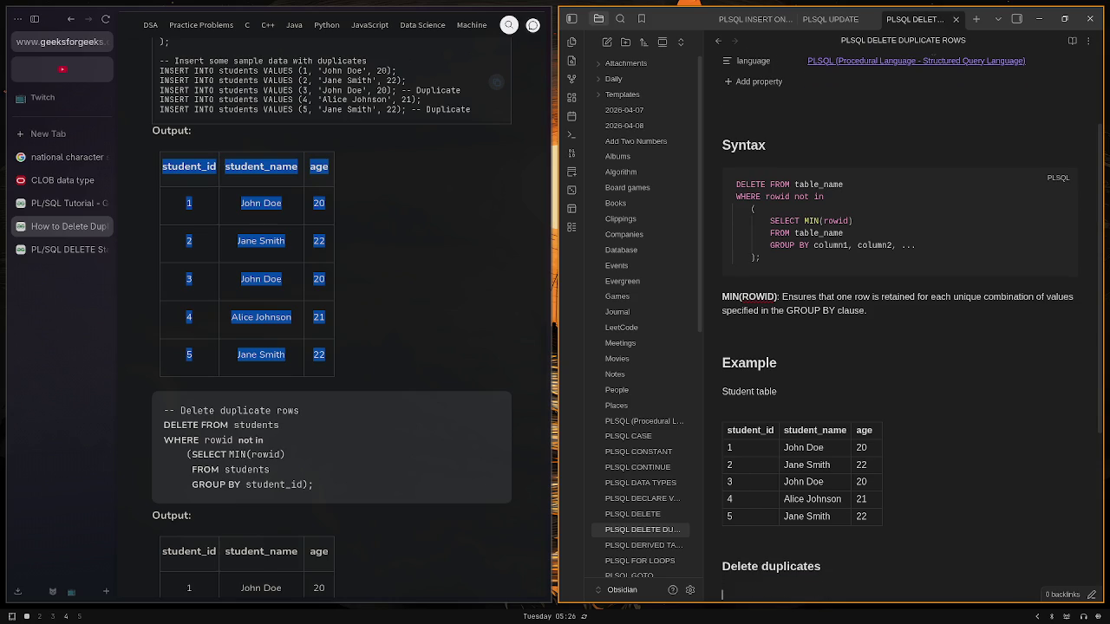
Start a plsql code block with DELETE FROM students WHERE rowid NOT IN (
text(```plsql)
key(Return)
text(DELETE FROM )
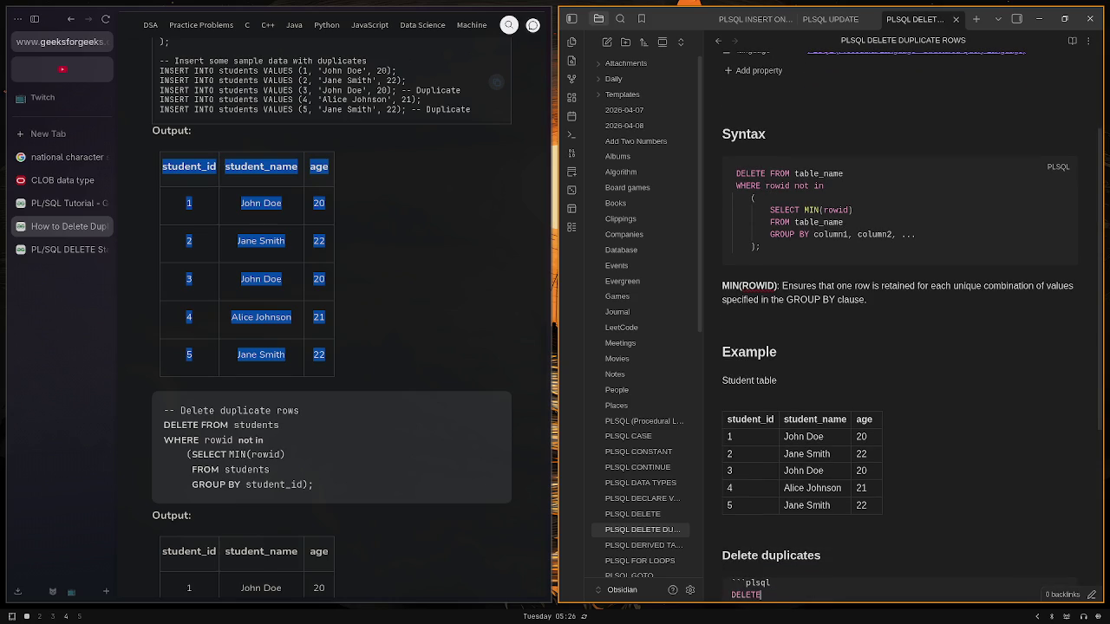
text(students)
key(Return)
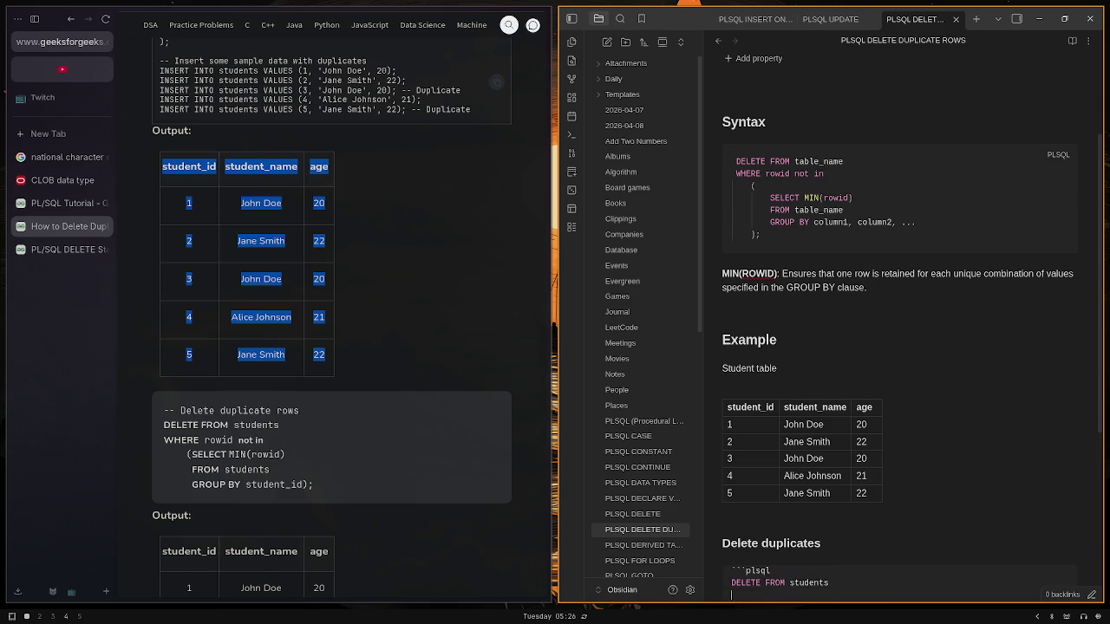
text(WHERE rowid NO)
text(T IN)
key(Return)
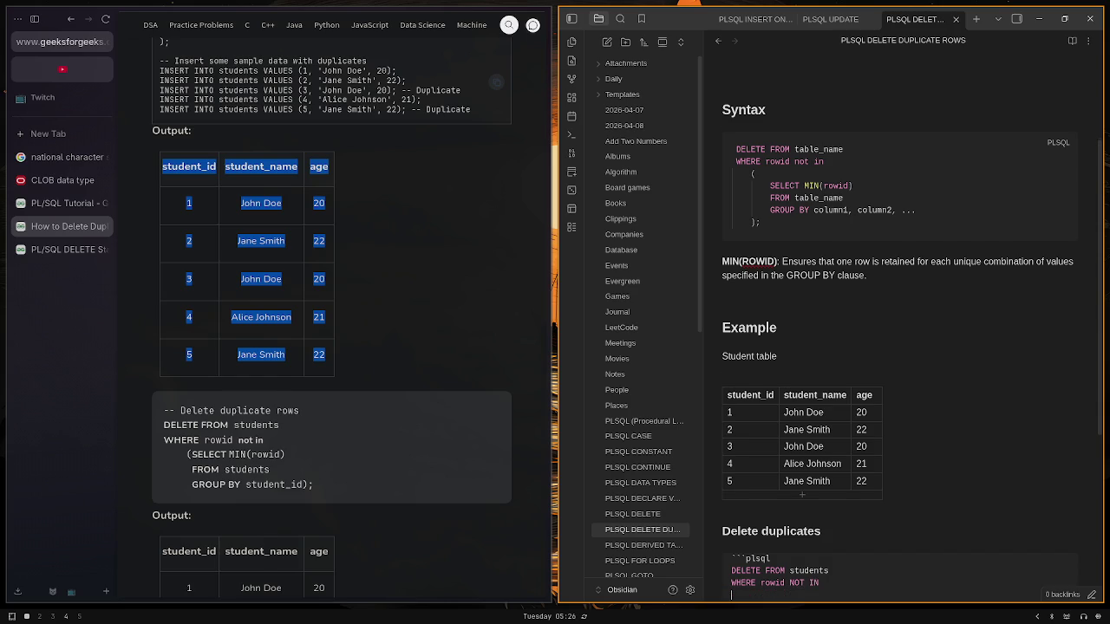
text(()
key(Return)
key(Return)
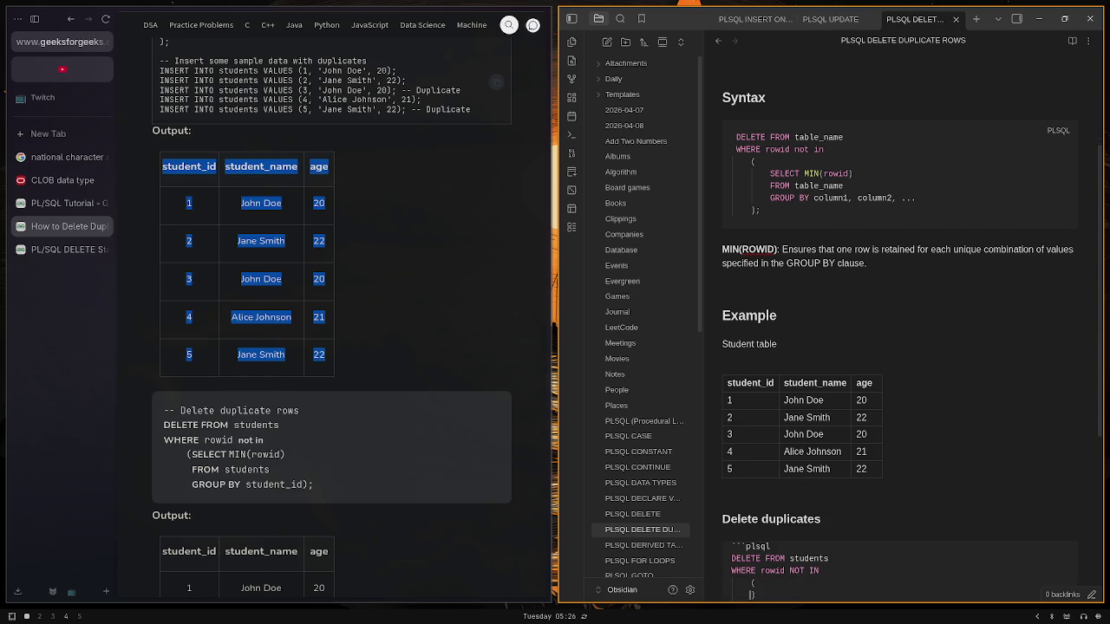
key(Up)
key(Tab)
Fill the subquery with SELECT MIN(ROWID) FROM students GROUP BY student_id;
text(selec)
key(BackSpace)
key(BackSpace)
key(BackSpace)
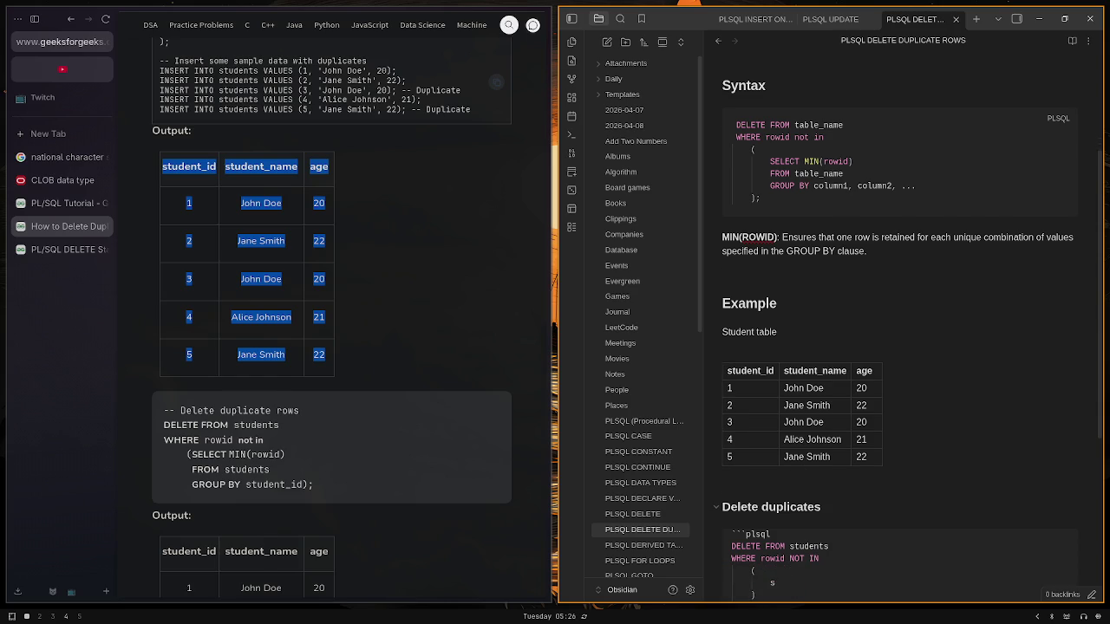
text(SELEC)
text(T F)
text(IN(ROWID)
text(FROM STUDENTS)
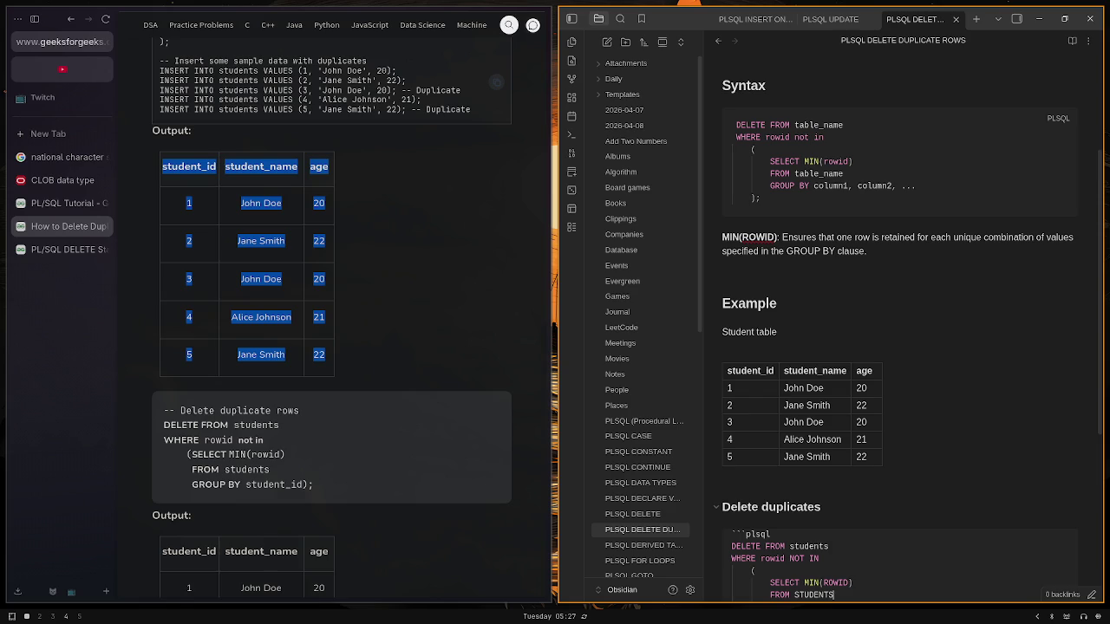
key(BackSpace)
key(BackSpace)
key(BackSpace)
key(BackSpace)
key(BackSpace)
key(BackSpace)
text(students)
key(Return)
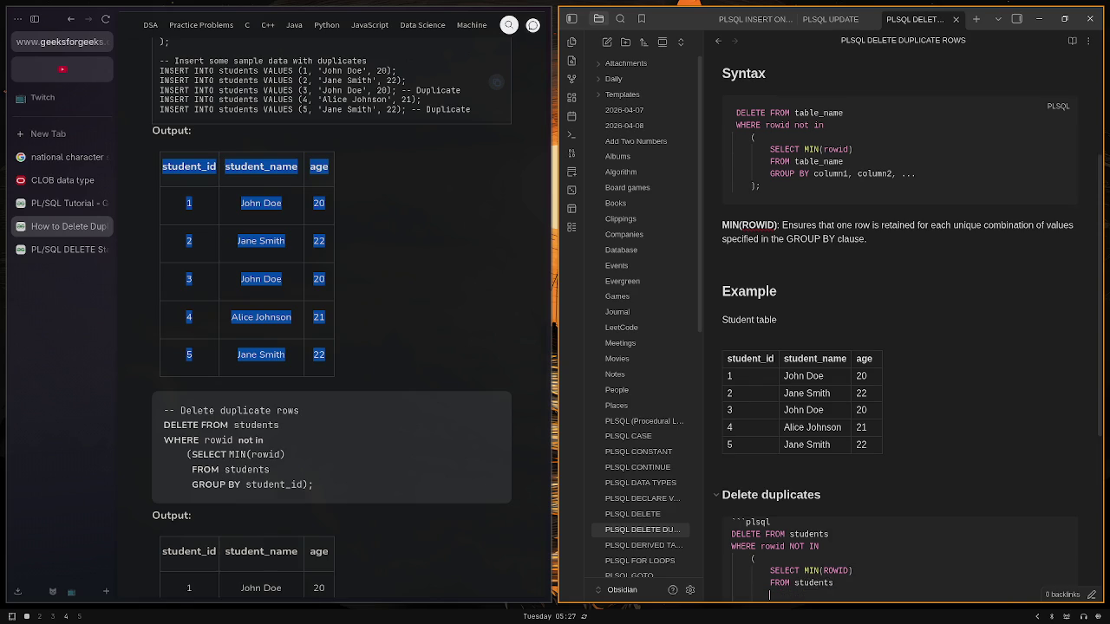
text(GROUP BY stud)
text(ent_id;)
key(Down)
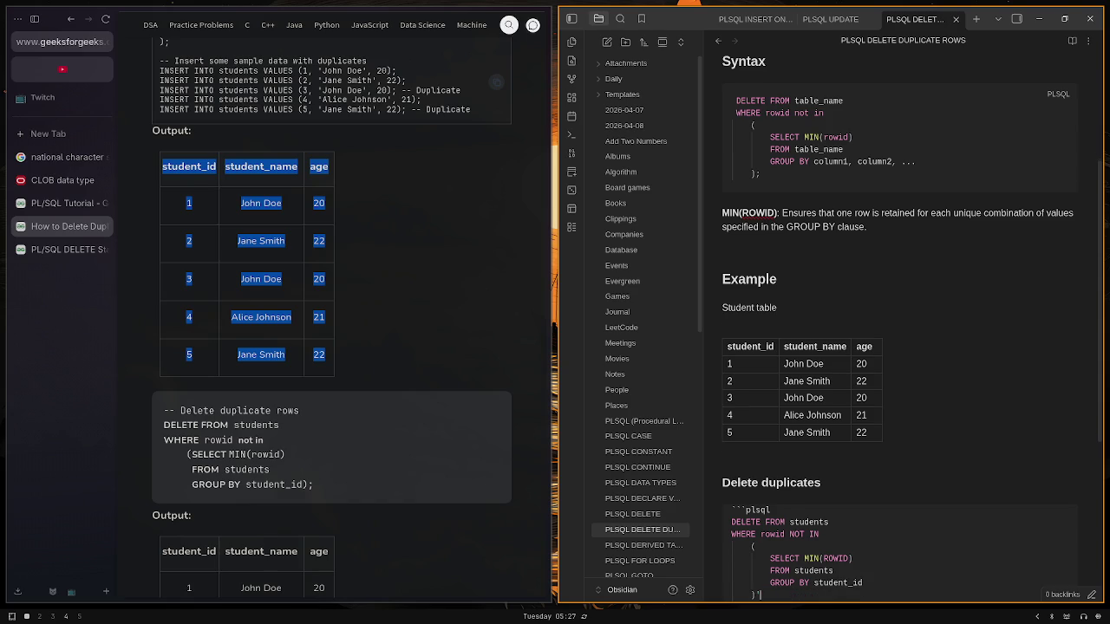
Review the article's duplicate-deletion example and select student_id in its GROUP BY line
click(181, 183)
scroll(180, 183, down, 3)
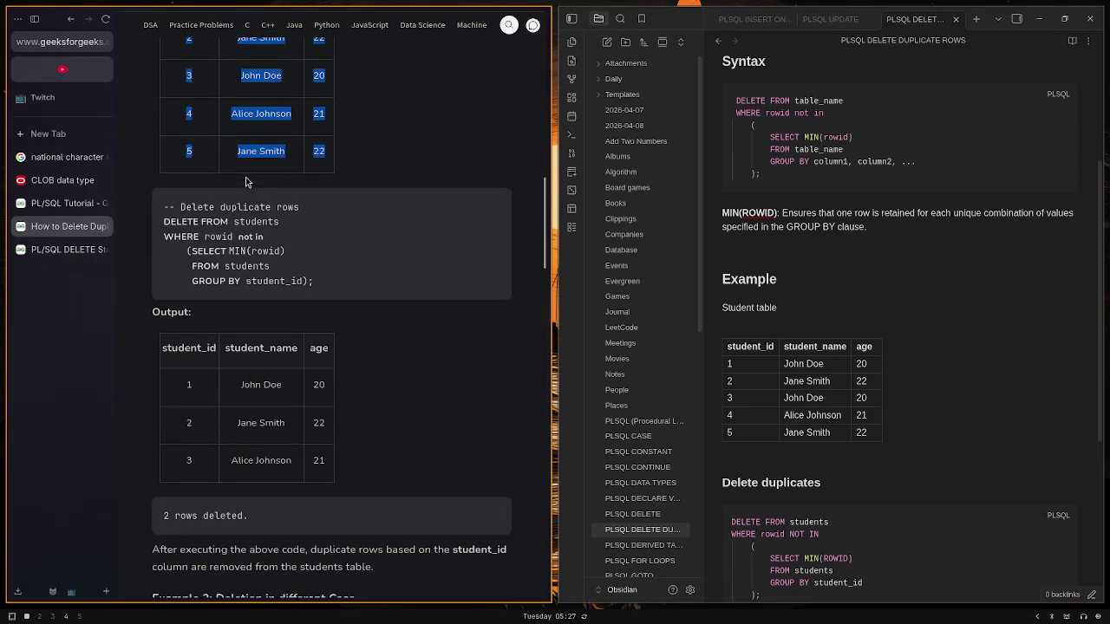
scroll(194, 418, up, 3)
click(401, 302)
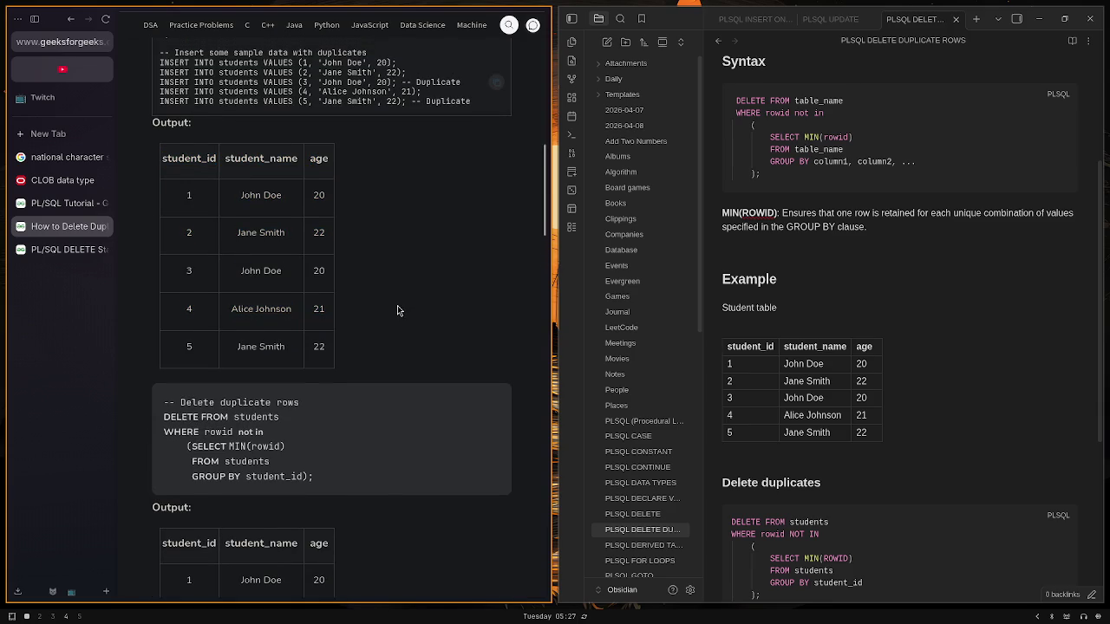
scroll(398, 305, down, 4)
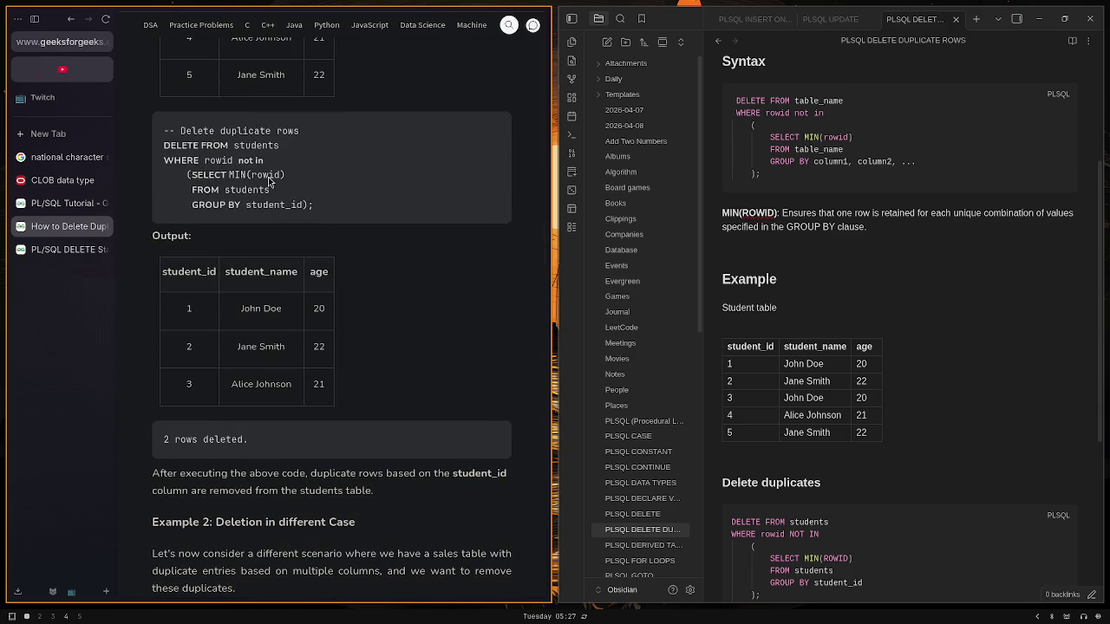
scroll(269, 180, up, 3)
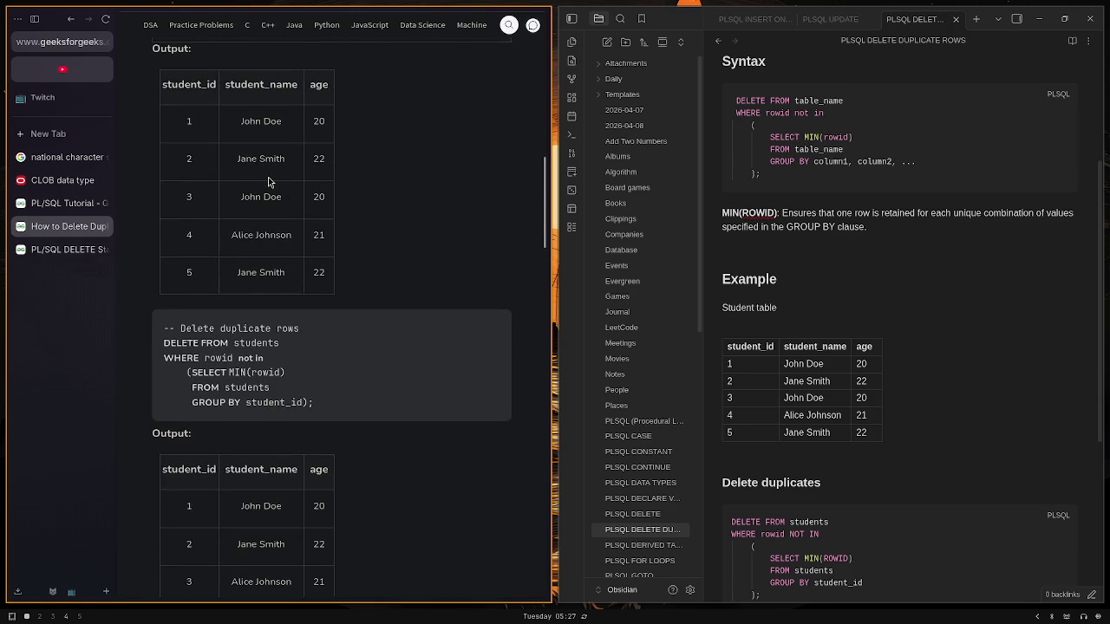
scroll(268, 177, down, 2)
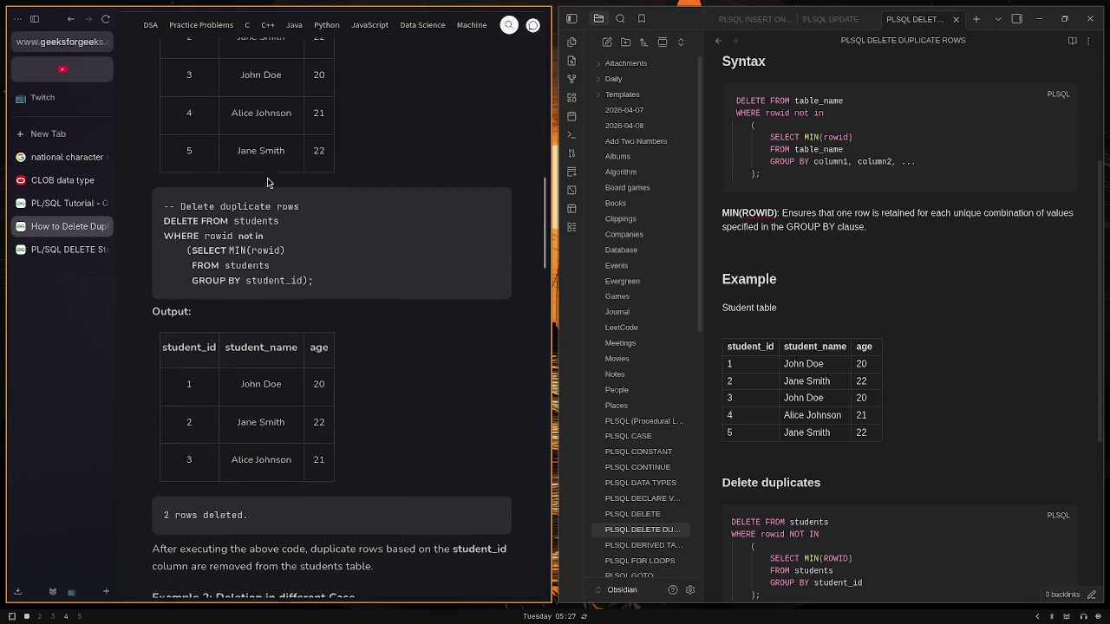
scroll(268, 182, down, 1)
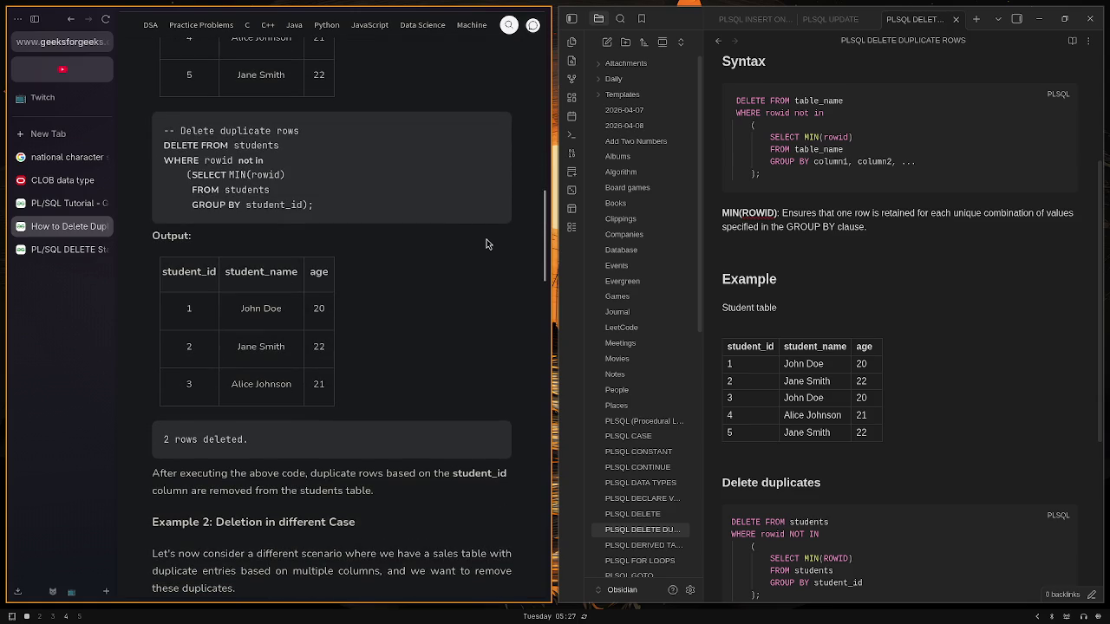
scroll(487, 244, up, 1)
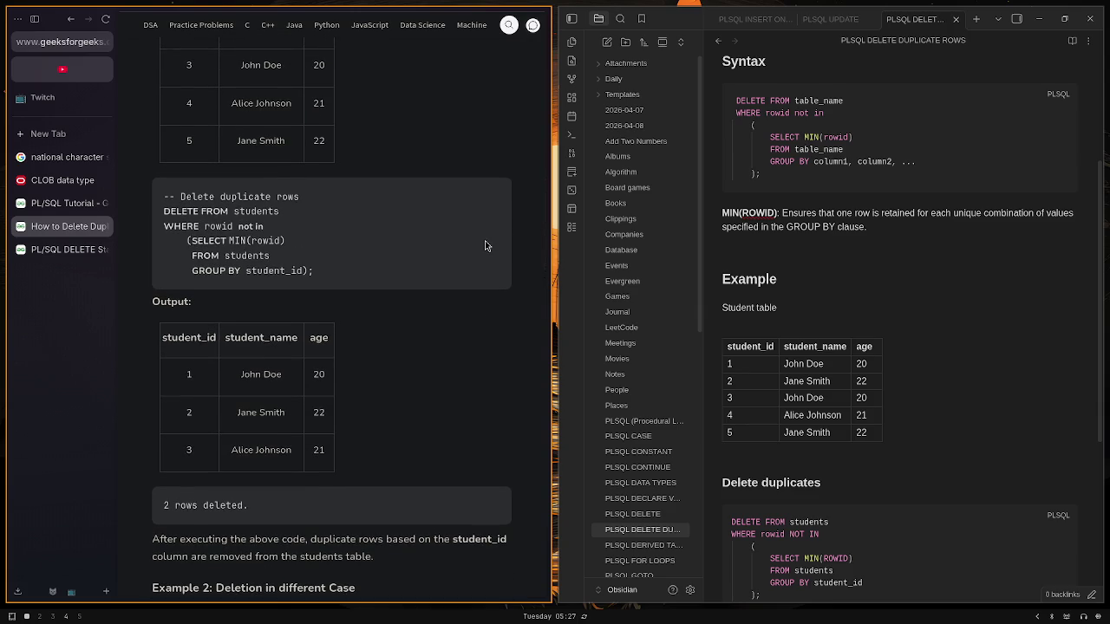
scroll(486, 245, up, 1)
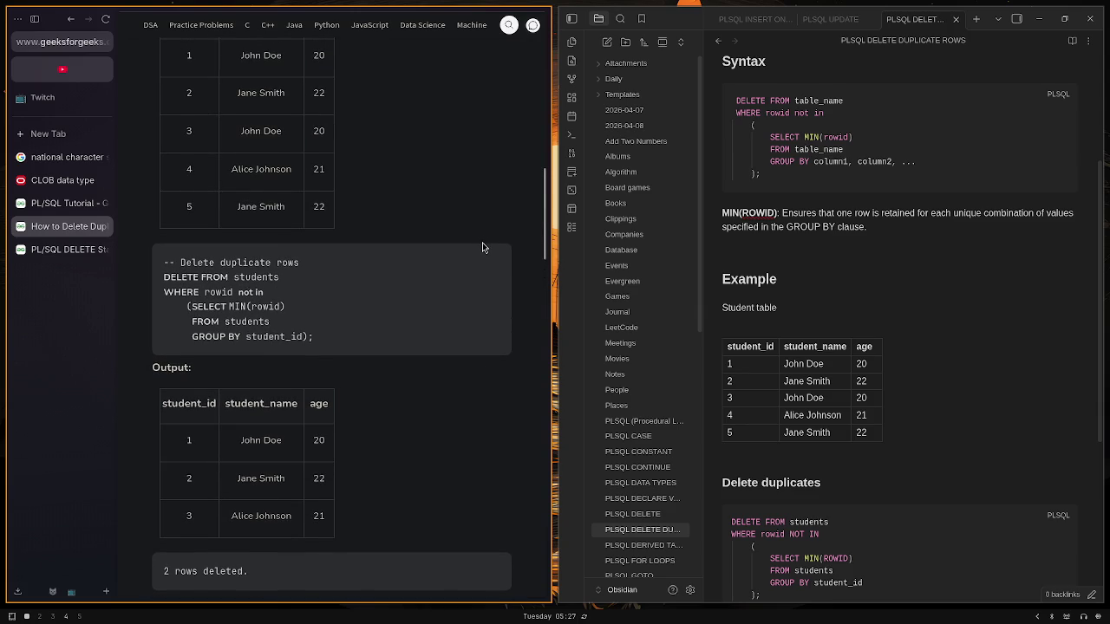
scroll(483, 247, up, 1)
scroll(483, 247, up, 1)
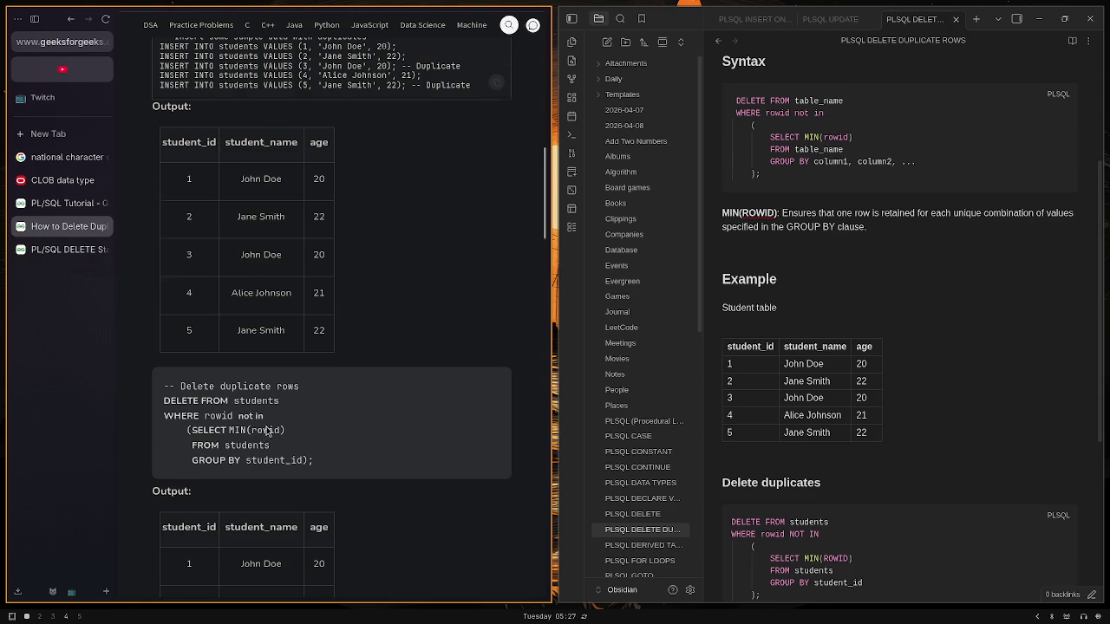
scroll(266, 424, down, 1)
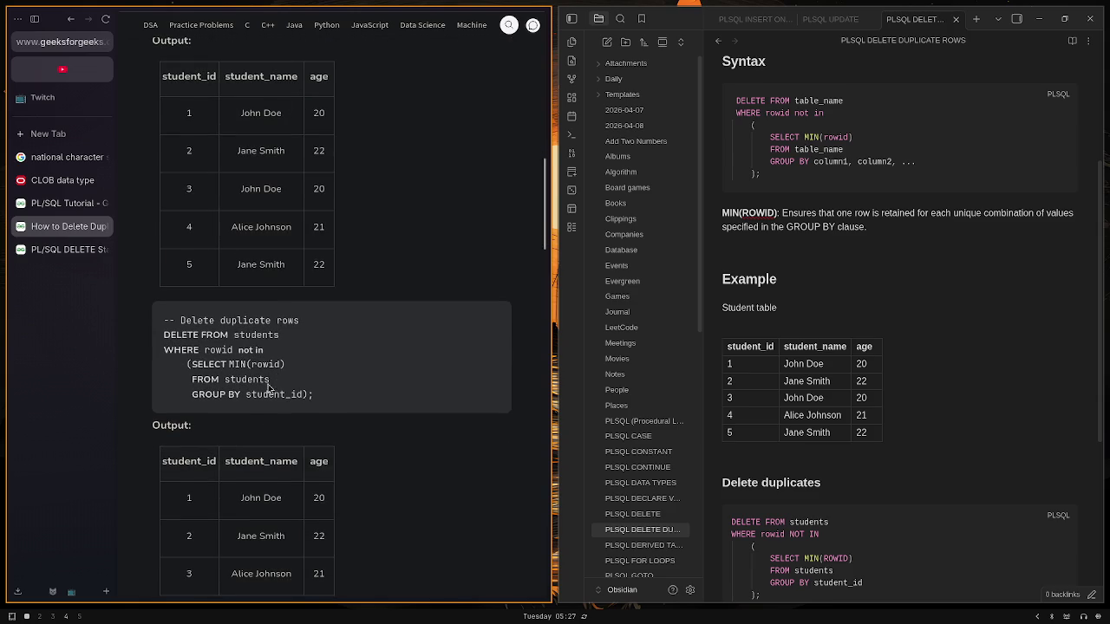
double_click(257, 397)
Switch through workspaces to the empty second workspace
key(super+4)
key(super+1)
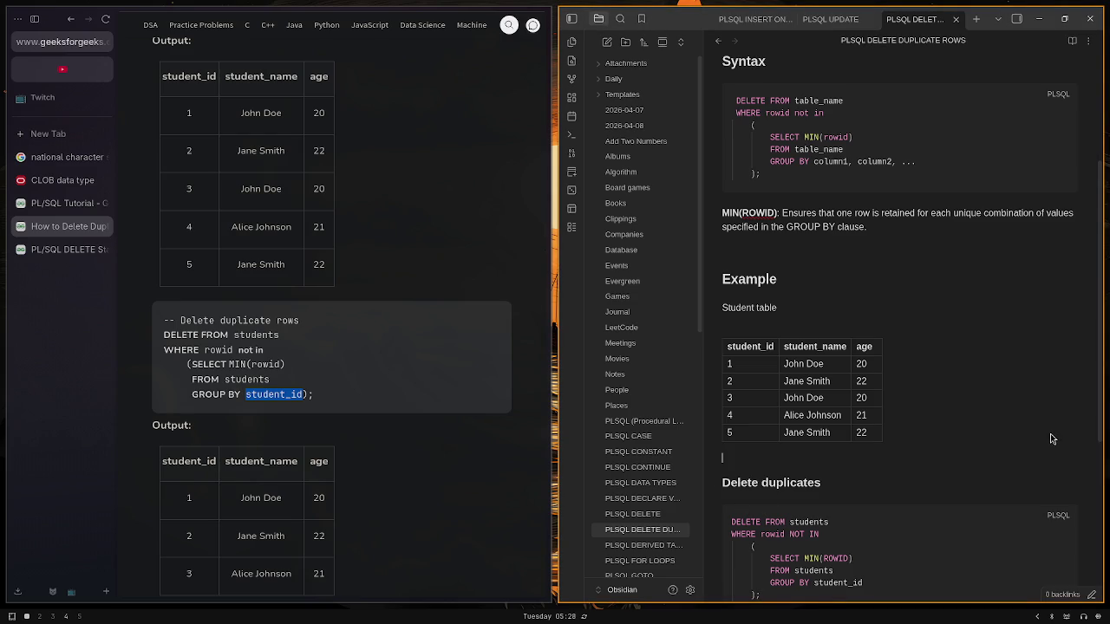
key(super+2)
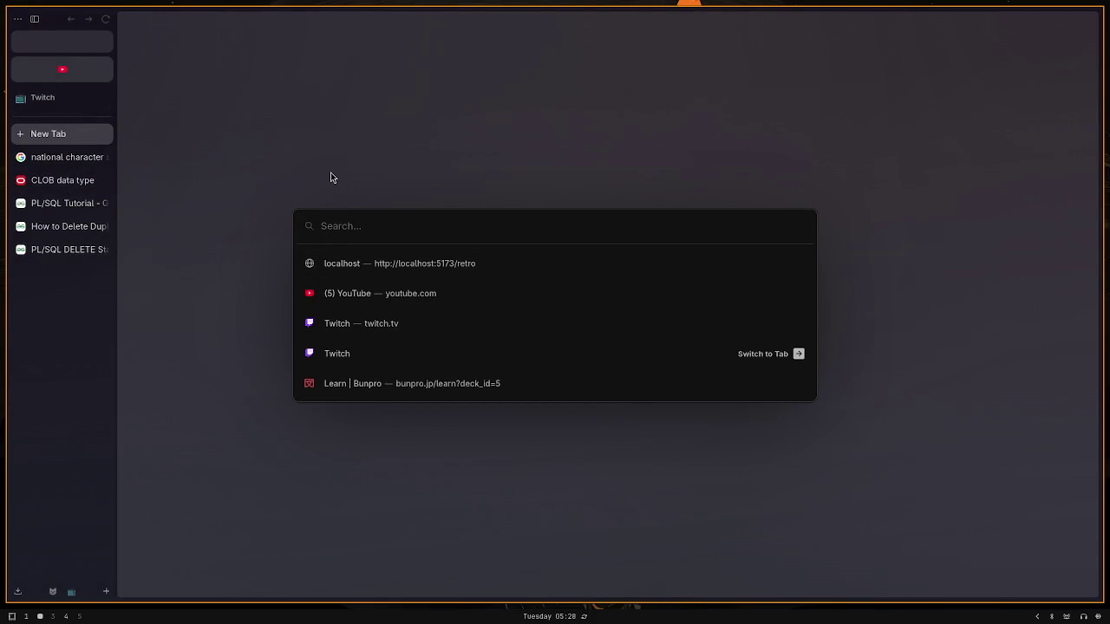
Search Google for 'plsql free playground' and open Oracle's FreeSQL online worksheet
text(p;)
key(BackSpace)
text(lsql fr)
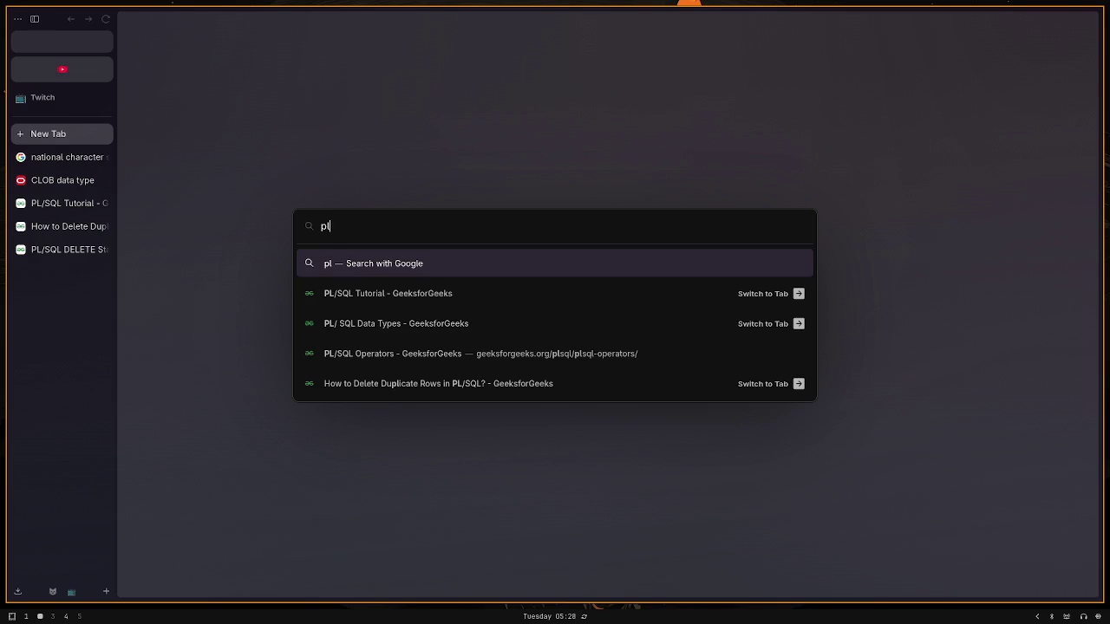
text(ee playg)
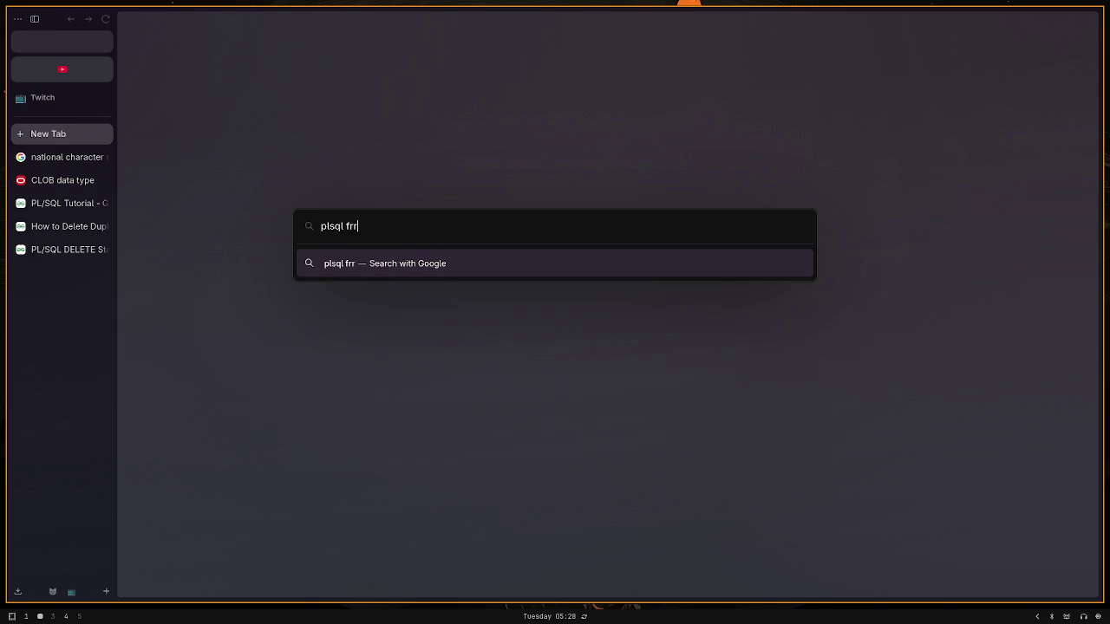
text(round)
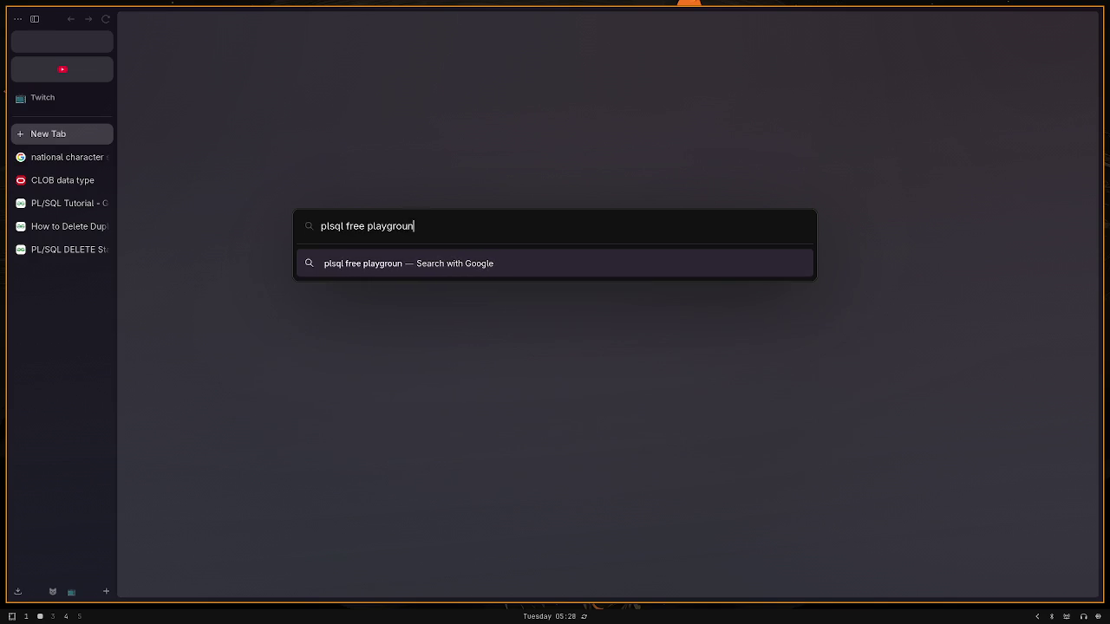
key(Return)
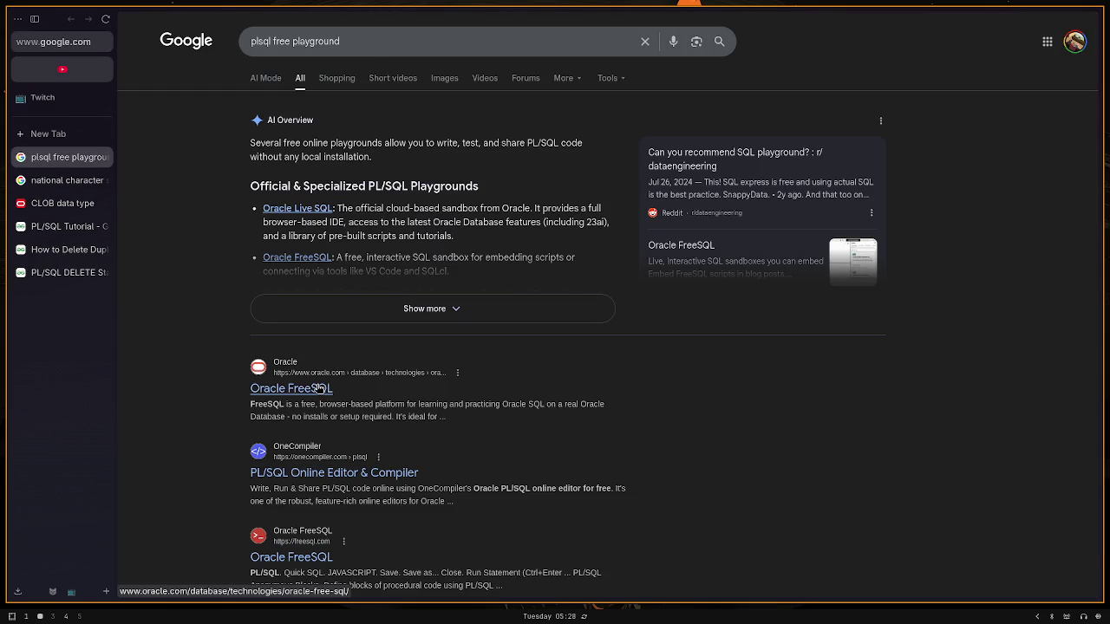
click(299, 390)
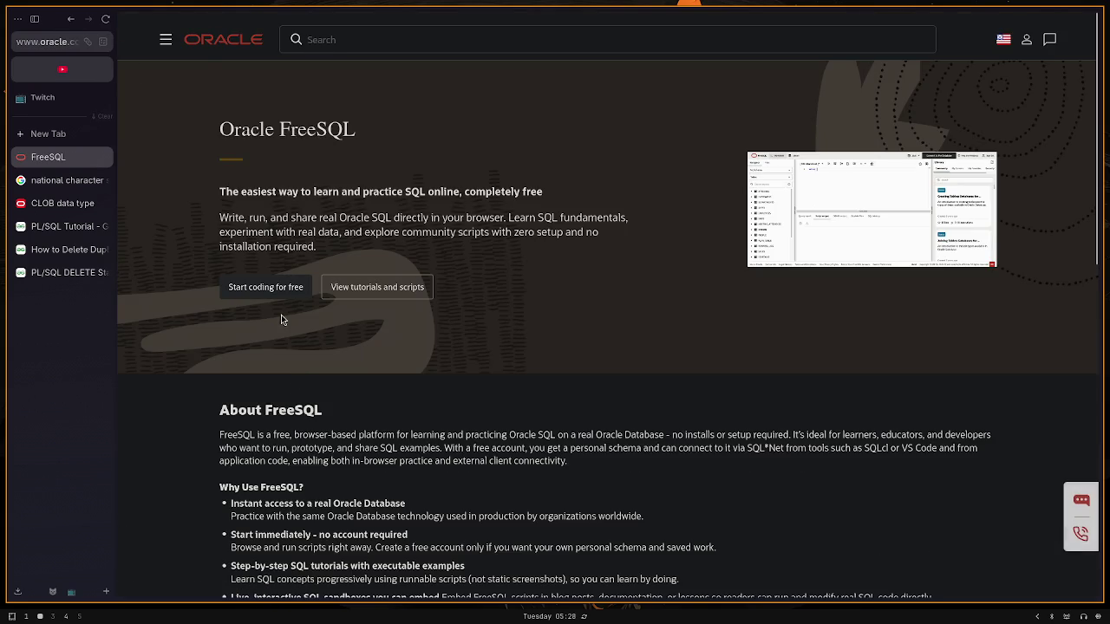
click(281, 291)
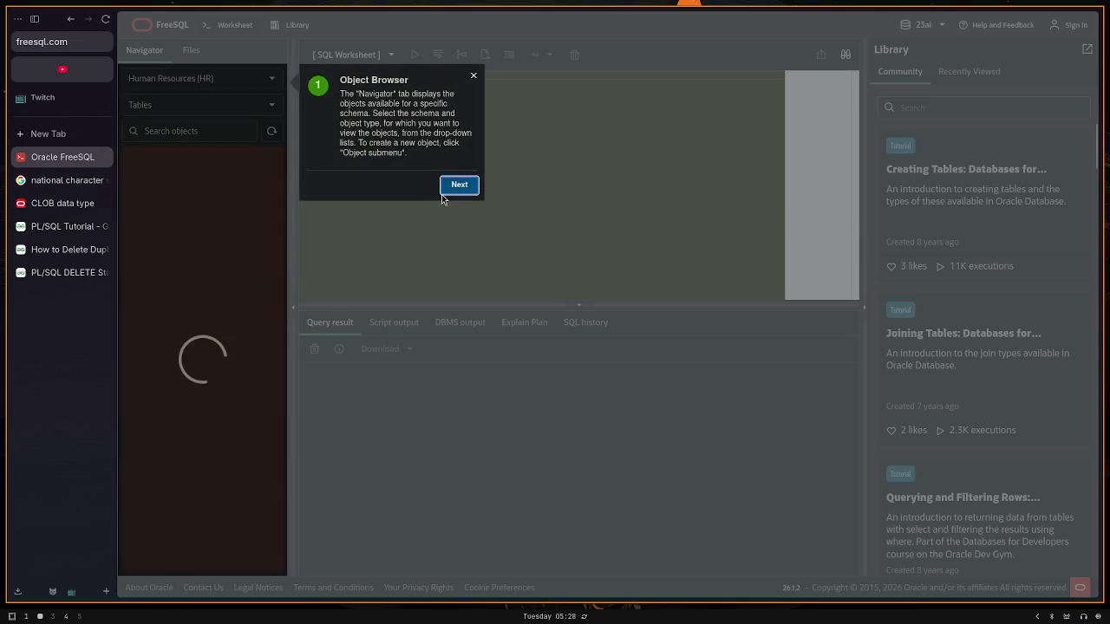
Finish the four-step FreeSQL intro tour, open the Library, then go to Sign In
click(454, 185)
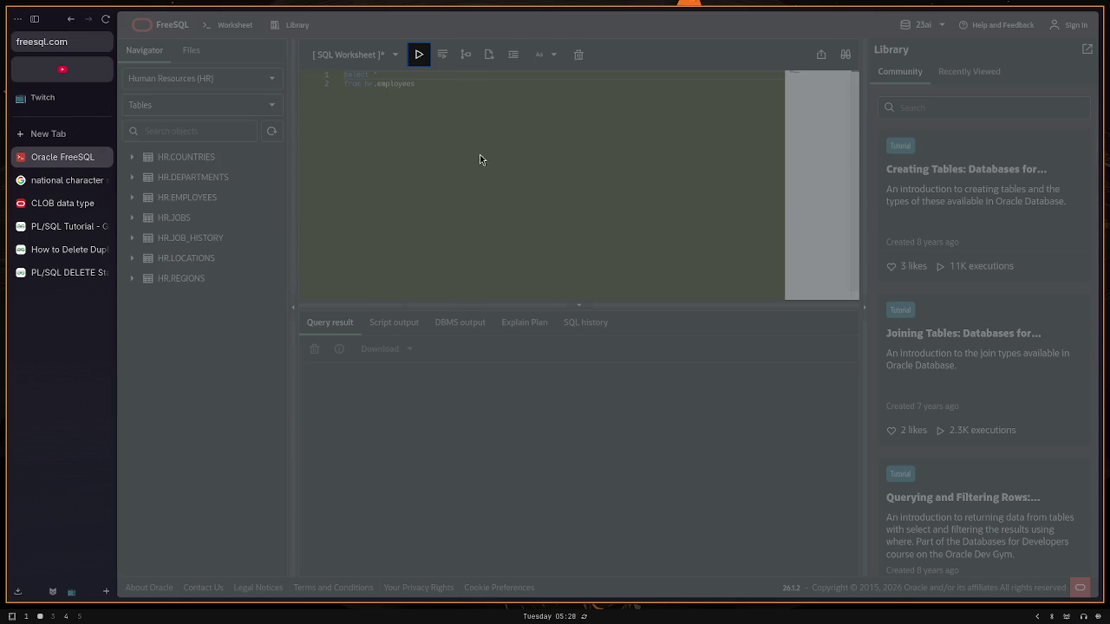
click(591, 136)
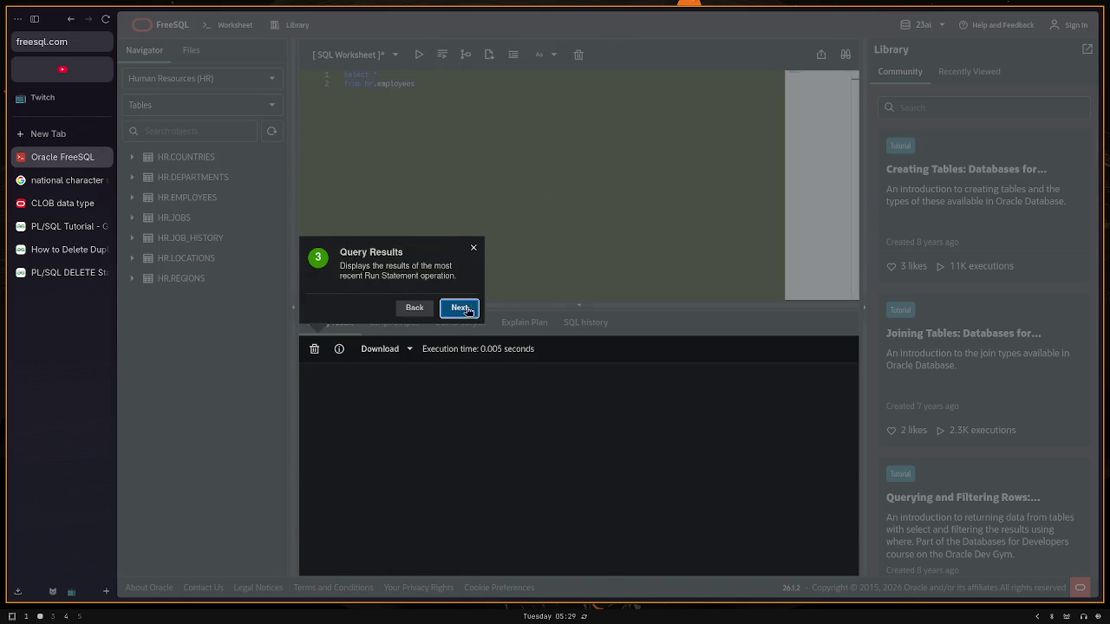
click(466, 312)
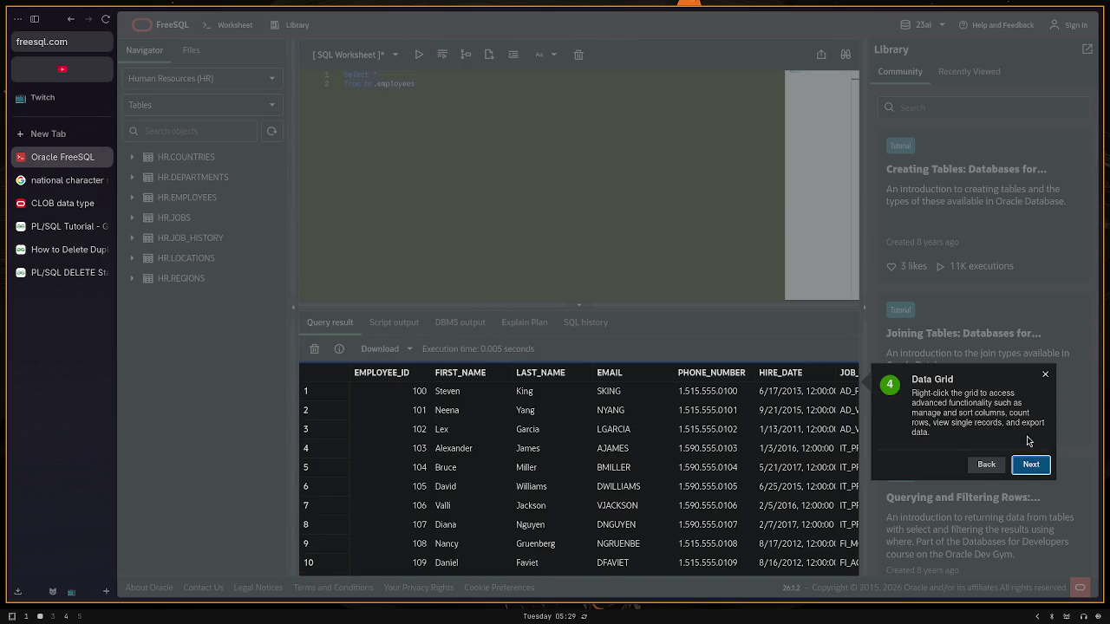
click(1044, 374)
click(1086, 47)
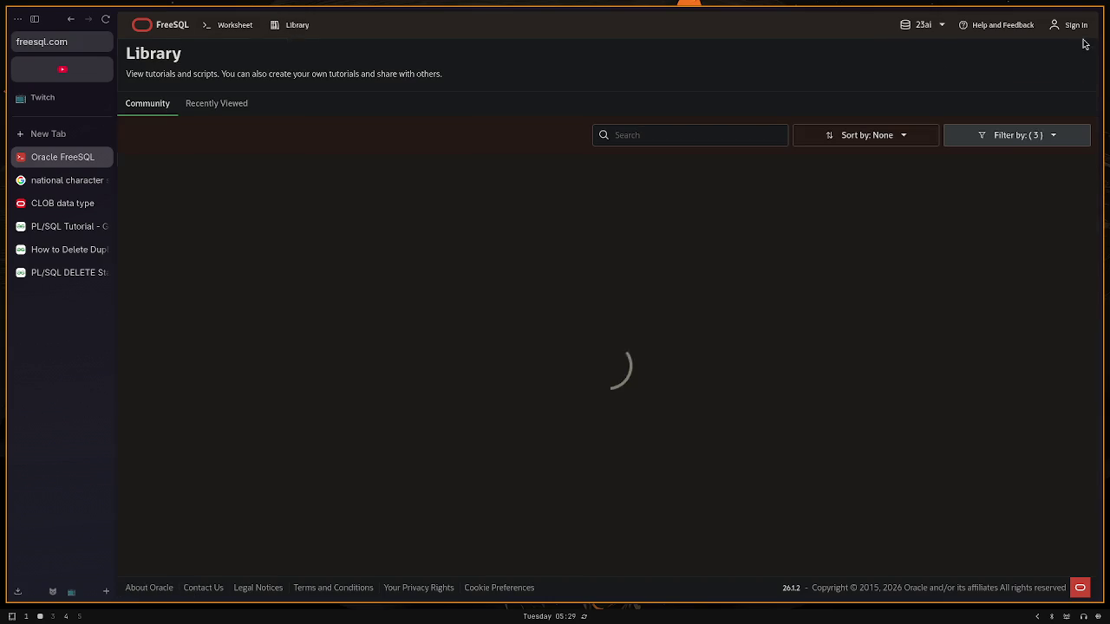
click(1075, 25)
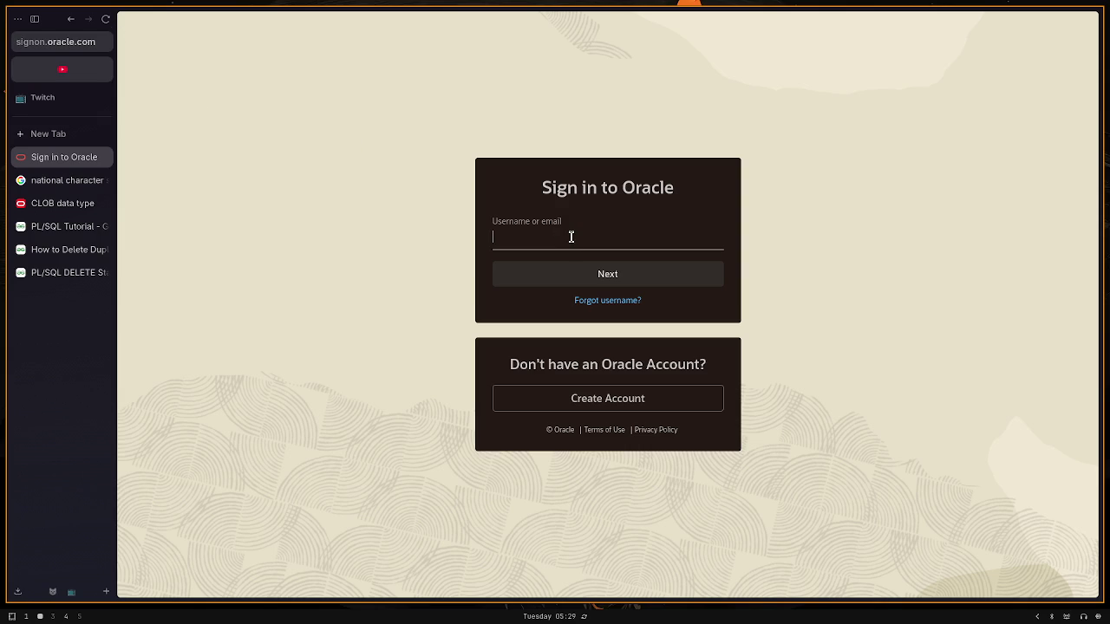
Enter the account e-mail and password, then go back after the incorrect-password error
key(Return)
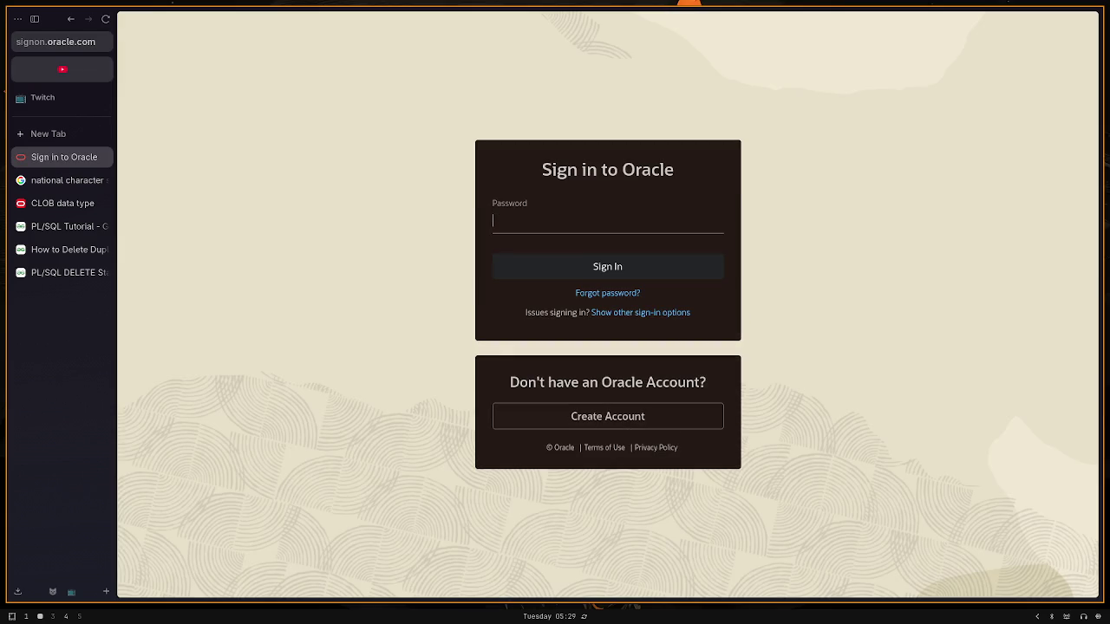
text(•••••)
text(••)
key(ctrl+a)
key(BackSpace)
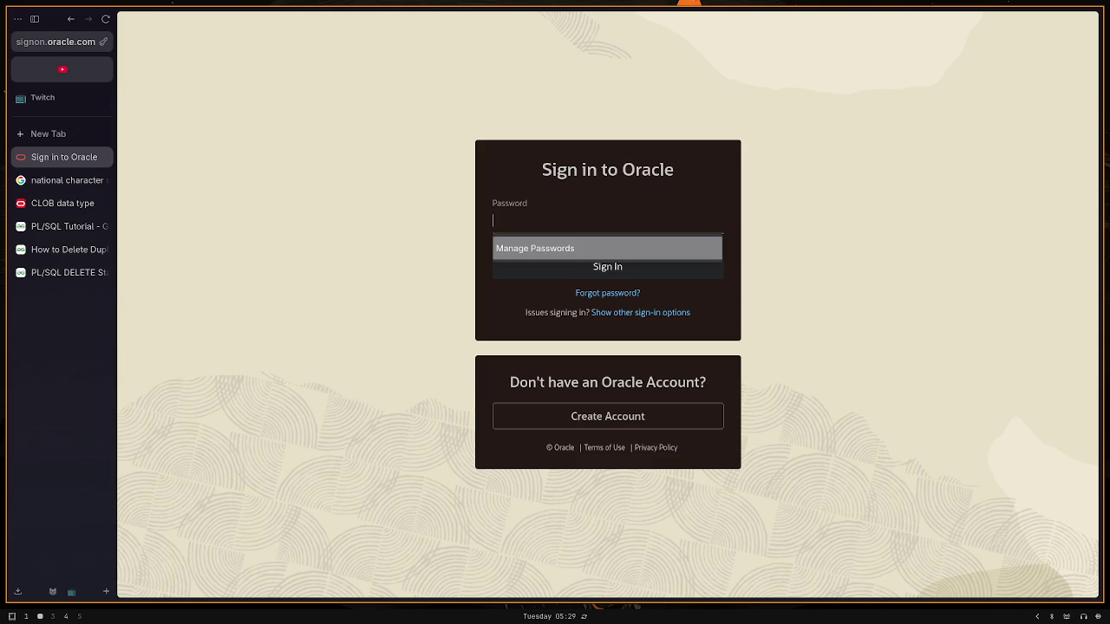
text(••)
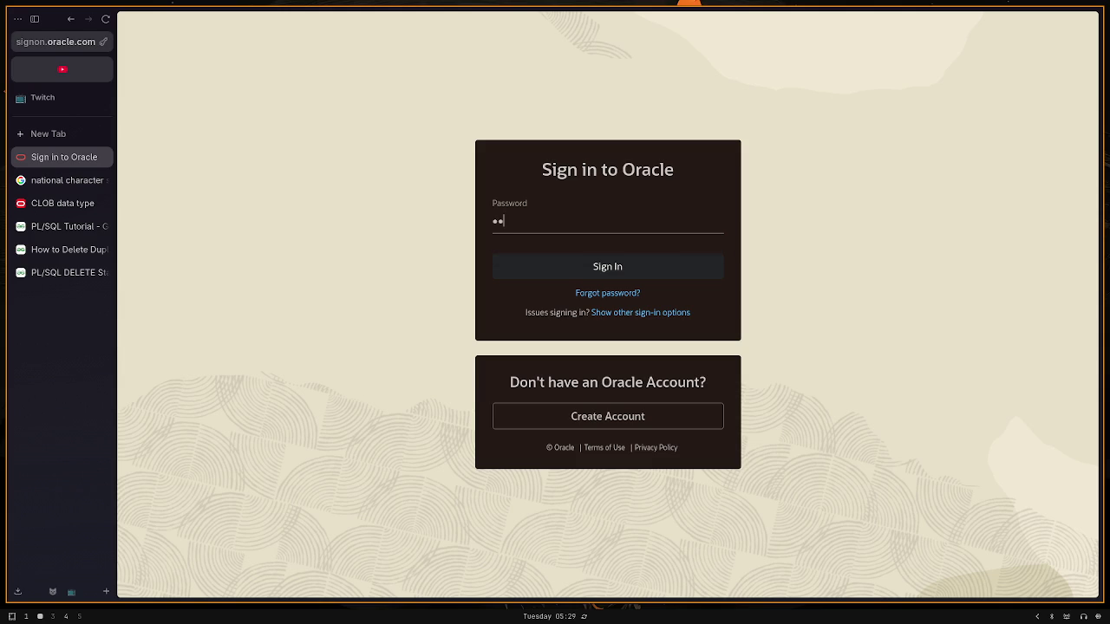
text(•••••••)
text(•)
key(Return)
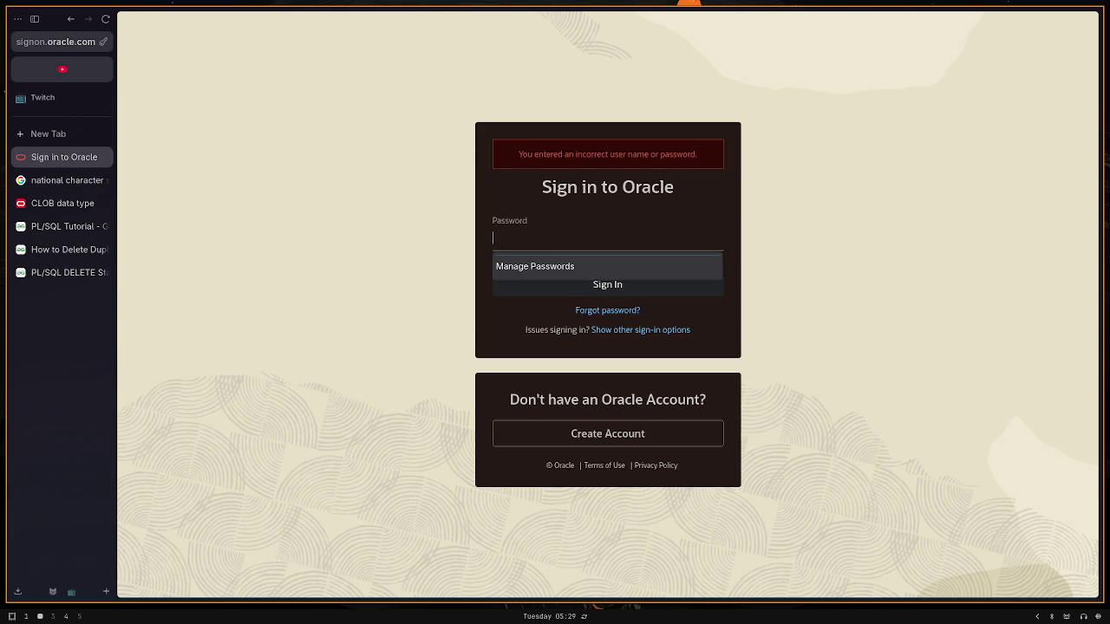
click(76, 24)
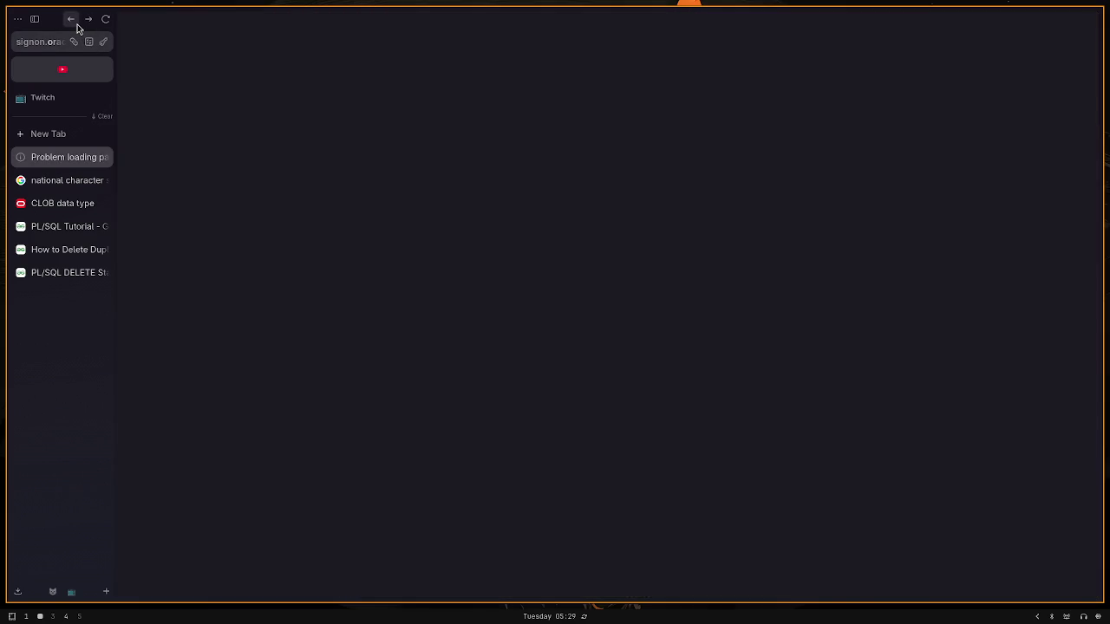
Return to the worksheet and expand HR.EMPLOYEES in the Navigator to see its columns
click(77, 24)
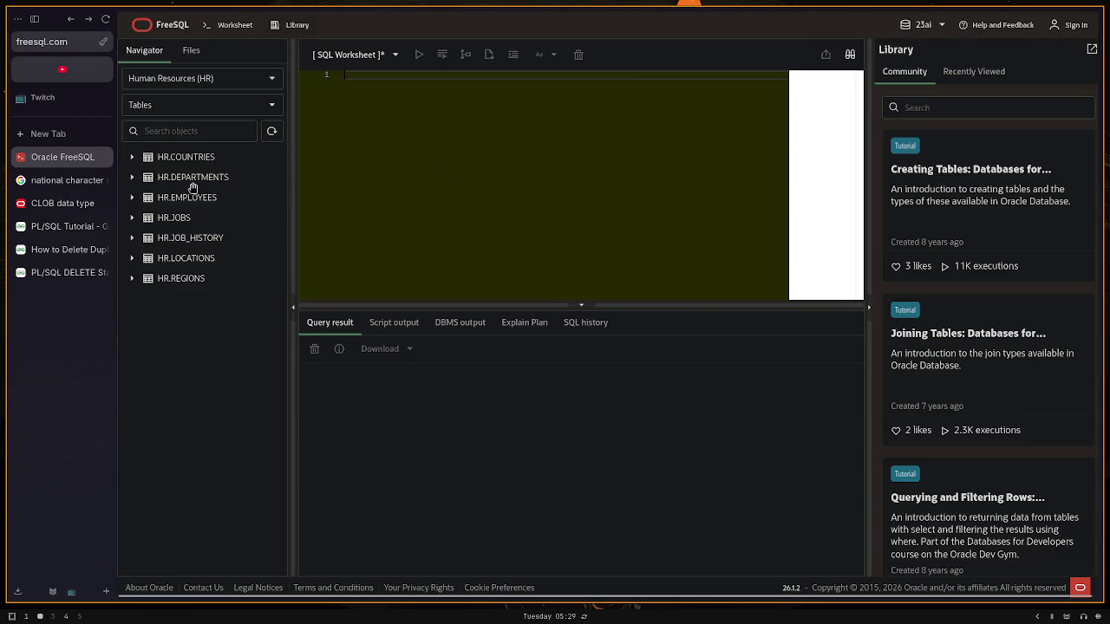
click(194, 186)
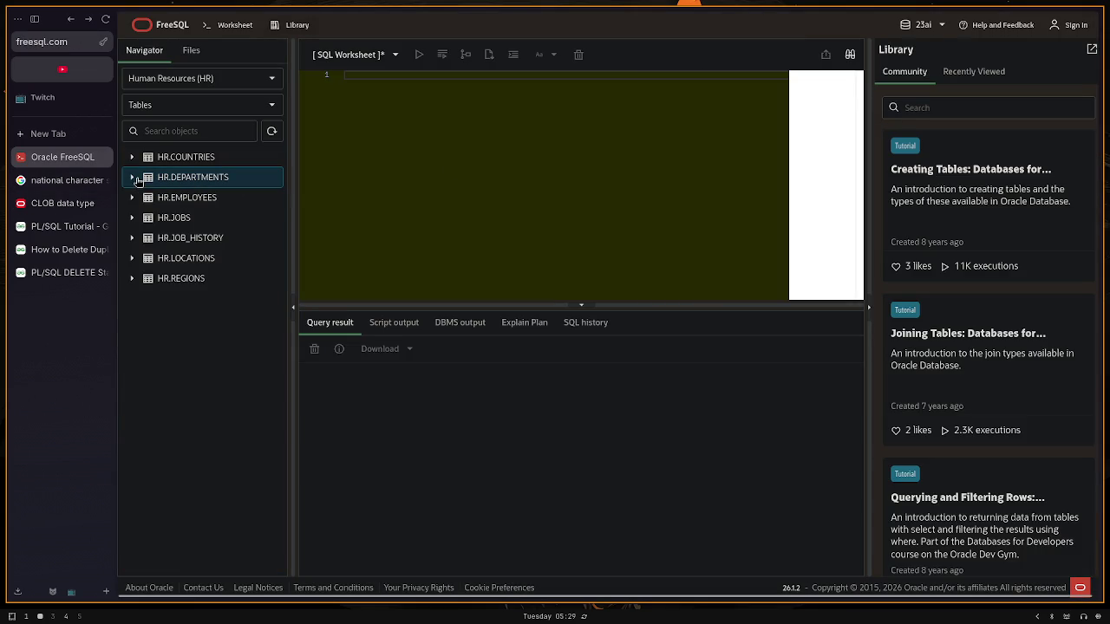
click(133, 179)
click(133, 177)
click(132, 198)
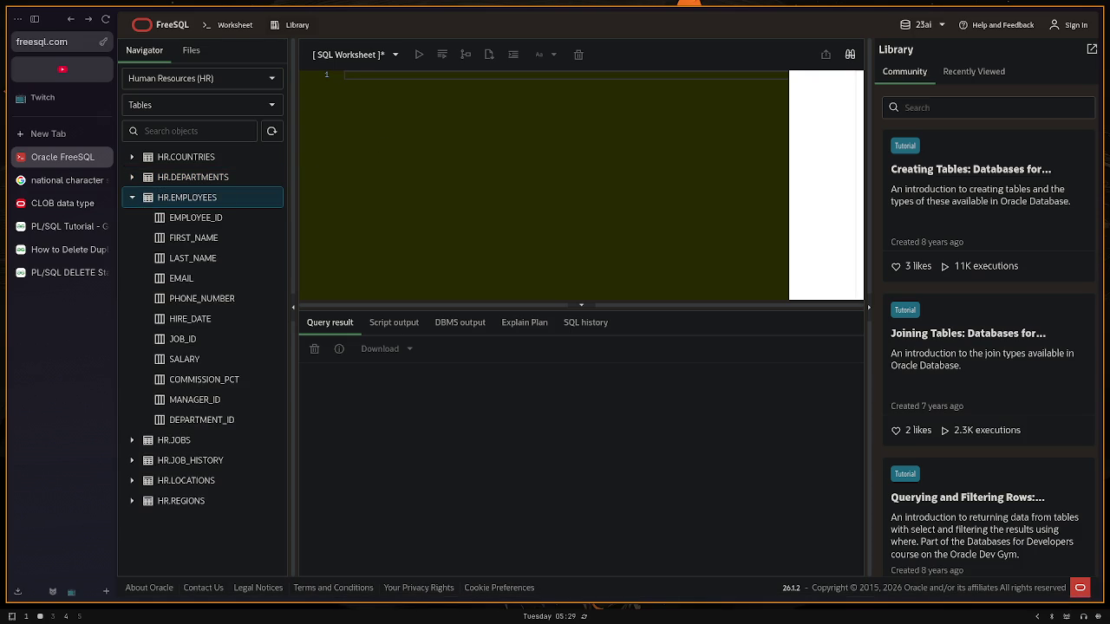
Run the query SELECT * FROM HR.EMPLOYEES; in the editor
text(SELECT)
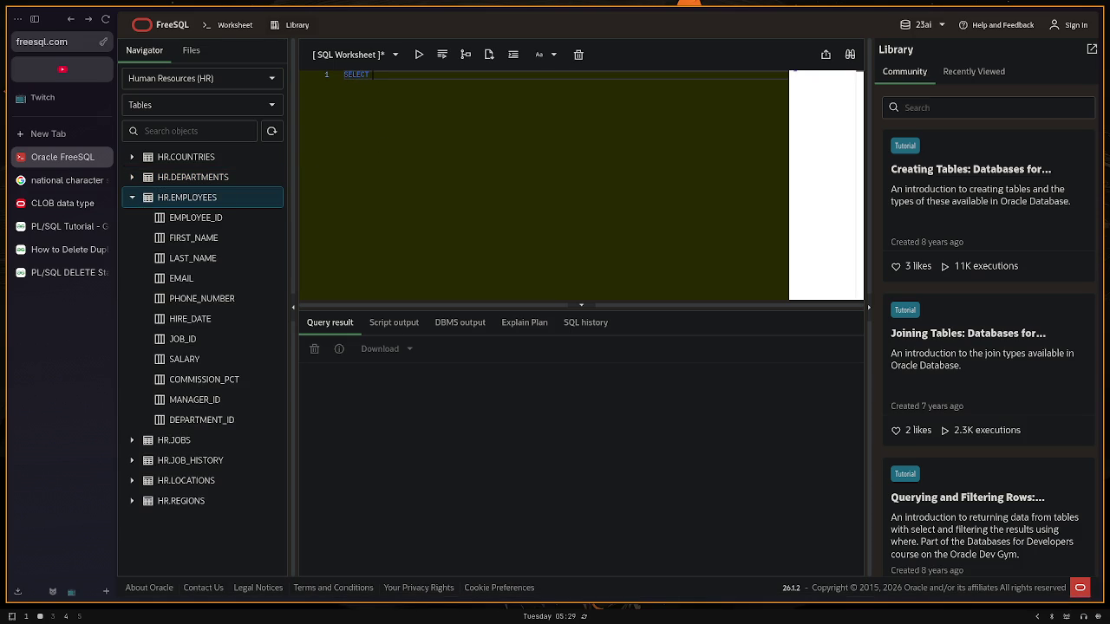
text( MIN(ROWID)
key(BackSpace)
key(BackSpace)
key(BackSpace)
text(SELECT)
text( * FROM)
text( HR.EMP)
text(LOYEES;)
key(ctrl+Return)
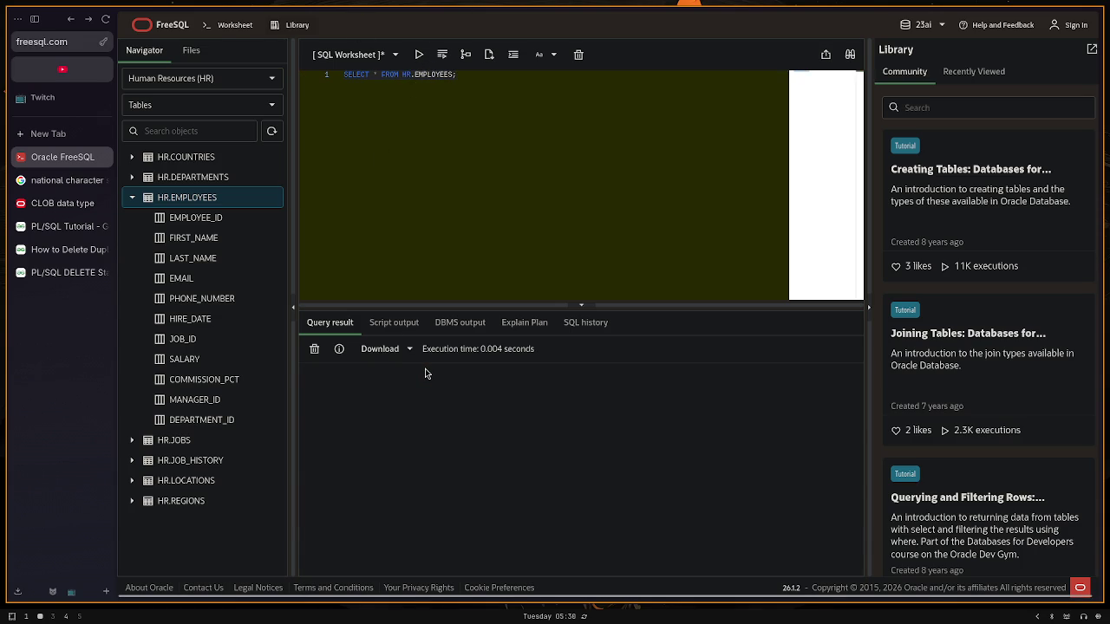
Scroll through the HR.EMPLOYEES result rows, then place the caret before the query's semicolon
scroll(529, 434, down, 5)
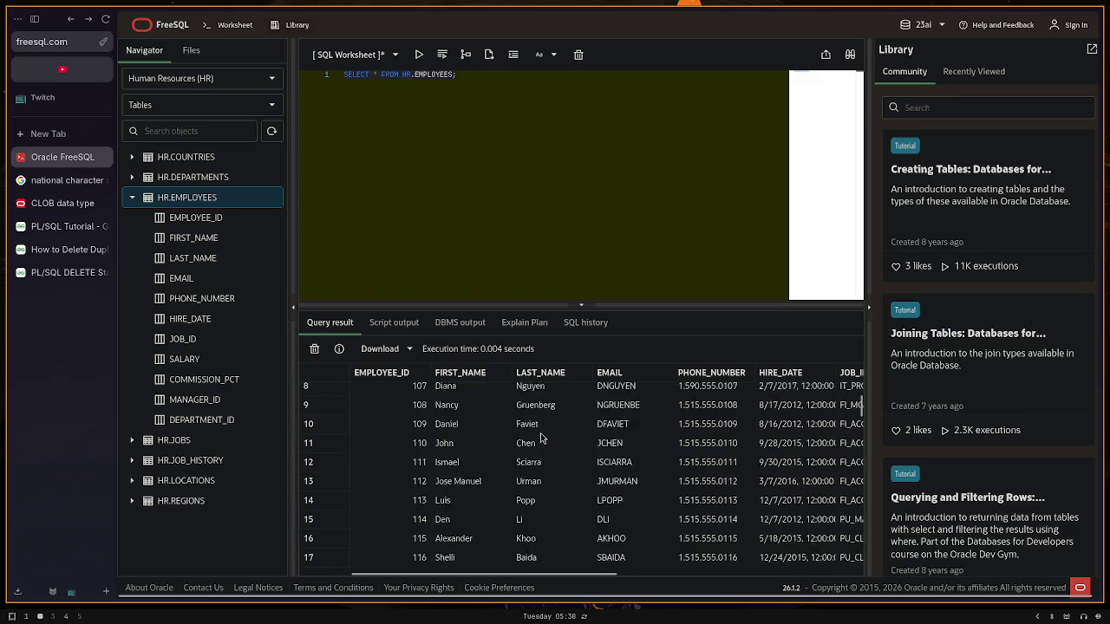
scroll(540, 438, up, 6)
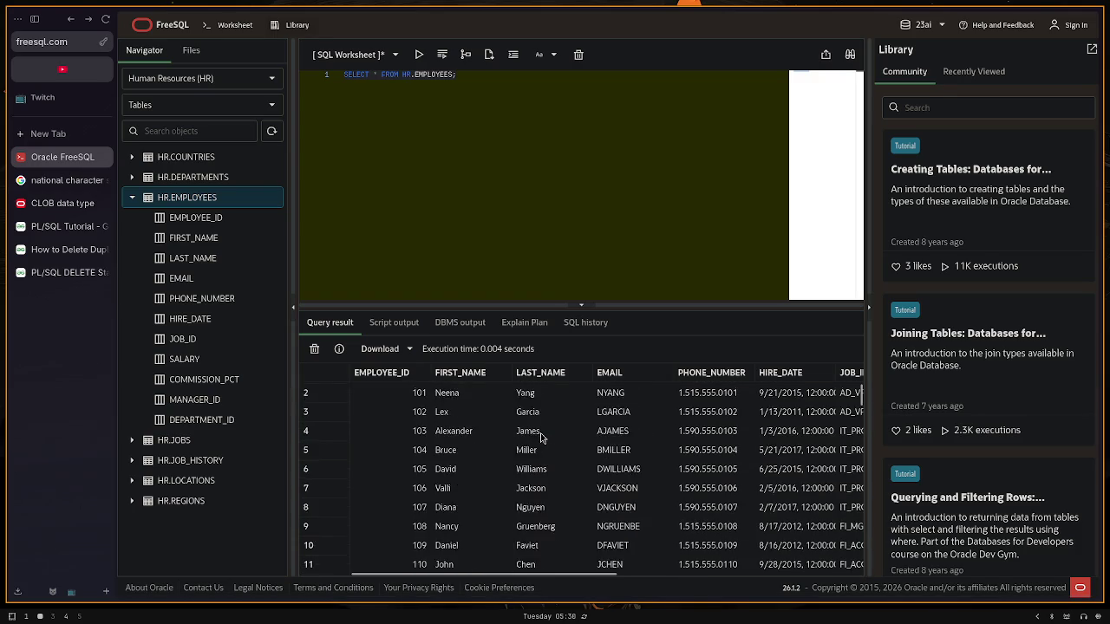
scroll(541, 438, down, 3)
scroll(540, 437, up, 3)
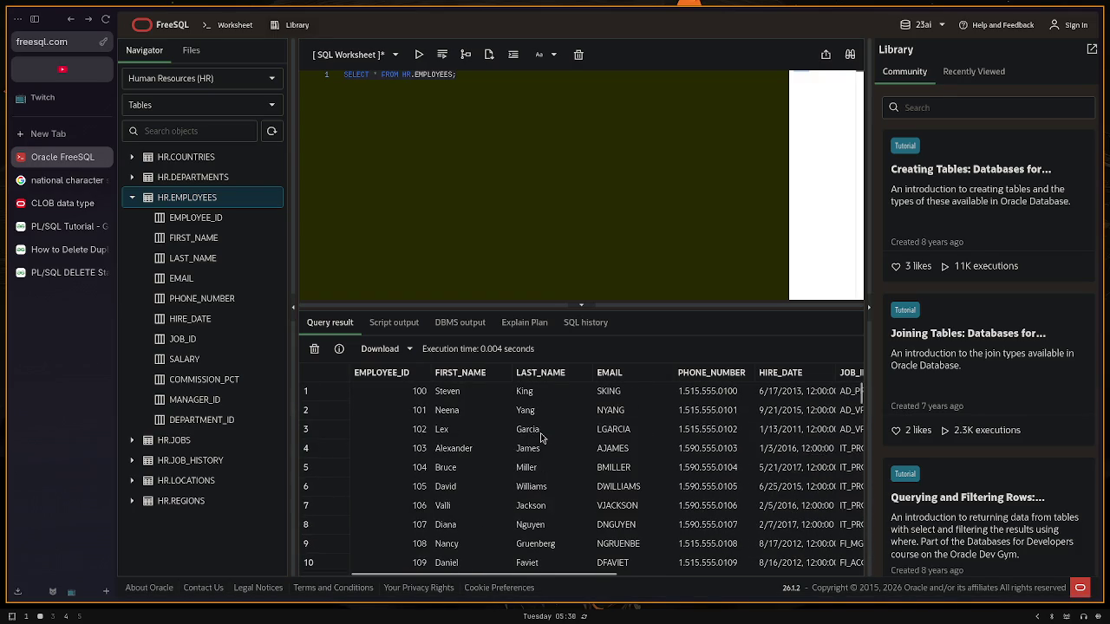
scroll(540, 438, down, 3)
scroll(540, 438, up, 3)
scroll(540, 437, down, 4)
scroll(540, 438, down, 2)
scroll(540, 432, up, 3)
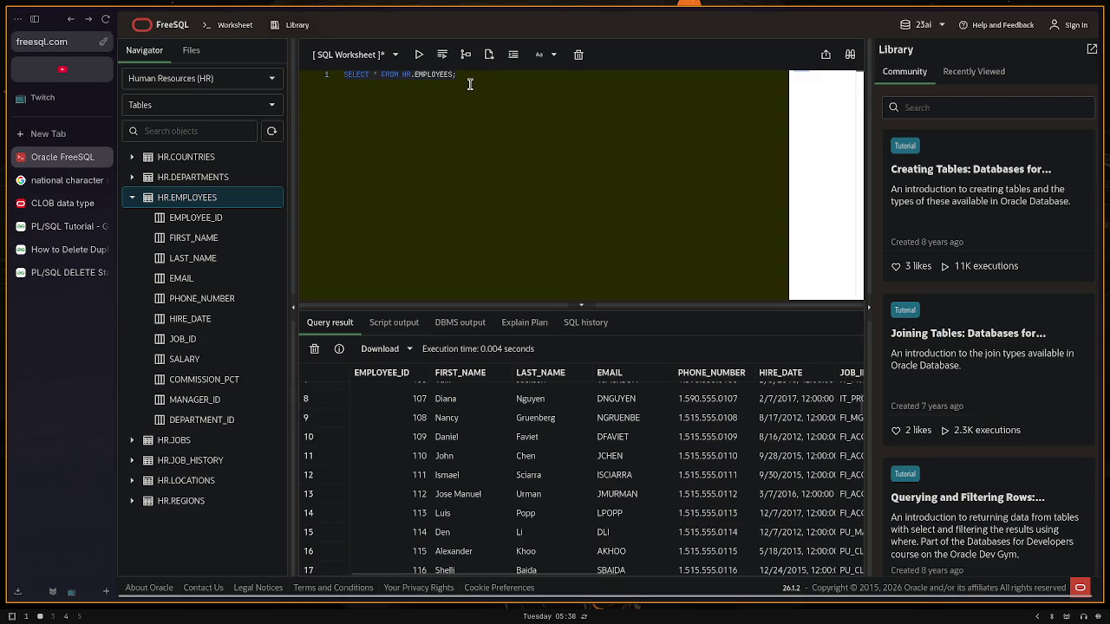
scroll(558, 515, up, 3)
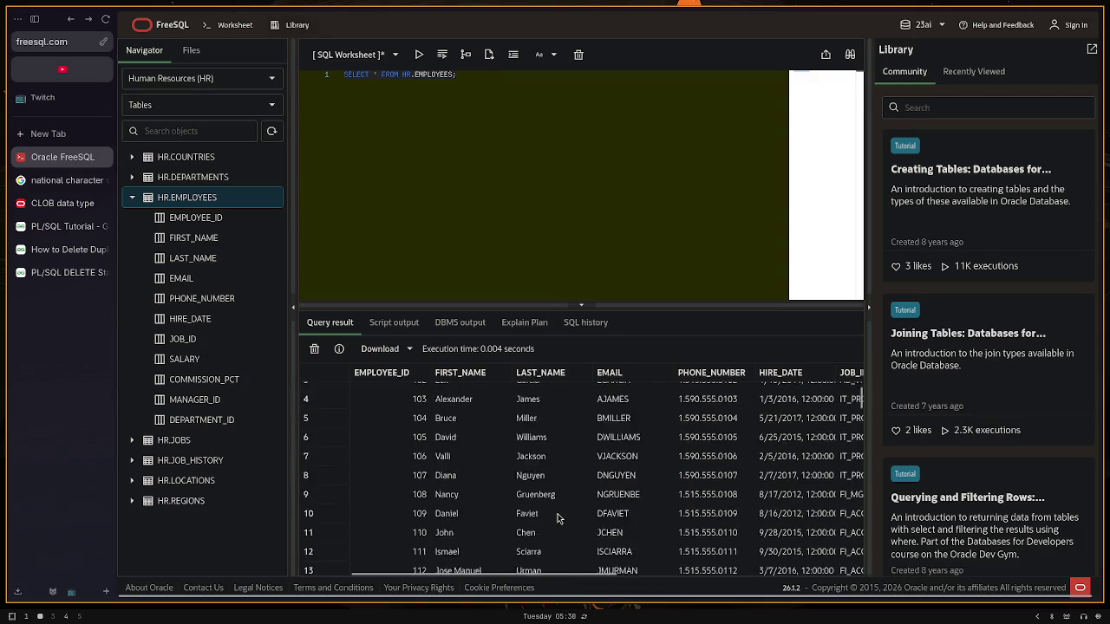
click(454, 74)
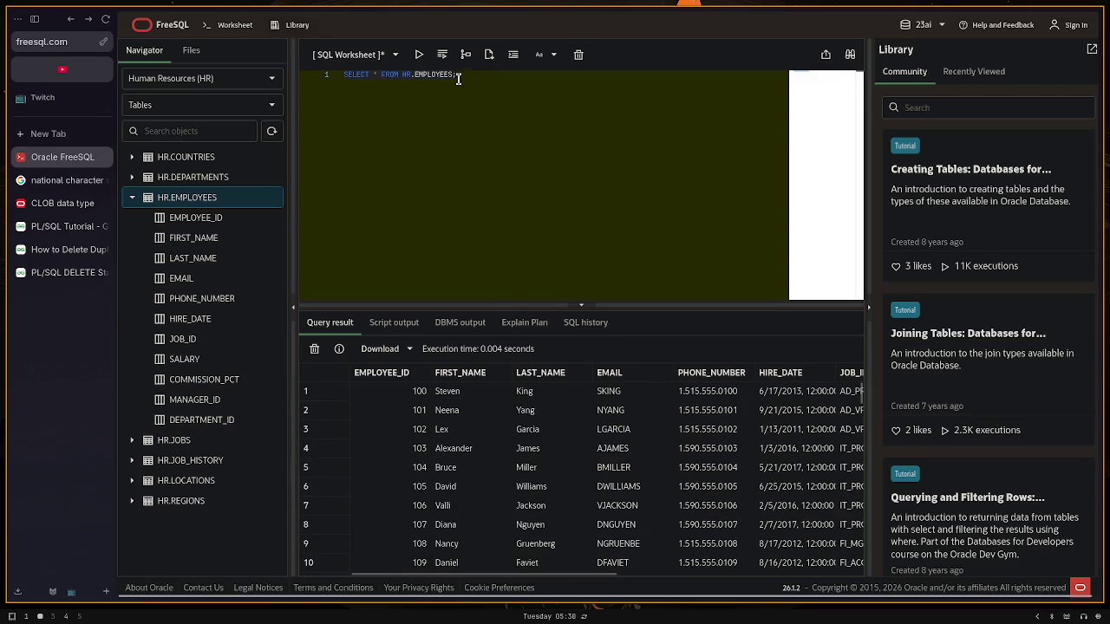
Append GROUP BY EMPLOYEE_ID to the HR.EMPLOYEES query and run it
text(GROUP BYT)
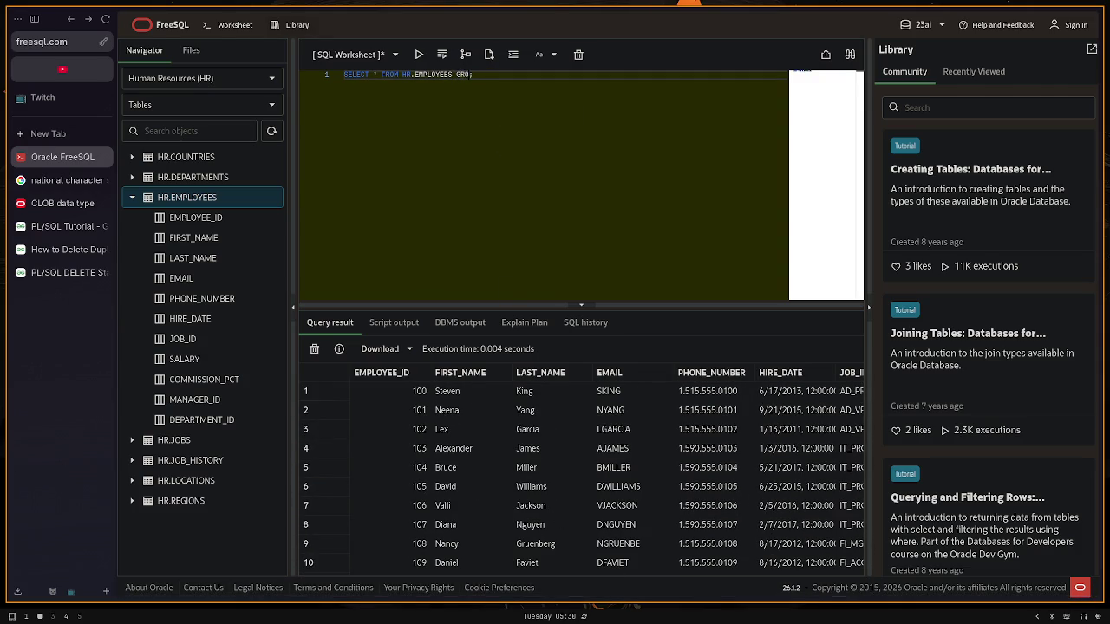
key(BackSpace)
key(BackSpace)
key(BackSpace)
key(BackSpace)
text(EMPLOYEE_ID)
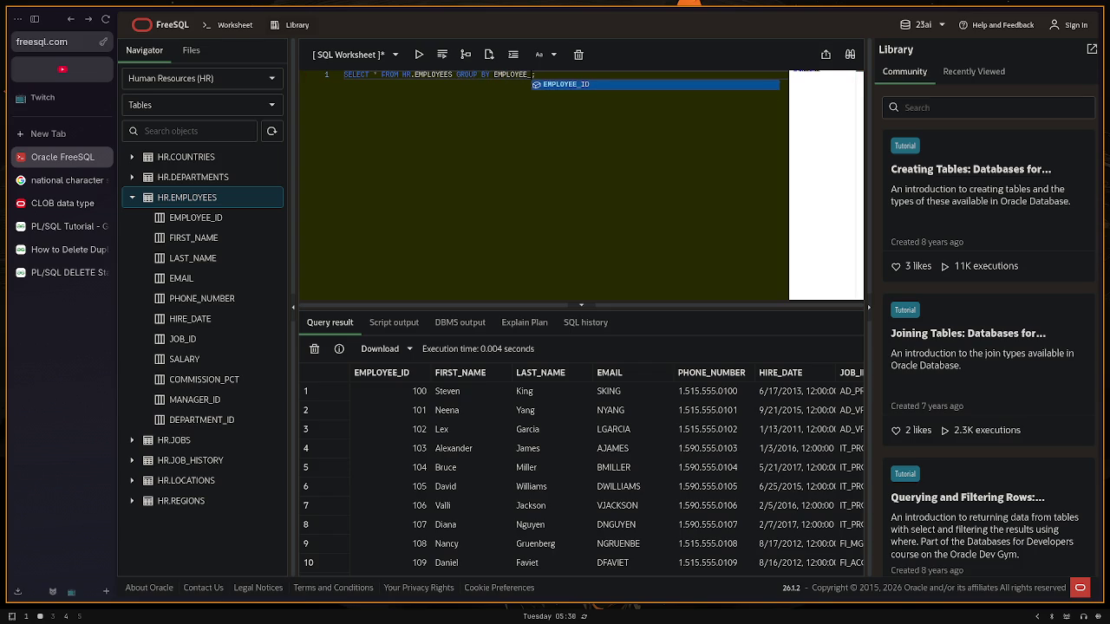
click(419, 54)
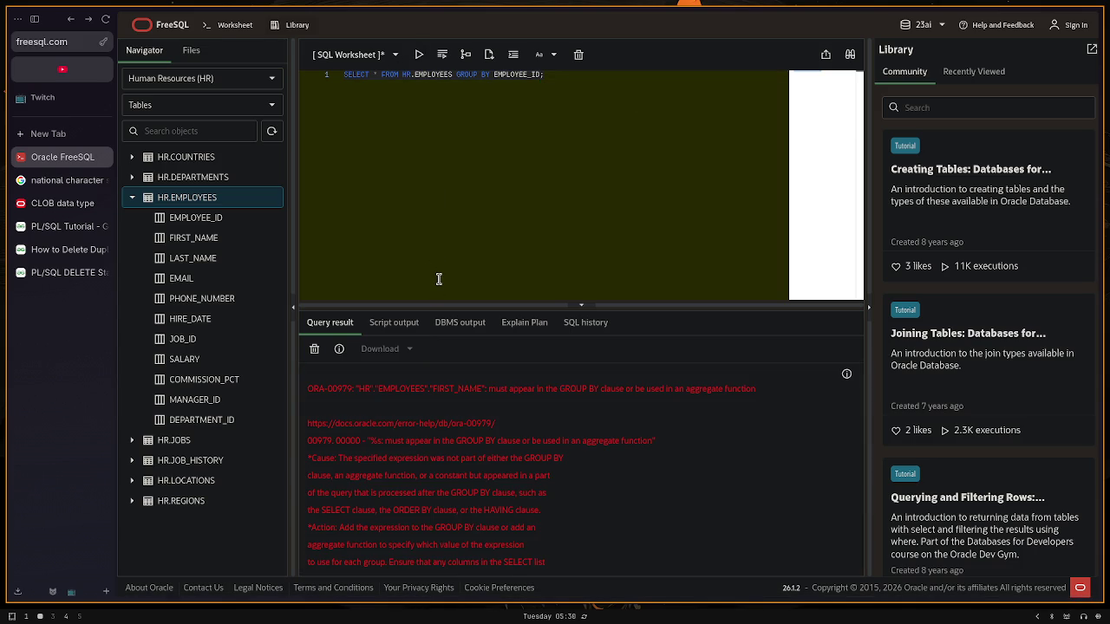
Retry the grouping with the column quoted, then as HR.EMPLOYEE_ID
click(517, 76)
key(ctrl+a)
key(Left)
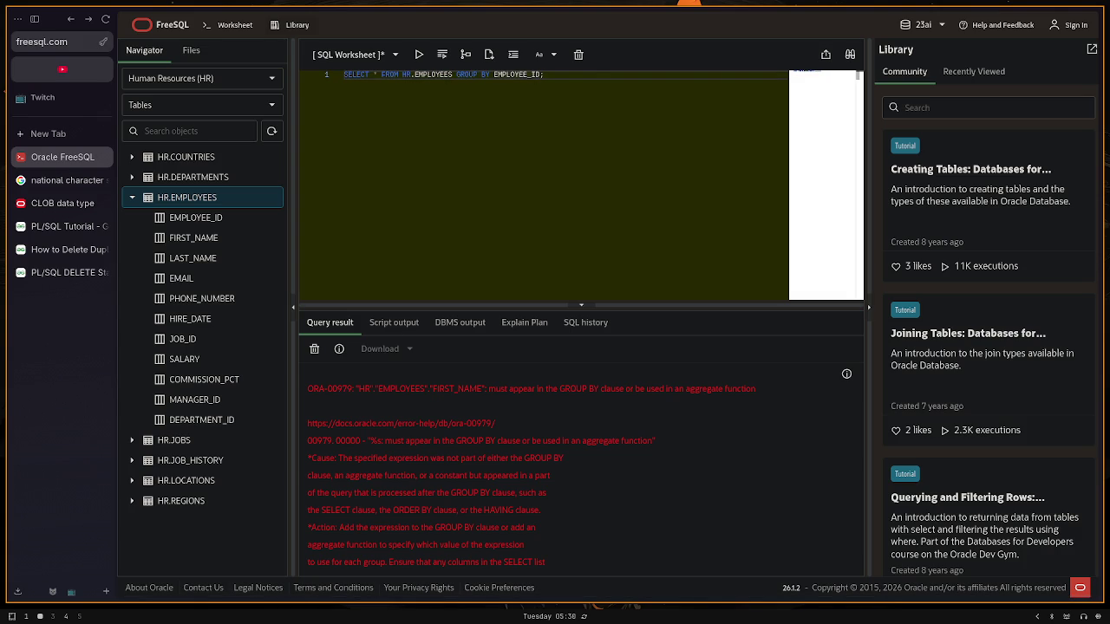
double_click(528, 74)
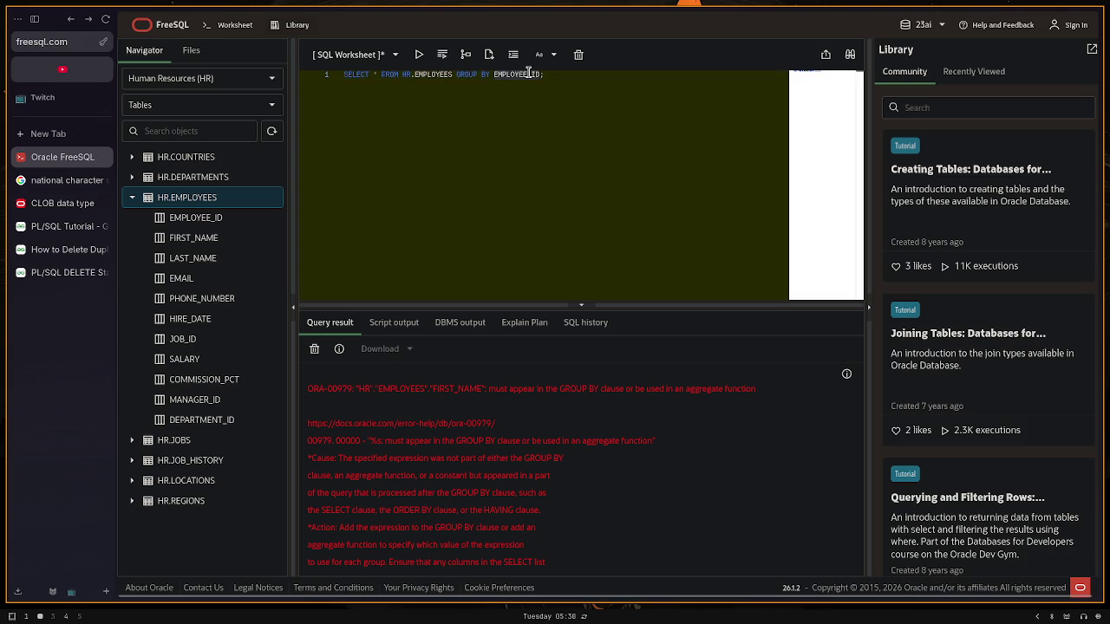
text(")
click(417, 55)
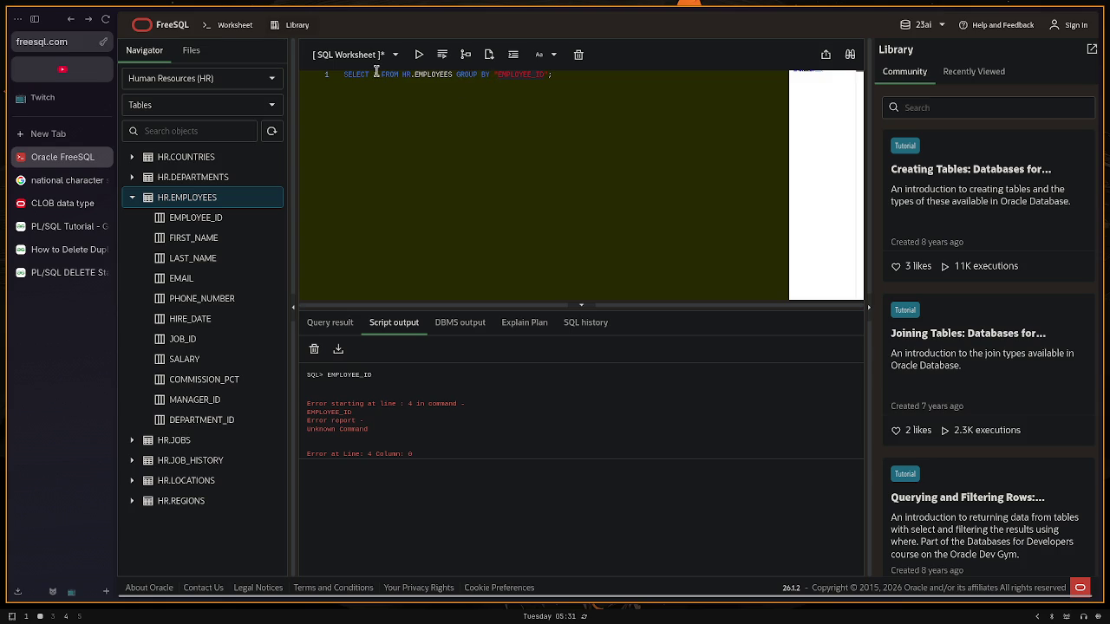
double_click(528, 75)
key(BackSpace)
key(BackSpace)
text(HR.EM)
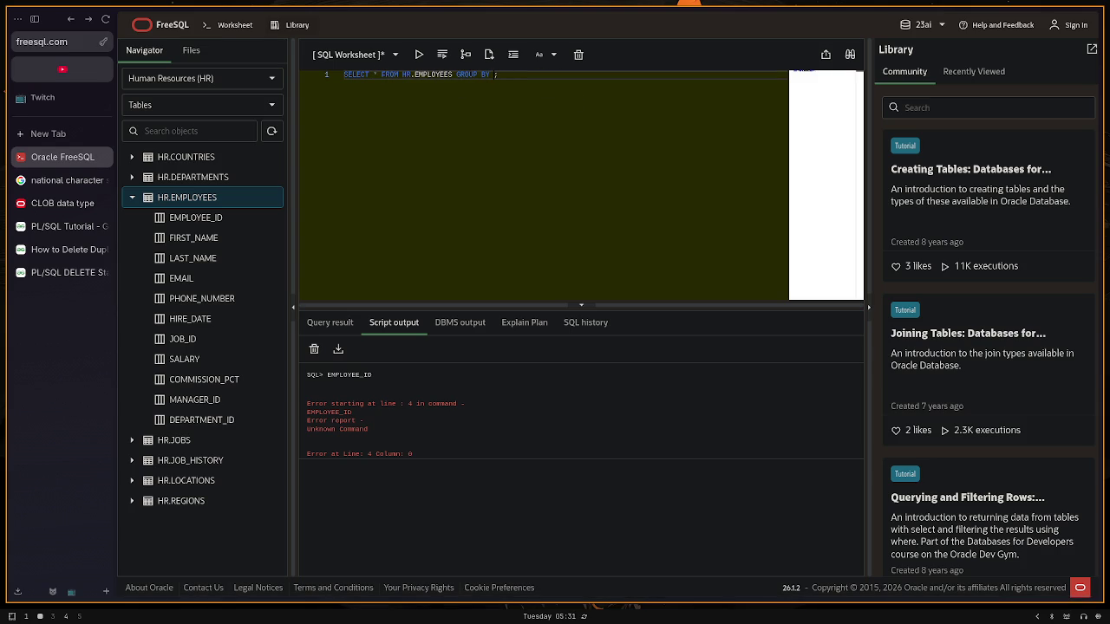
text(PLOYEE_ID)
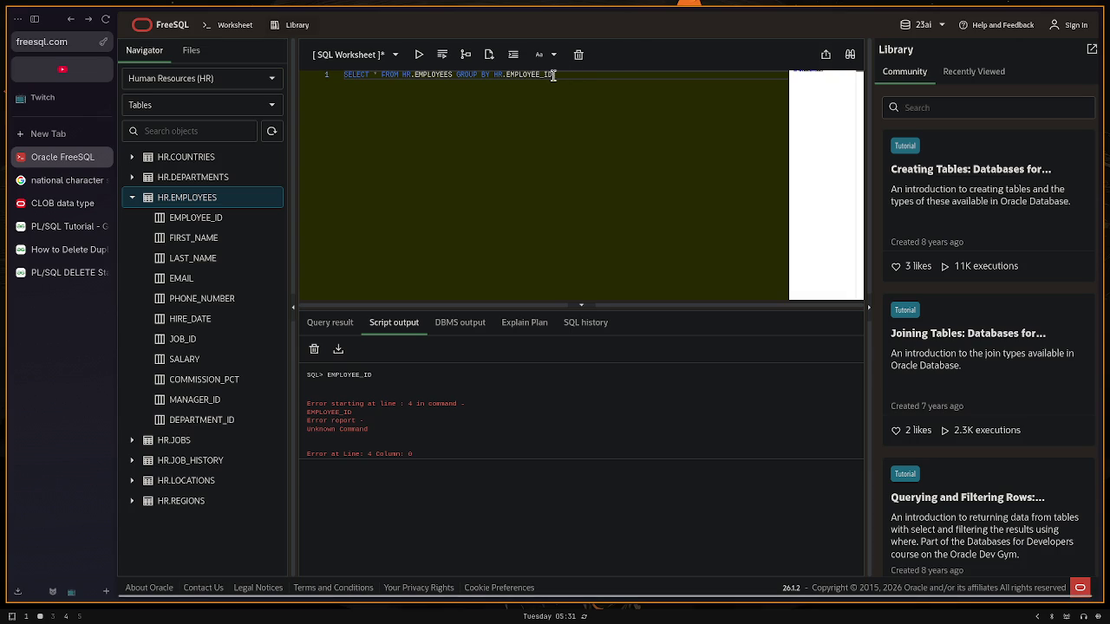
Delete the GROUP BY clause to restore SELECT * FROM HR.EMPLOYEES, checking the notes briefly
key(BackSpace)
key(BackSpace)
key(BackSpace)
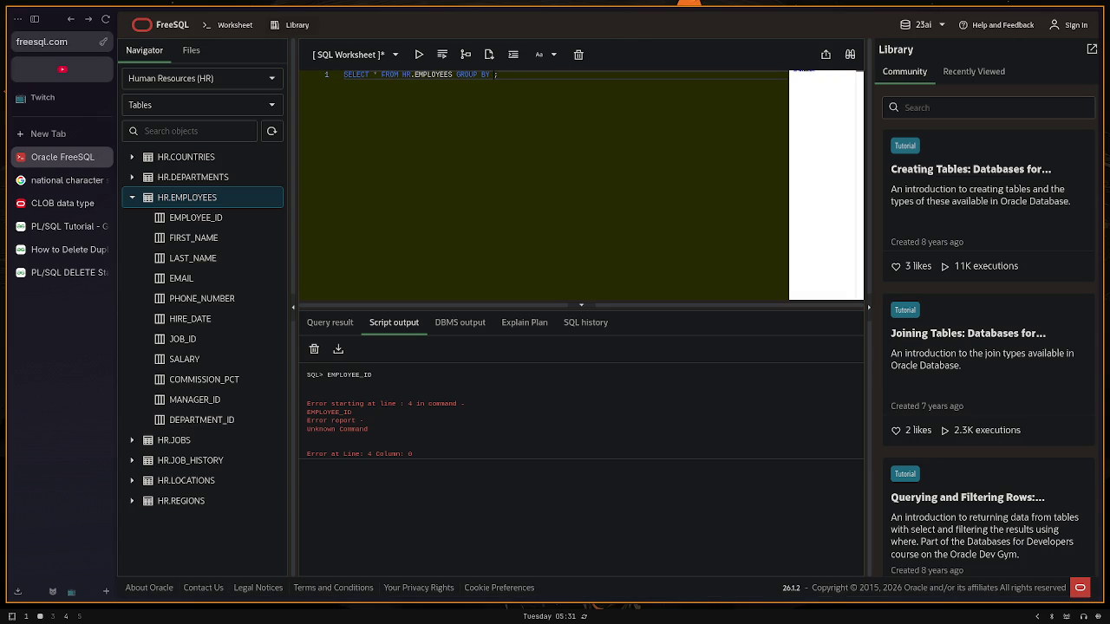
key(BackSpace)
key(BackSpace)
key(BackSpace)
key(BackSpace)
key(super+1)
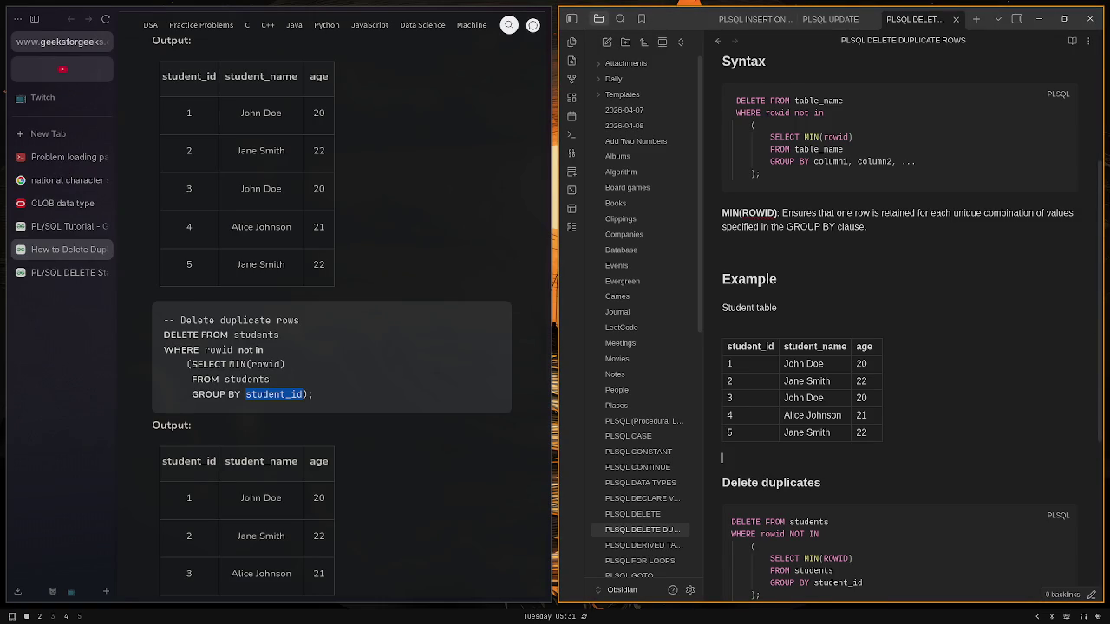
key(super+2)
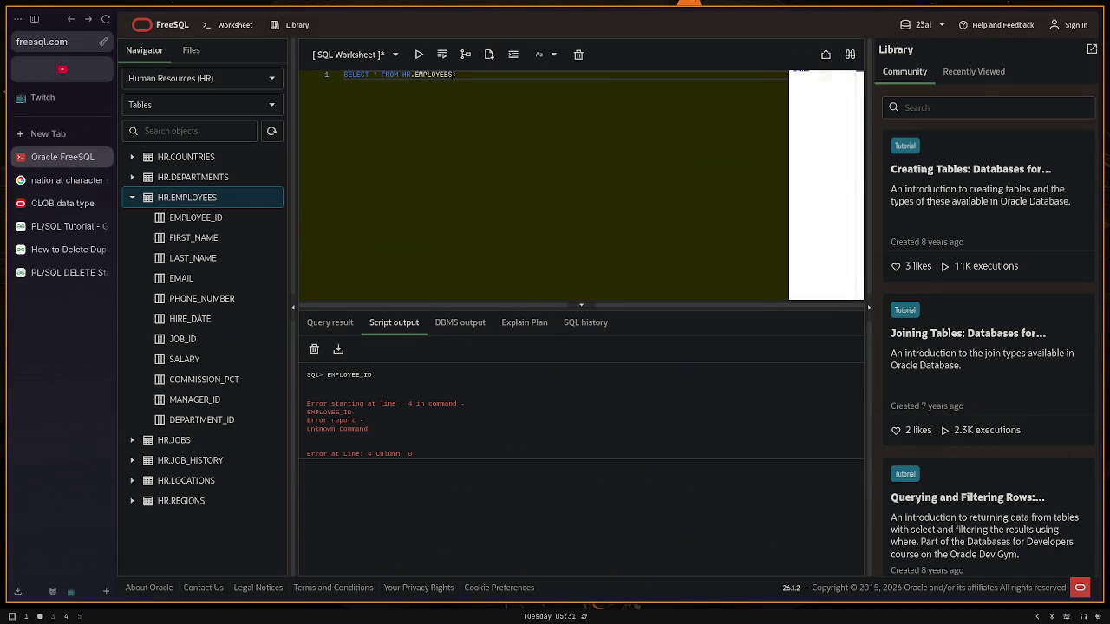
Change the query to SELECT MIN(ROWID) grouped by EMPLOYEE_ID and run it
key(BackSpace)
text(MIN(ROW))
text(ID)
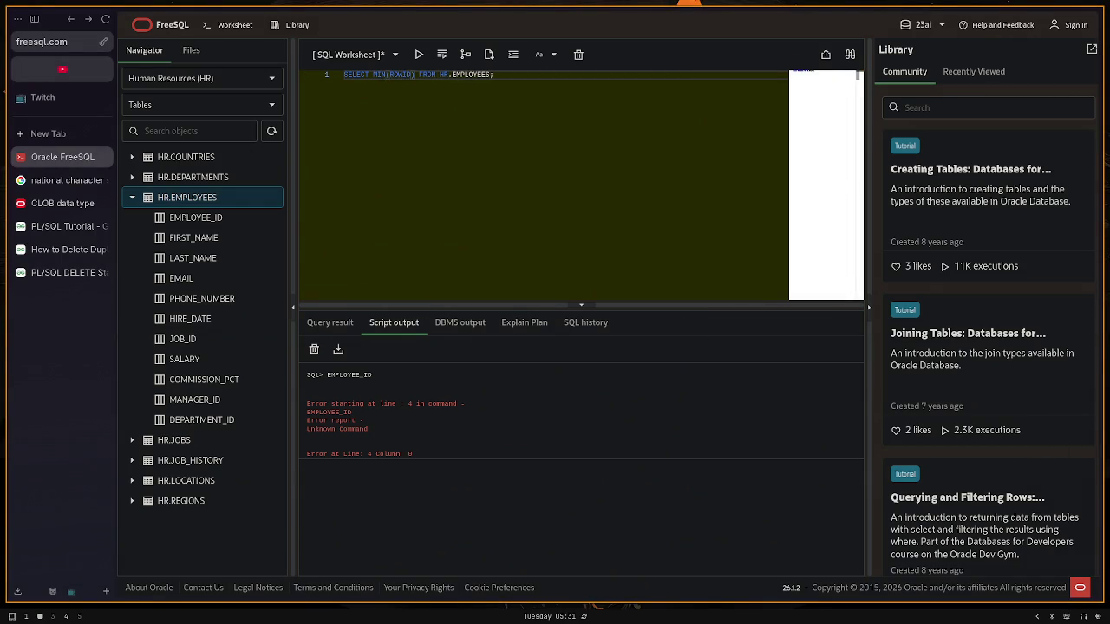
click(418, 54)
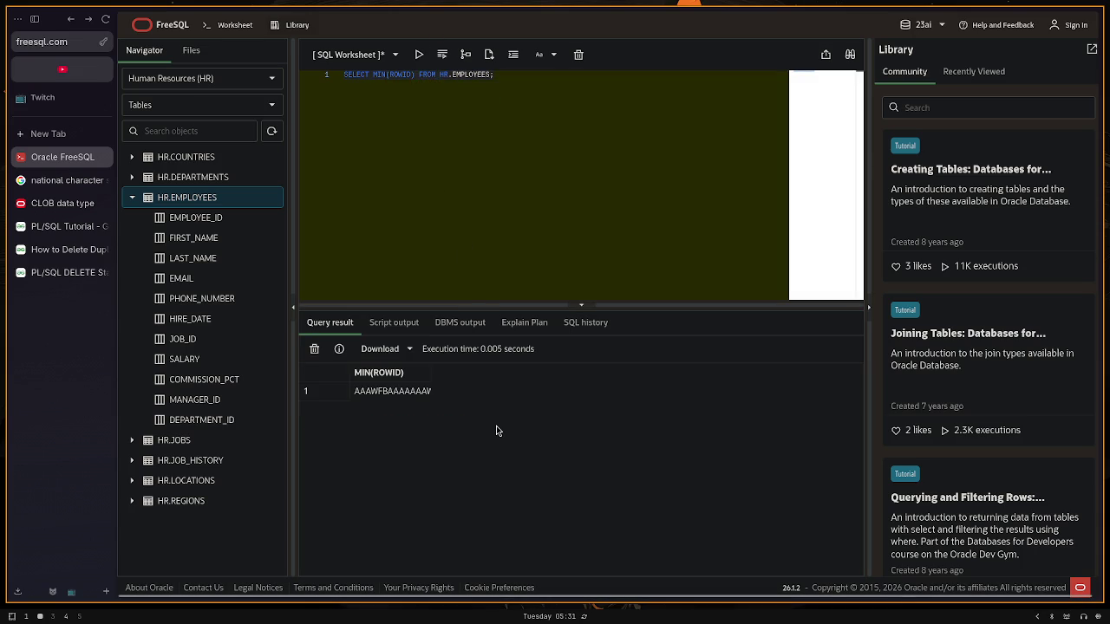
click(486, 77)
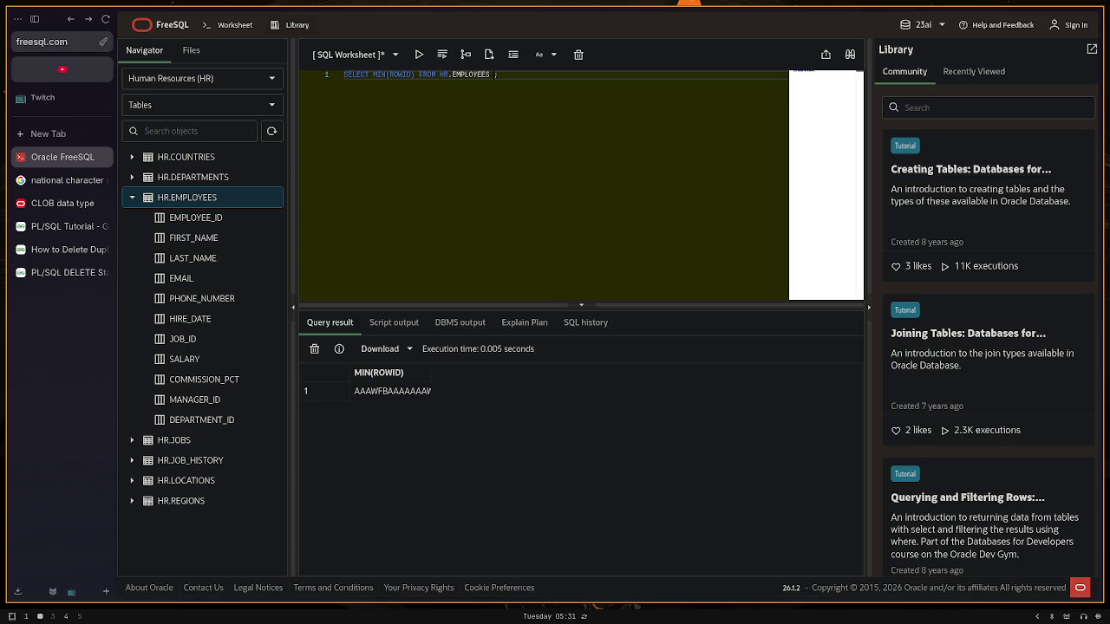
text(GROUP BY )
text(EMPLOYEE)
text(_ID)
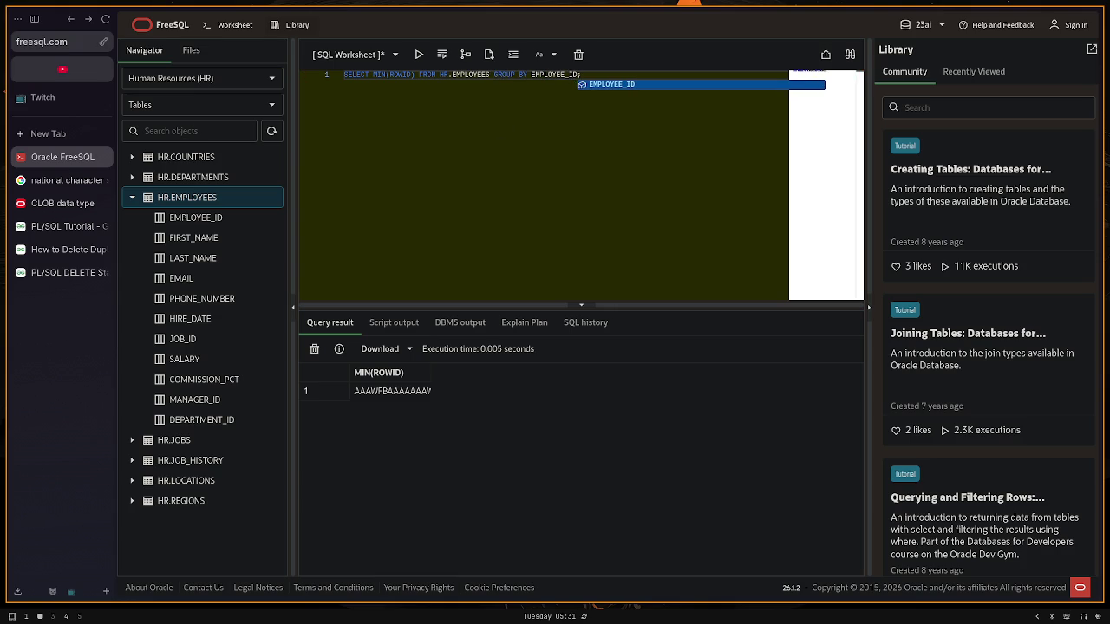
click(418, 54)
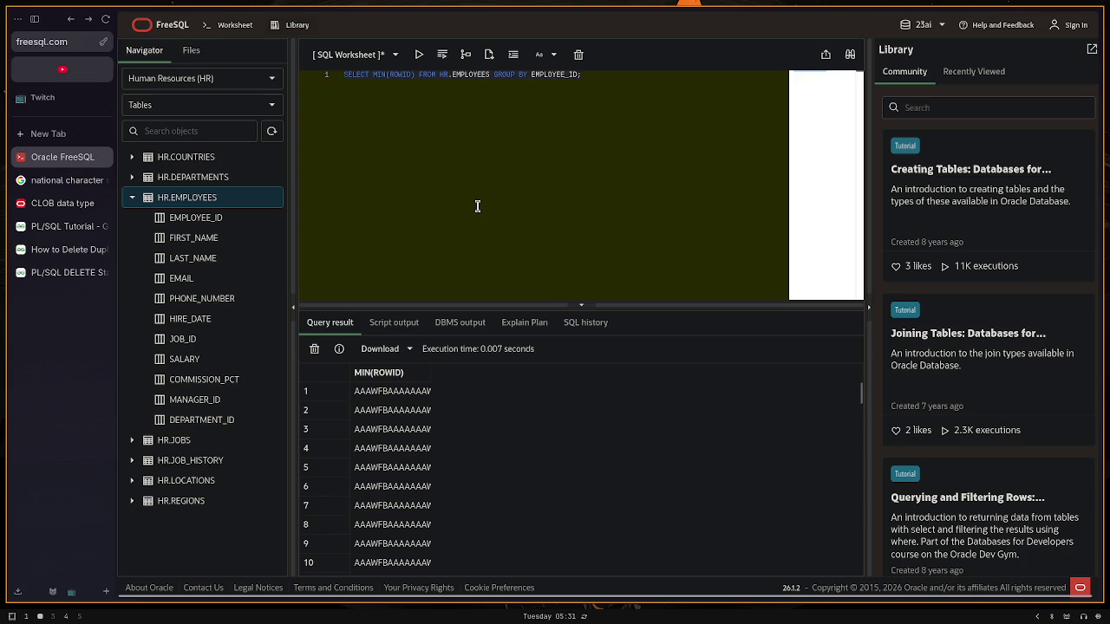
Review the one-rowid-per-employee result column, then insert blank lines above the query
scroll(459, 457, down, 5)
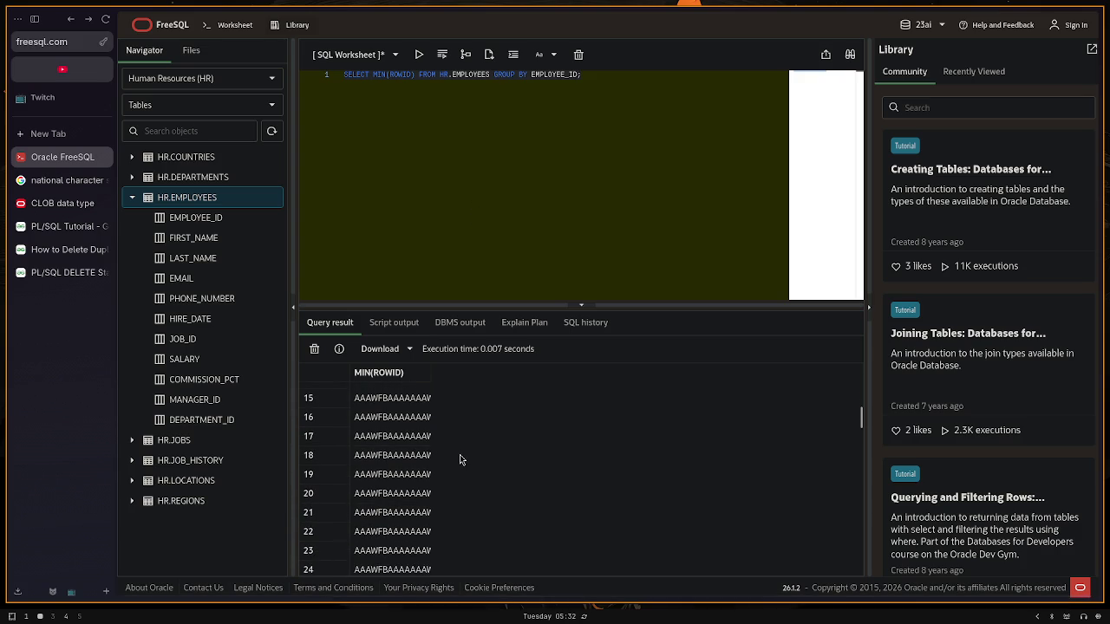
scroll(451, 461, down, 5)
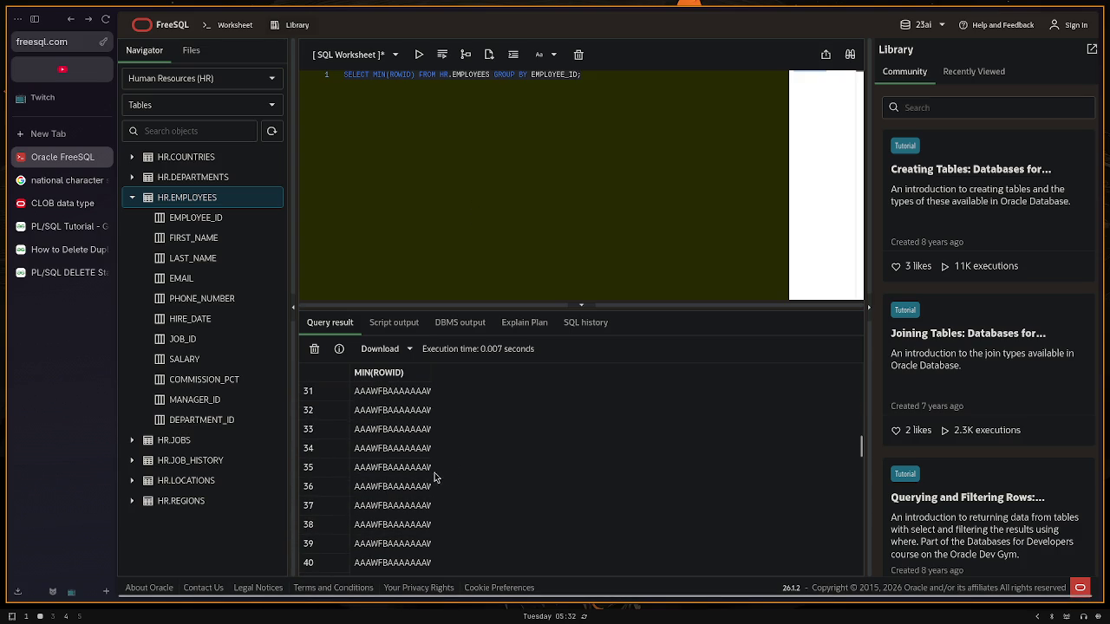
click(425, 376)
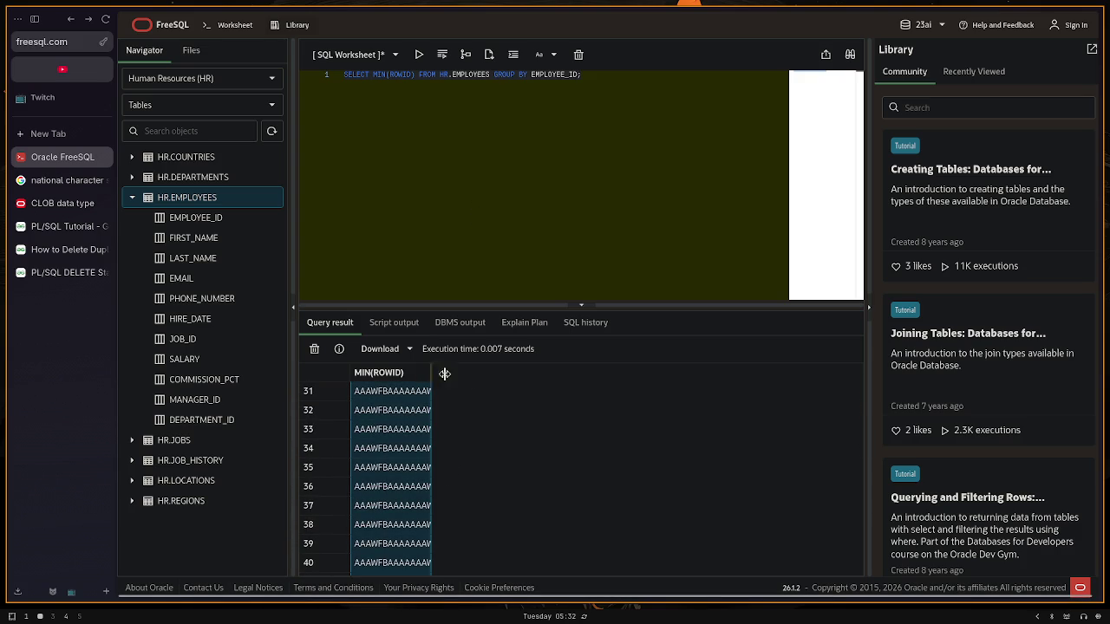
drag(431, 372, 596, 373)
scroll(521, 433, up, 2)
scroll(521, 438, up, 8)
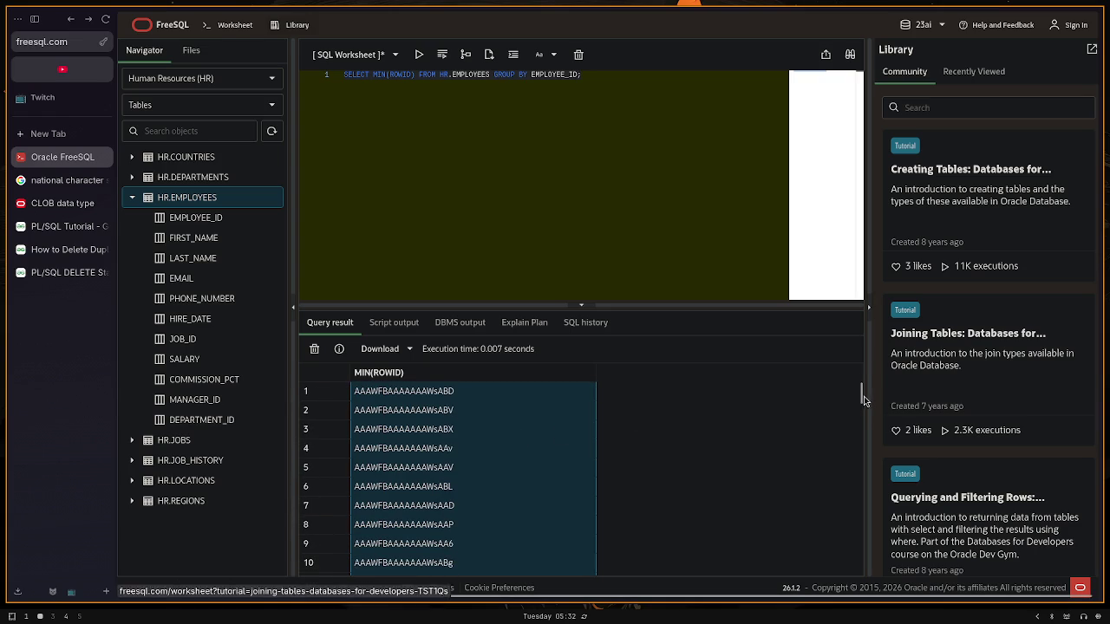
mouse_move(859, 400)
mouse_down()
mouse_move(841, 490)
mouse_move(850, 572)
mouse_up()
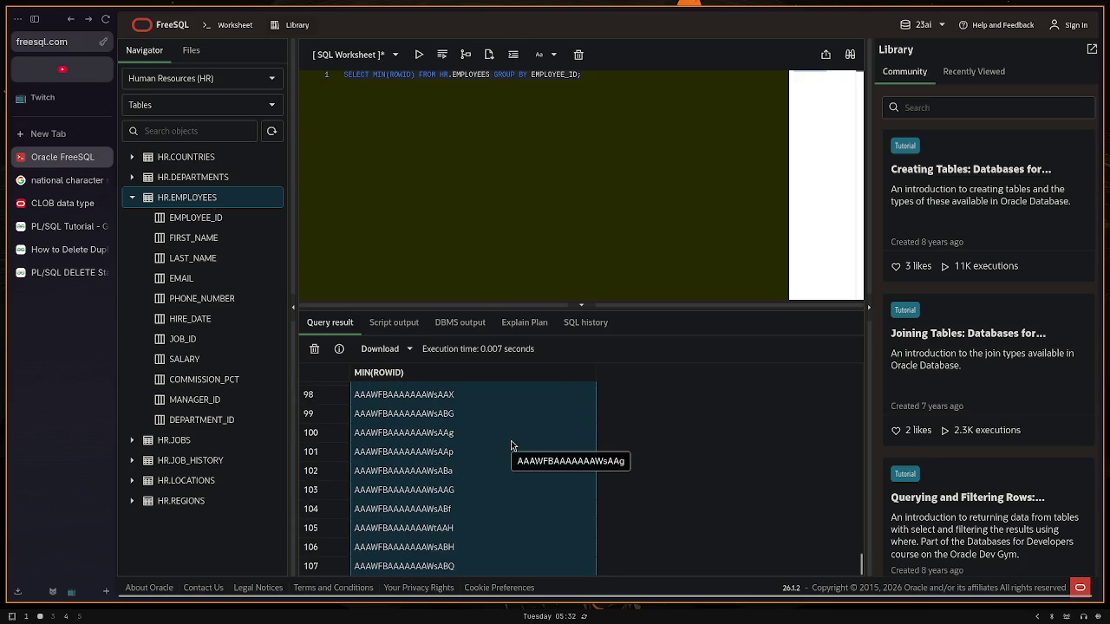
scroll(510, 442, up, 3)
scroll(511, 442, up, 12)
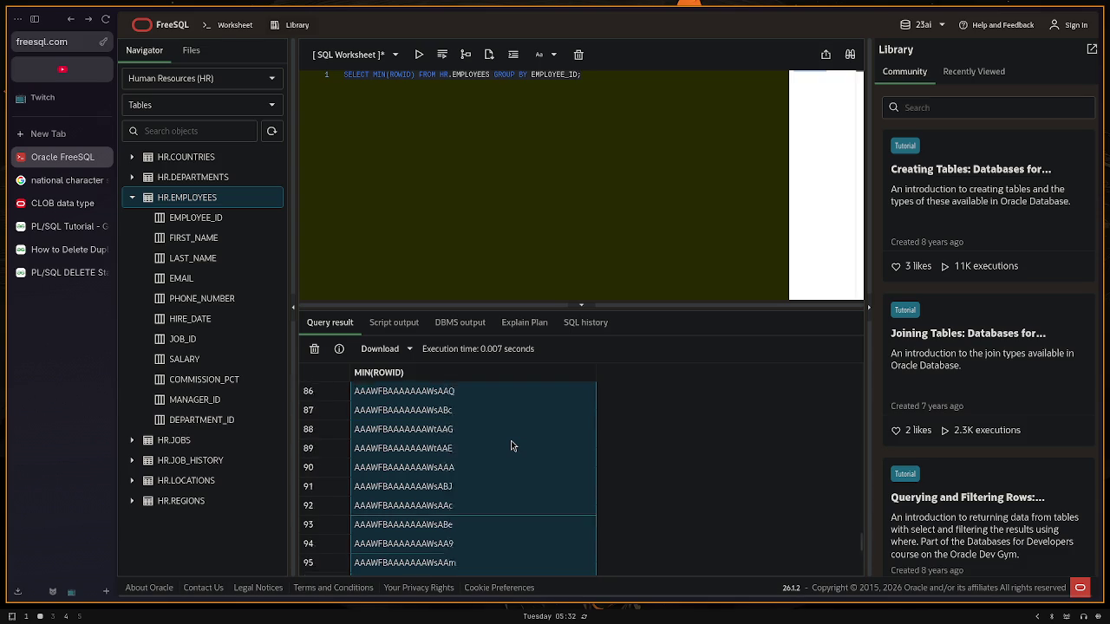
scroll(511, 442, up, 12)
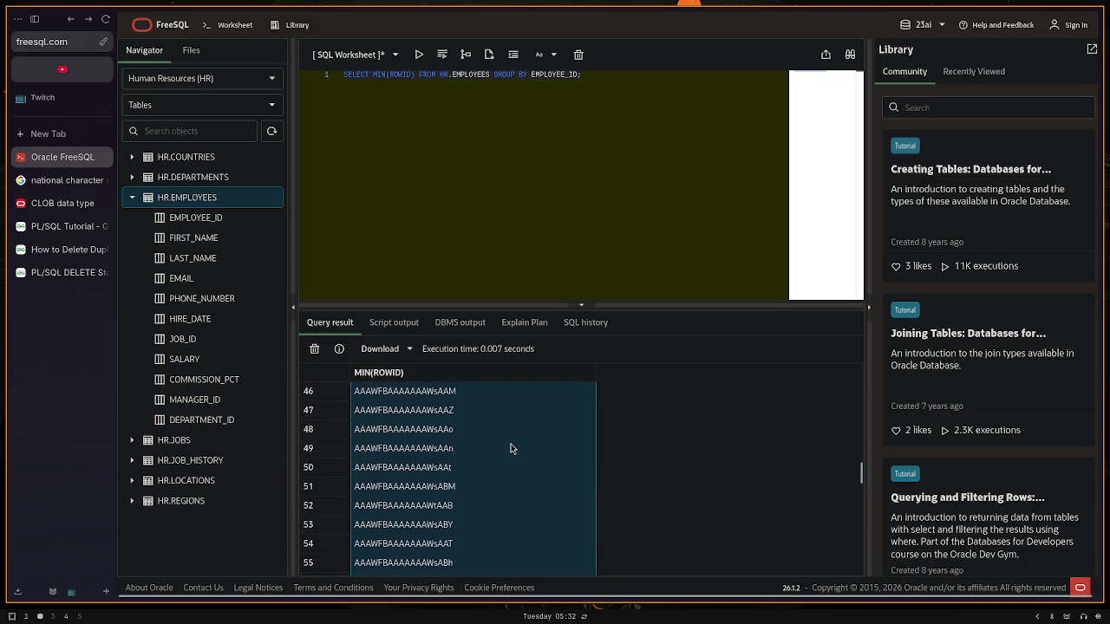
scroll(512, 443, up, 8)
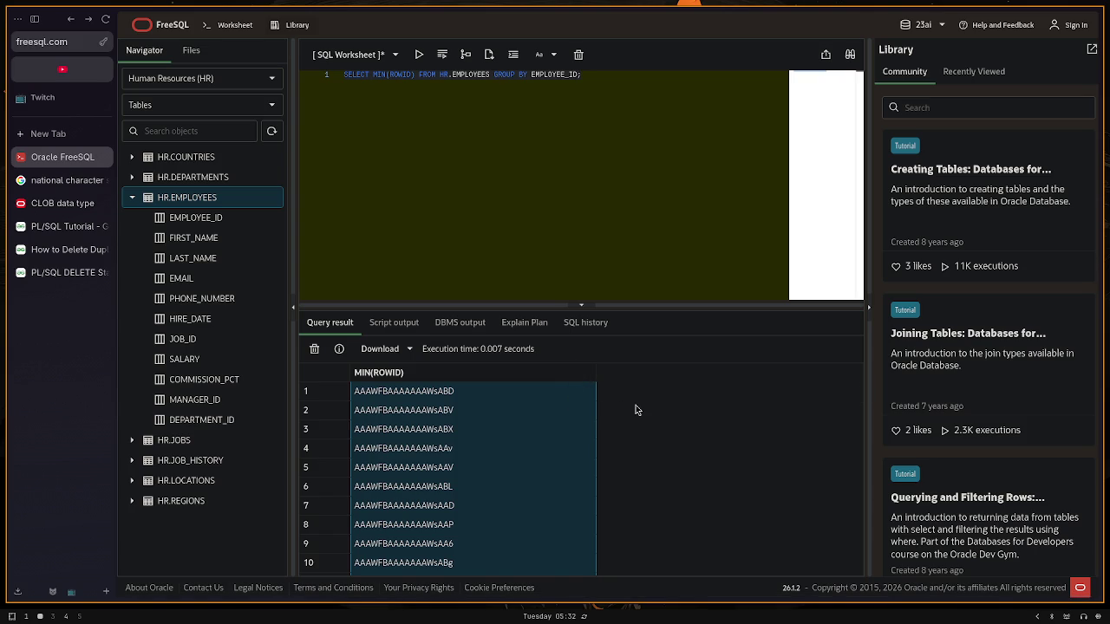
click(443, 77)
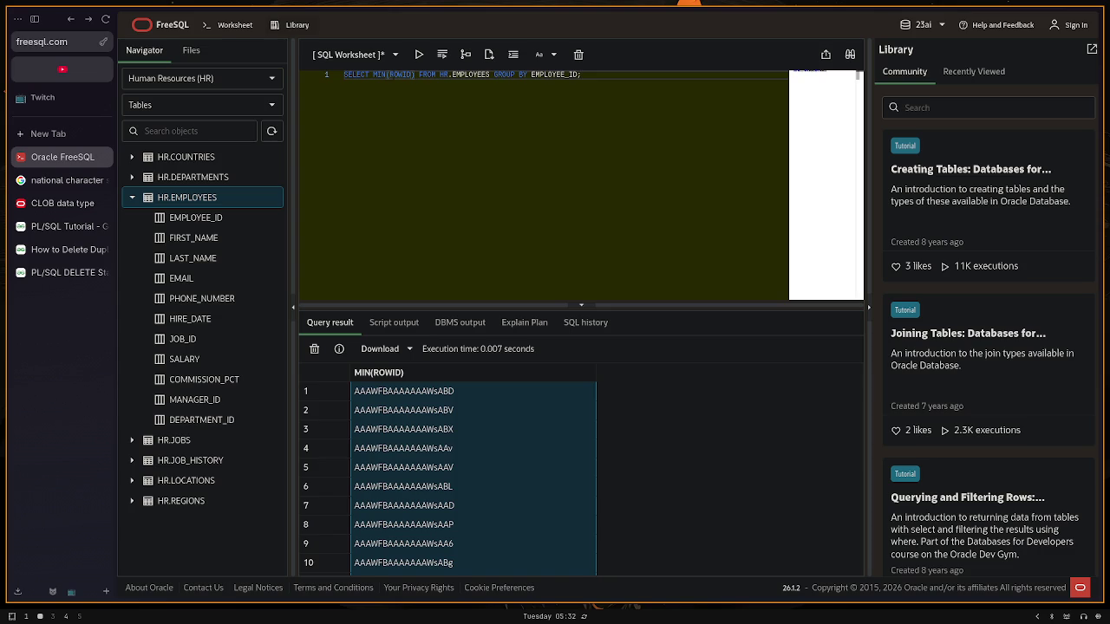
key(Return)
key(Return)
Write DELETE FORM HR.EMPLOYEES WHERE ROWID NOT IN ( above the query
click(344, 75)
text(DELETE FORM)
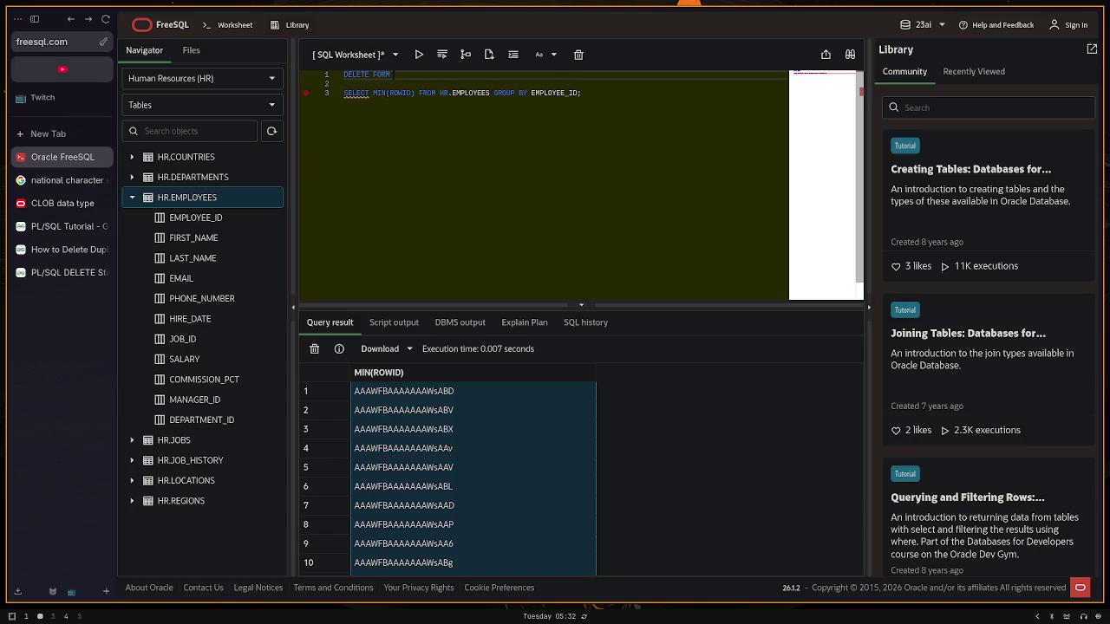
text(employee)
text(s)
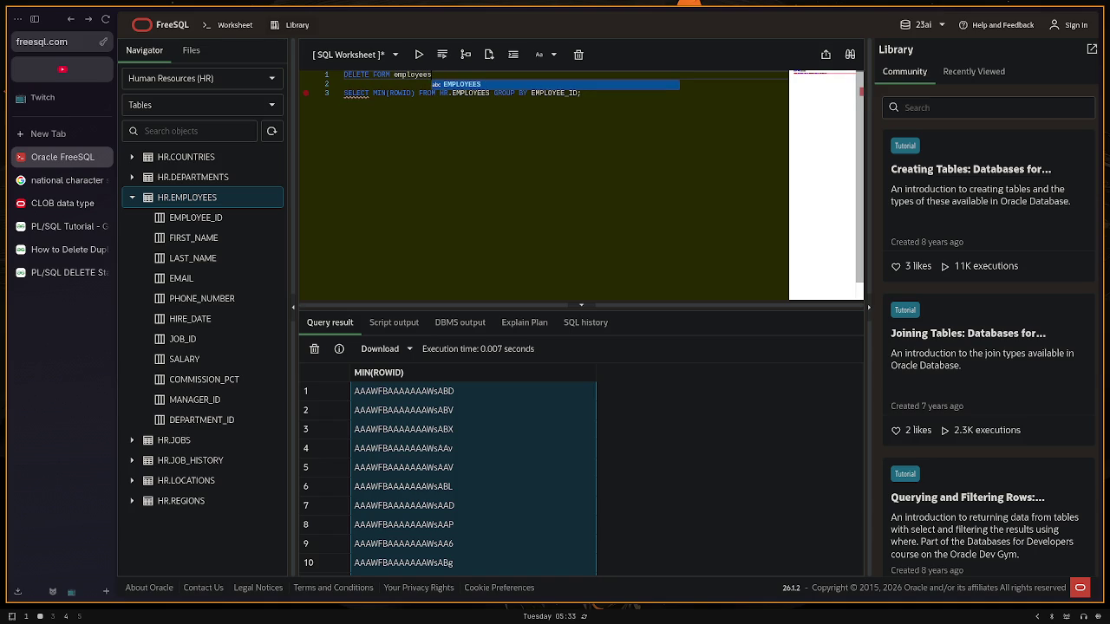
key(BackSpace)
key(BackSpace)
key(BackSpace)
text(HR.EMPLOYEES)
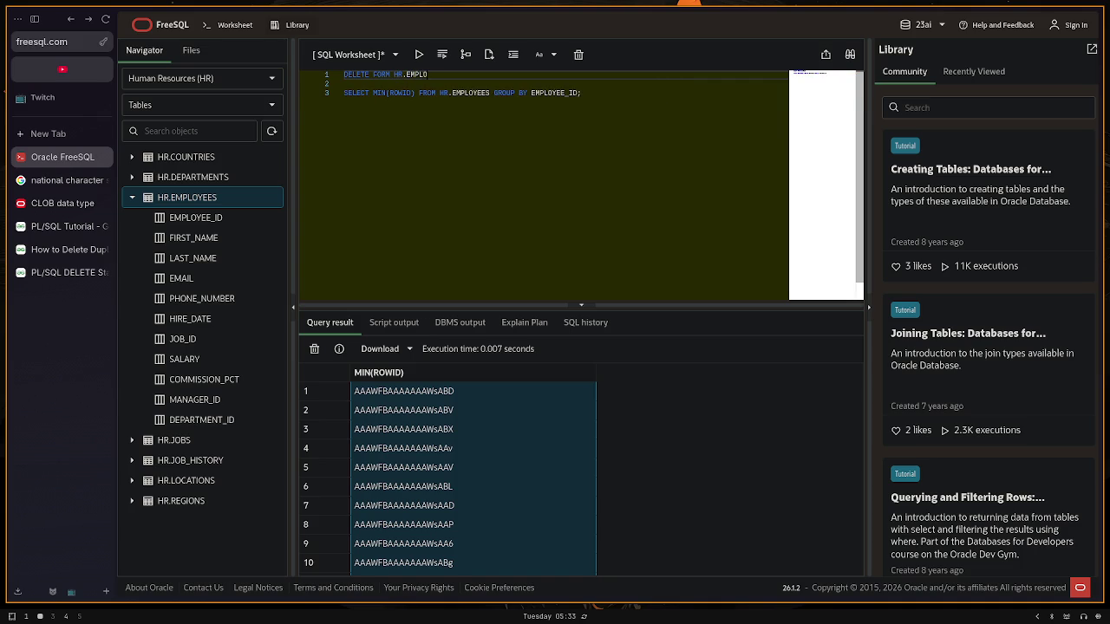
key(Return)
text(WHERE)
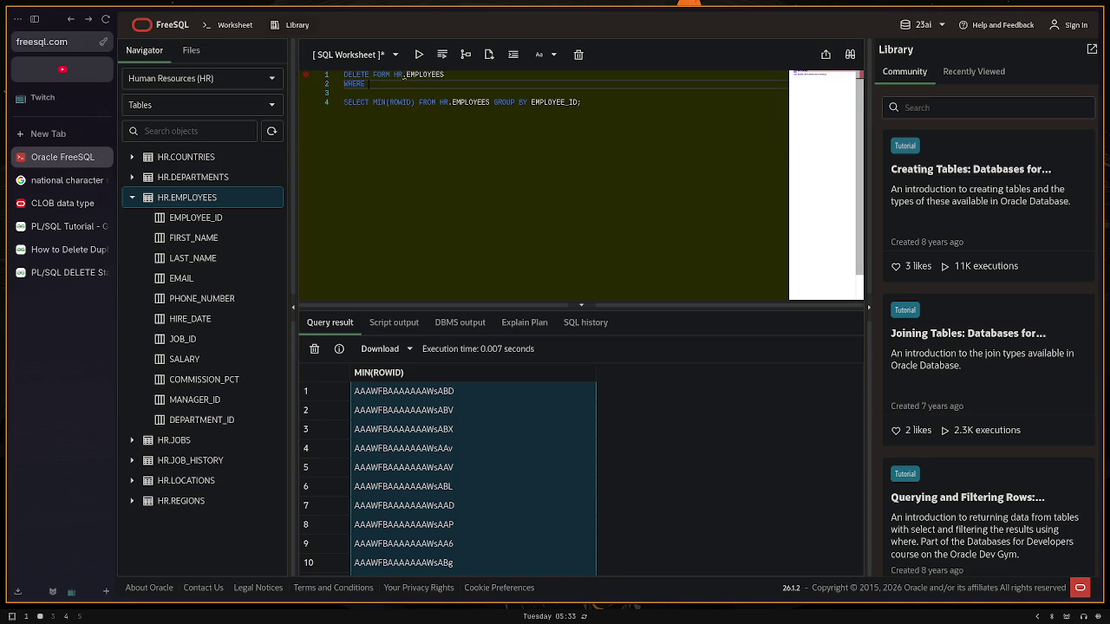
text( ROWID NOT IN)
key(Return)
text(()
key(Return)
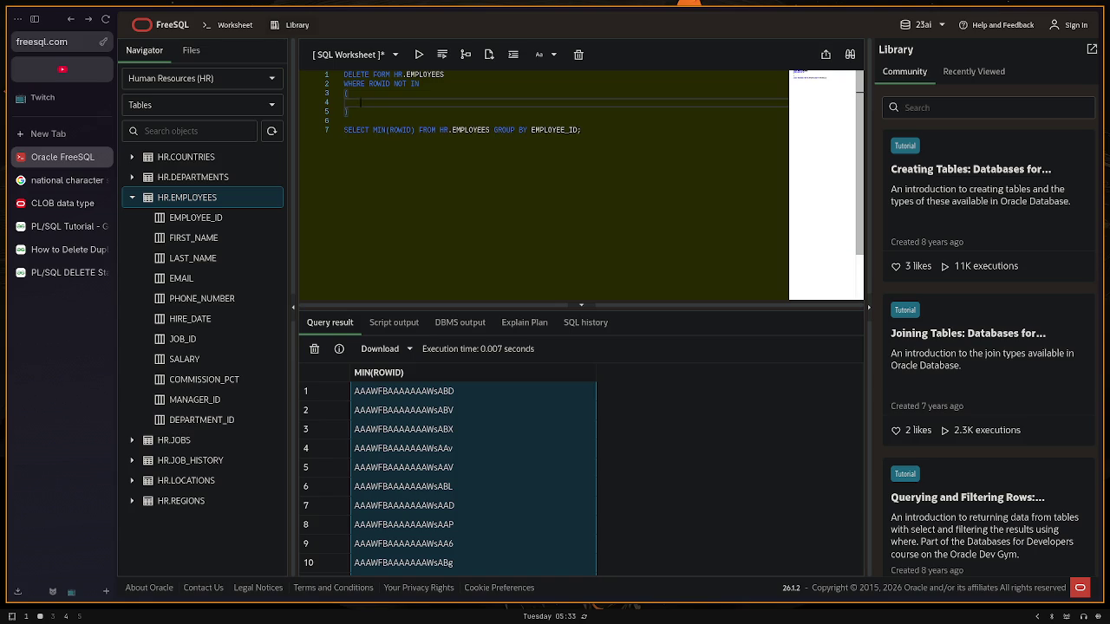
Move the MIN(ROWID) SELECT inside the parentheses, indent it, and put the semicolon after the closing parenthesis
drag(583, 130, 380, 123)
key(ctrl+x)
click(381, 102)
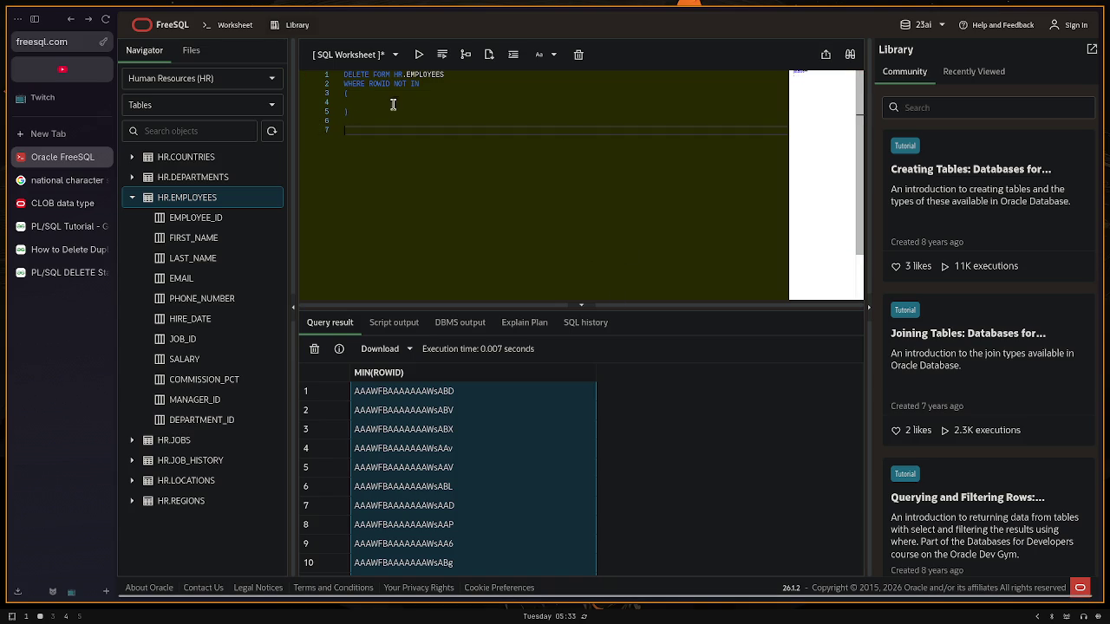
key(ctrl+v)
click(348, 102)
key(Tab)
key(ctrl+z)
key(ctrl+z)
key(Tab)
key(Down)
text(;)
click(613, 101)
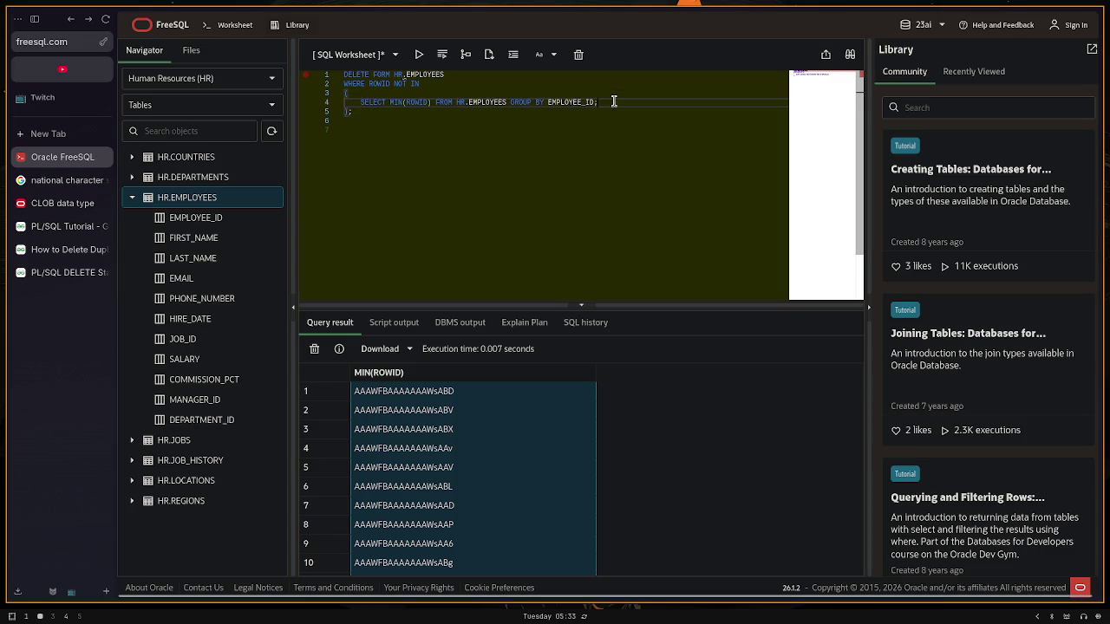
key(BackSpace)
Compare the statement with the reference article, then split the subquery across lines
key(super+1)
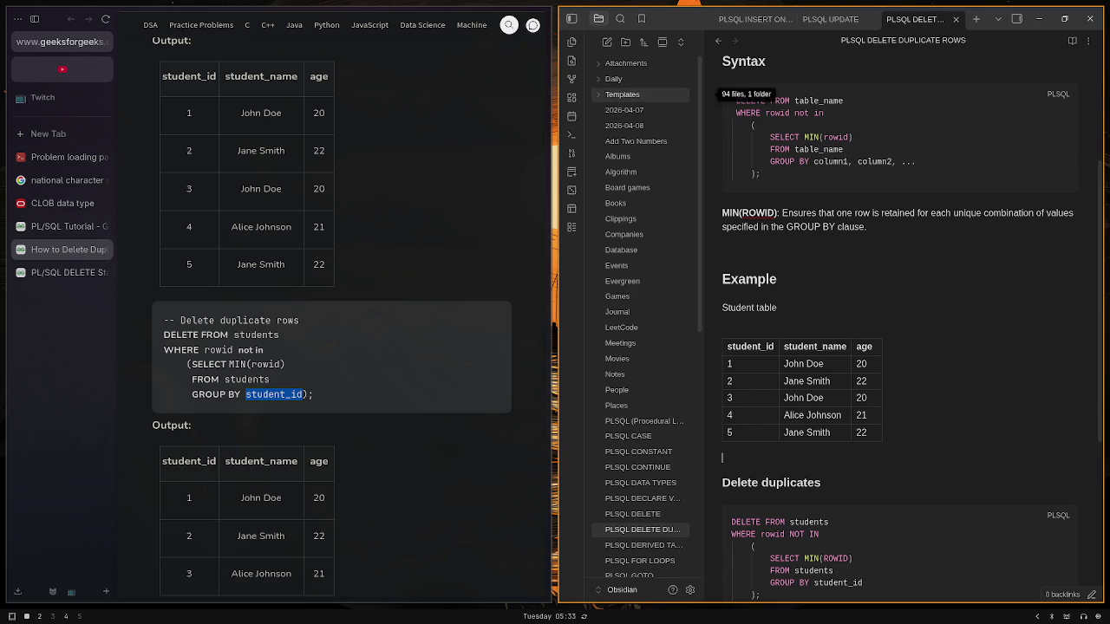
key(super+2)
key(super+1)
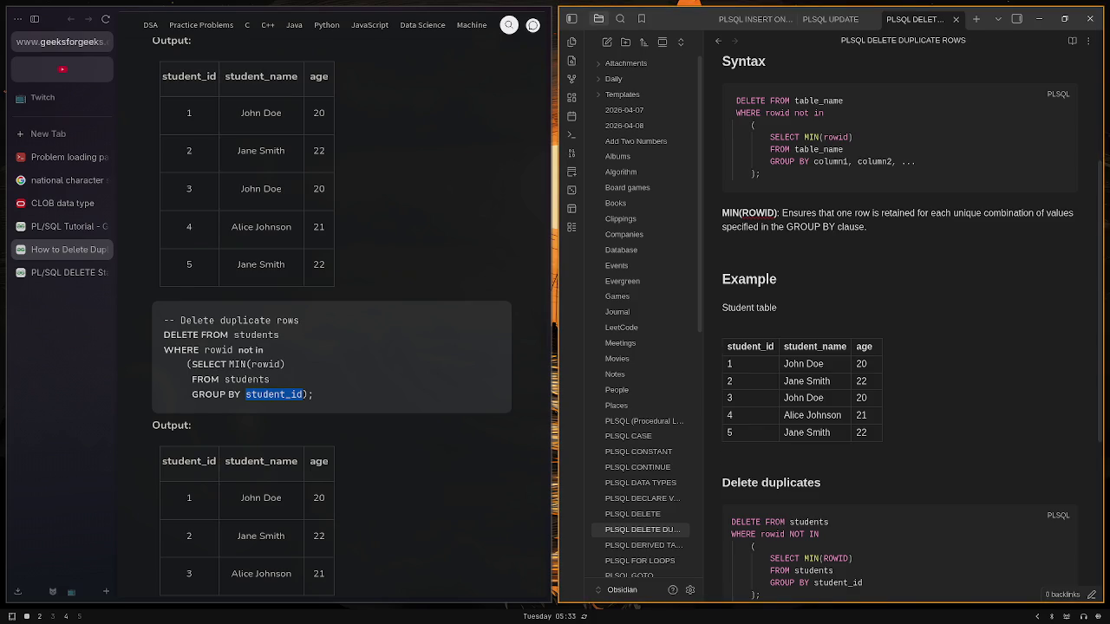
key(super+2)
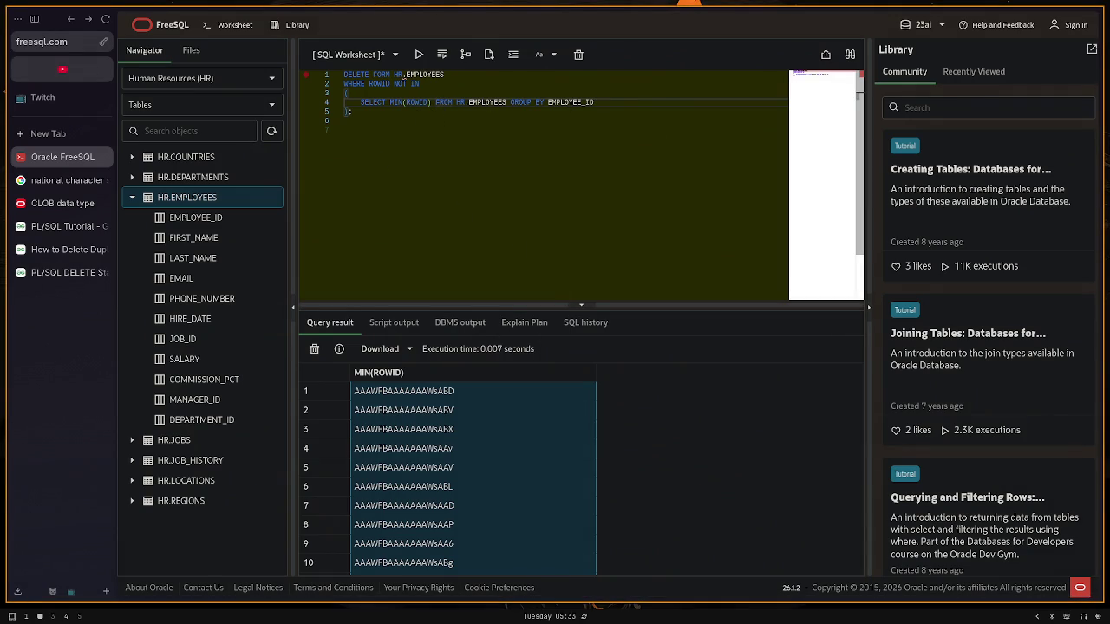
key(Return)
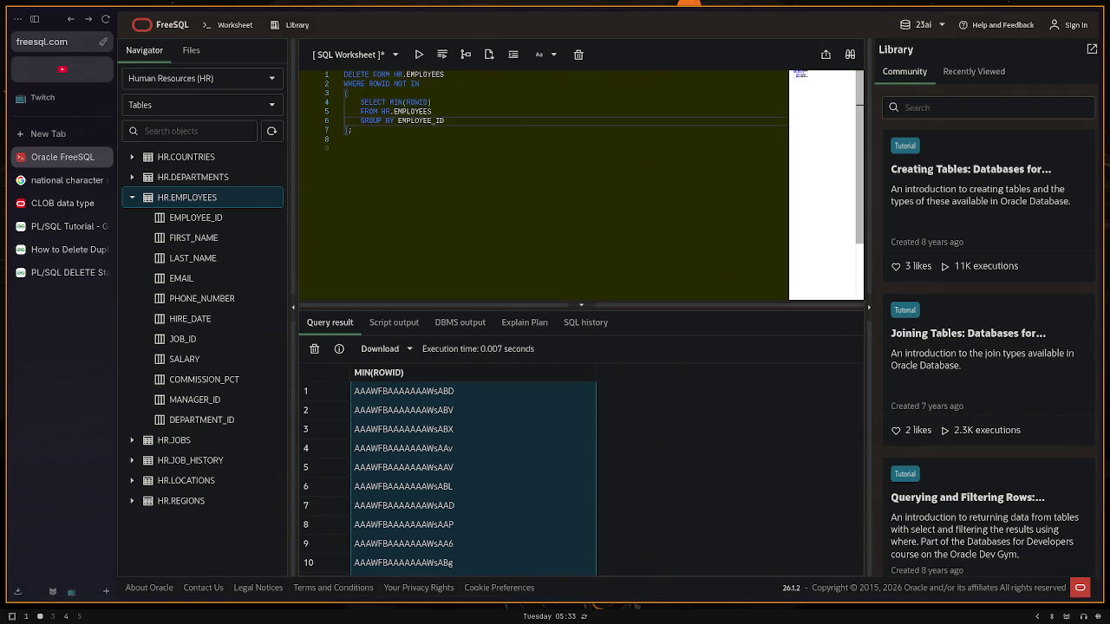
Run the DELETE, then add a table alias to the subquery and rerun it
click(419, 55)
click(419, 55)
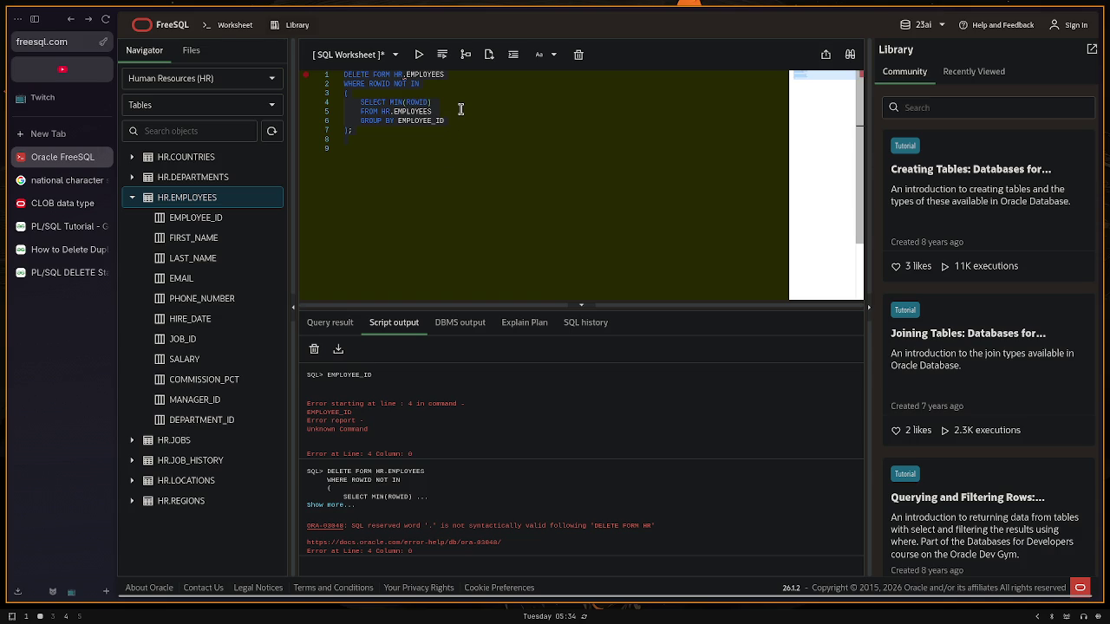
click(460, 79)
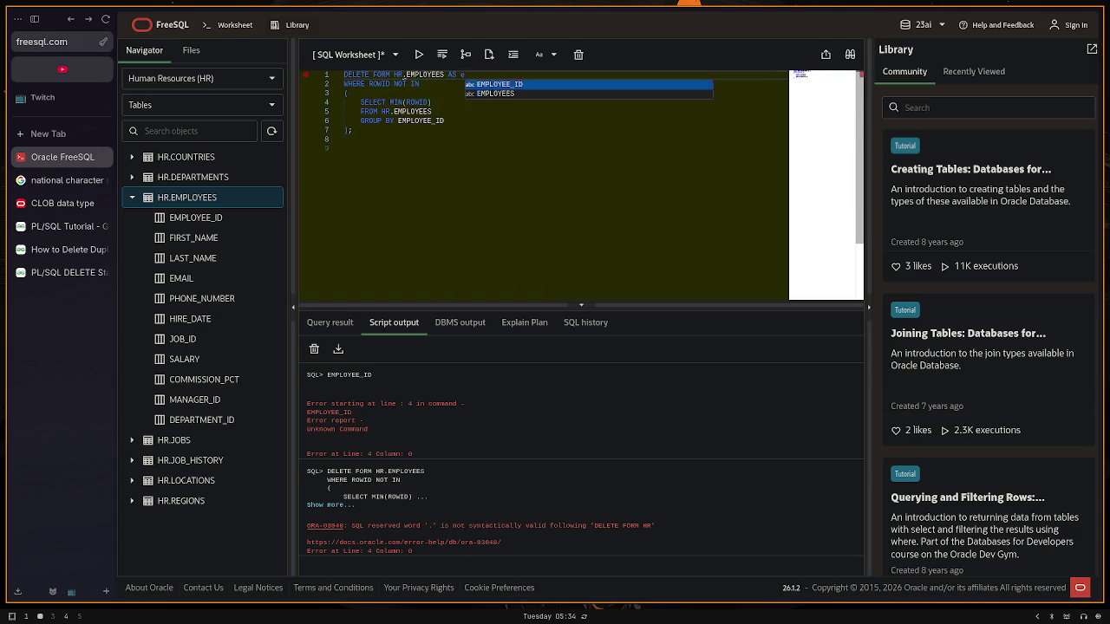
key(Escape)
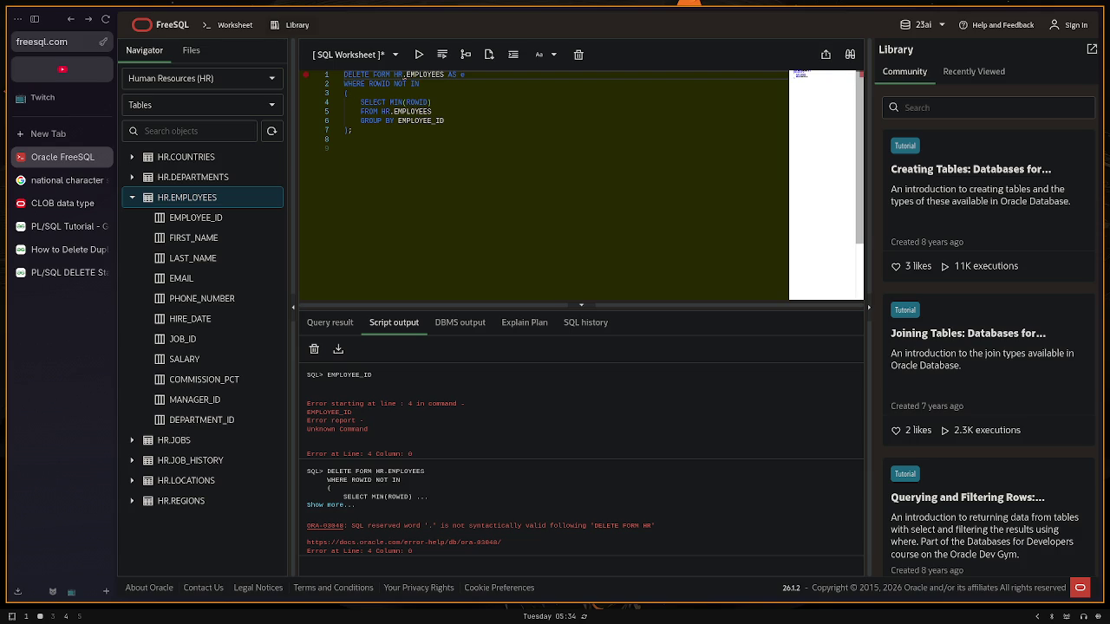
click(531, 108)
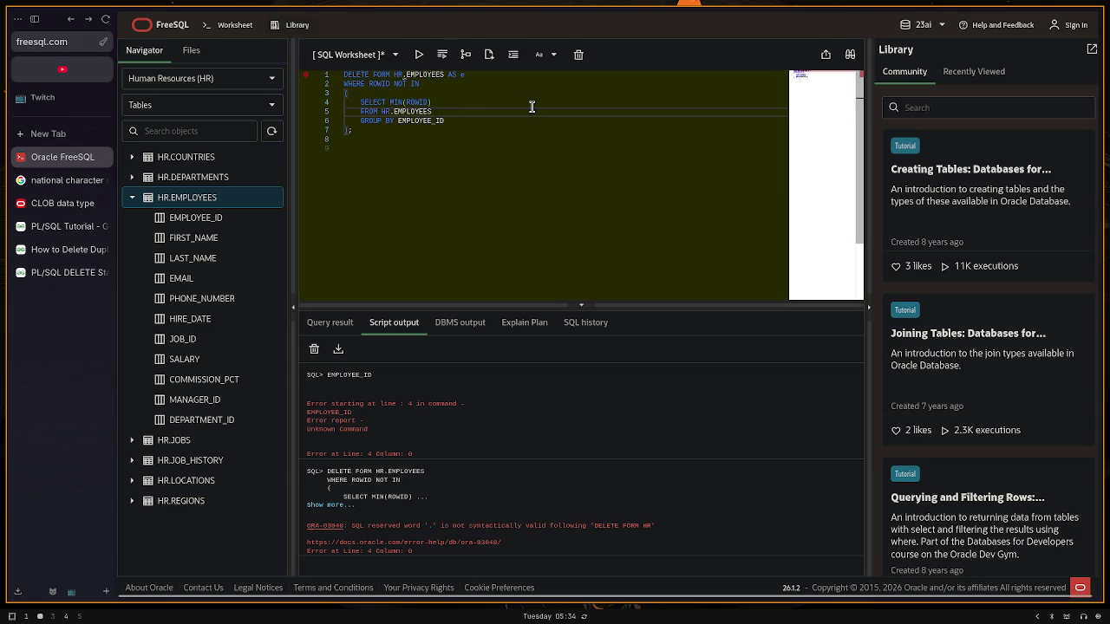
text(as)
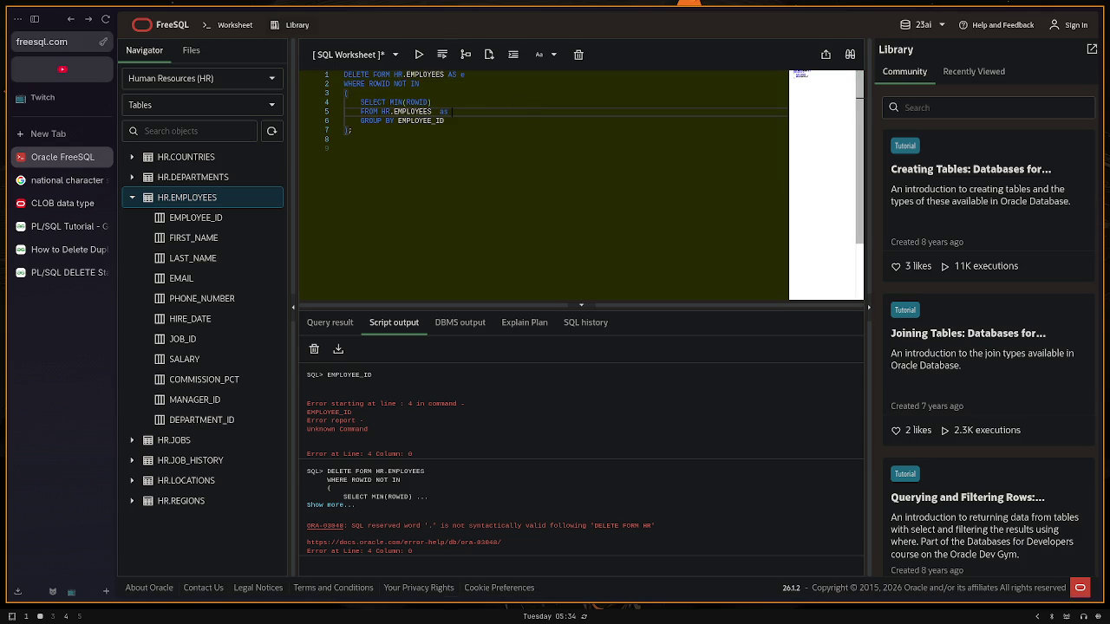
key(BackSpace)
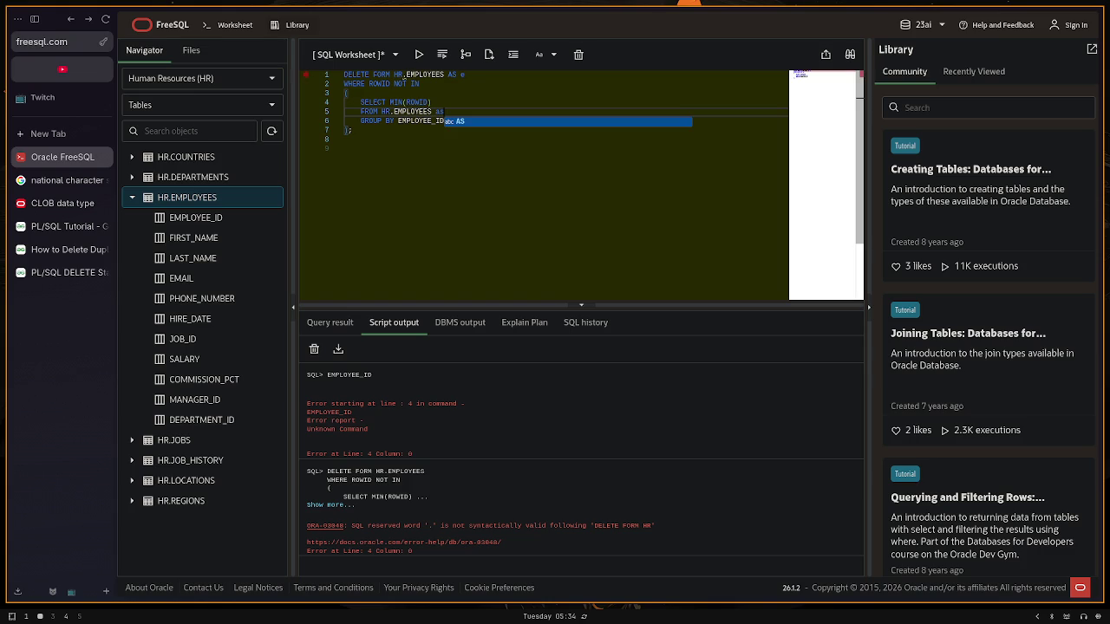
text(ea)
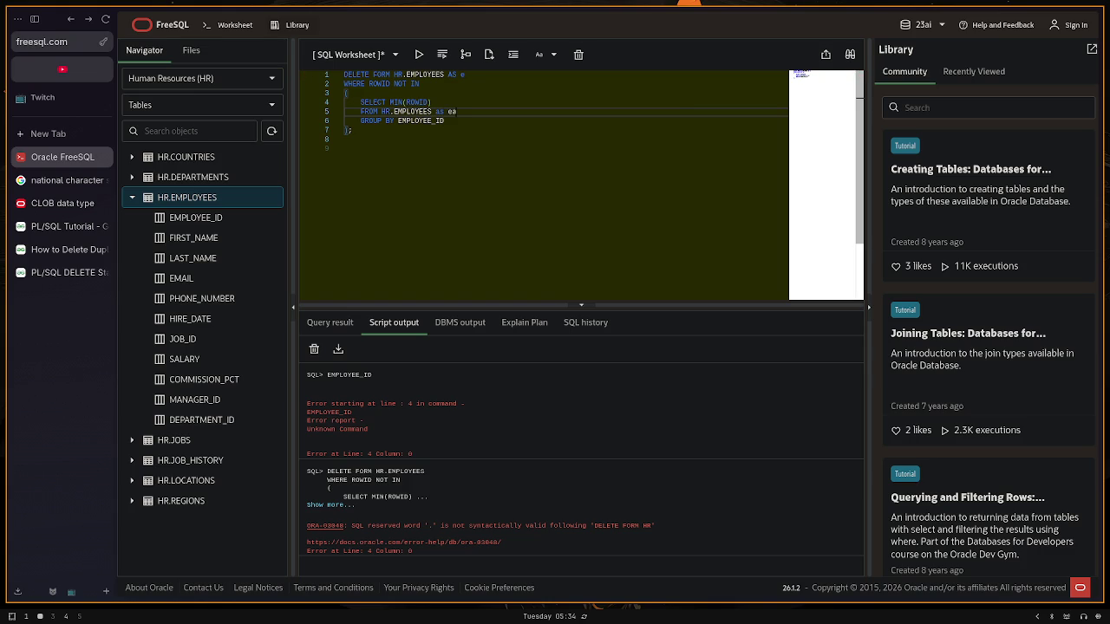
click(419, 56)
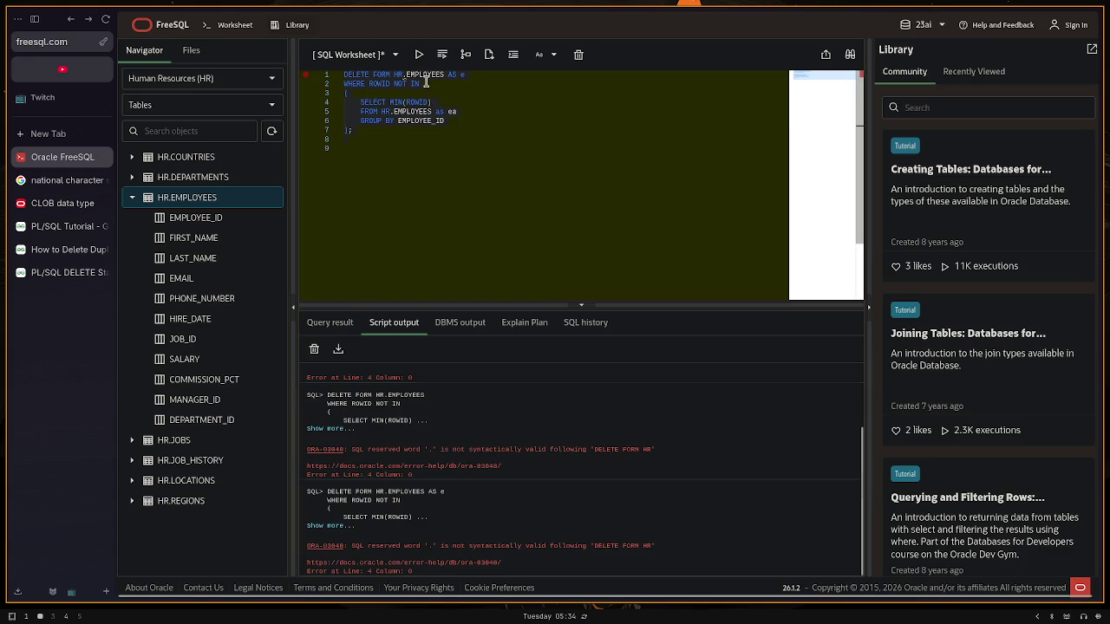
Drop the HR prefix and the subquery alias, rerun, and clear the script output
click(512, 79)
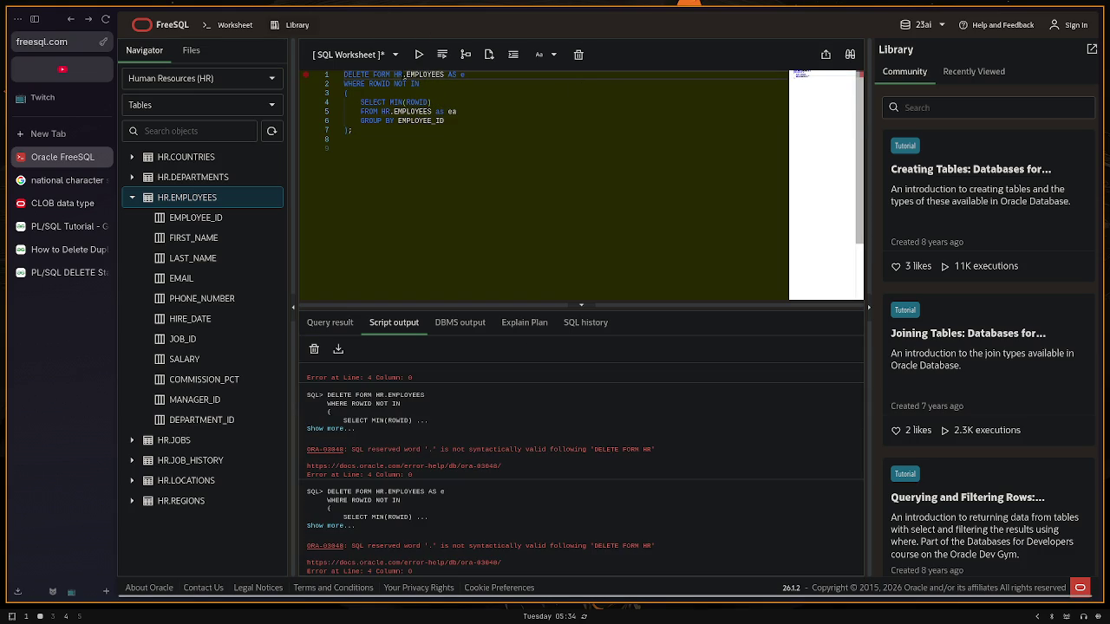
key(BackSpace)
key(BackSpace)
key(BackSpace)
key(BackSpace)
key(BackSpace)
key(BackSpace)
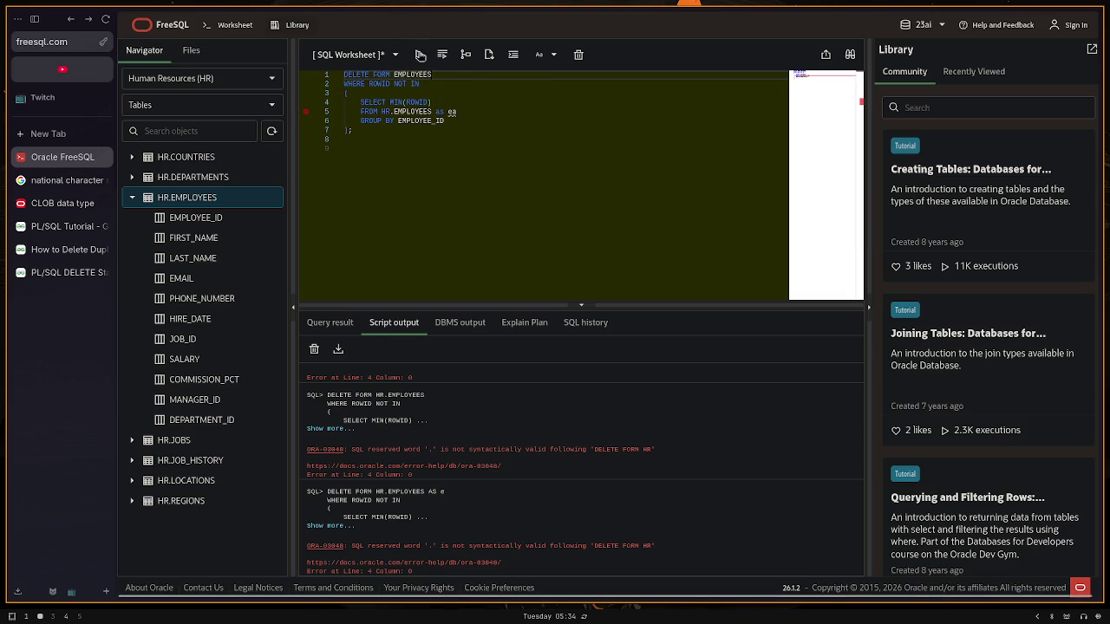
click(420, 53)
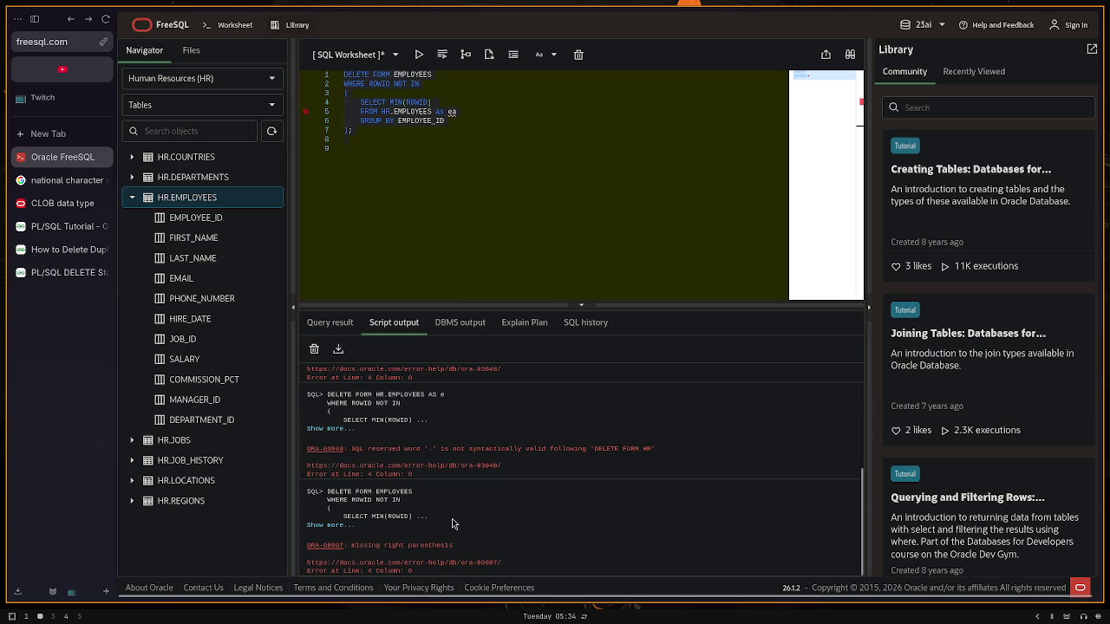
click(469, 115)
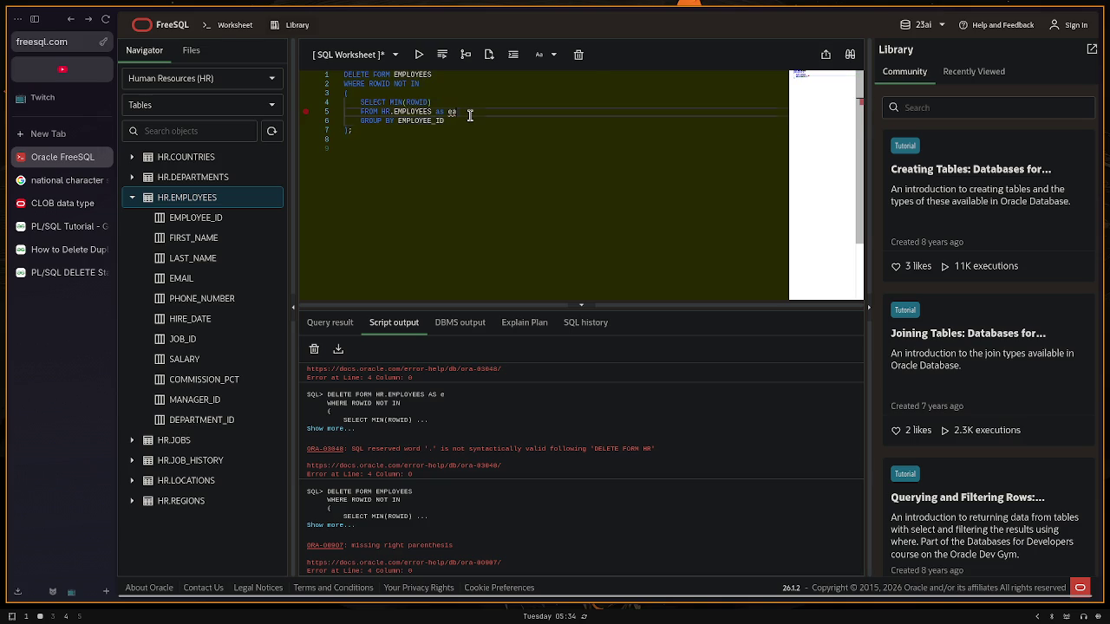
key(BackSpace)
key(BackSpace)
key(BackSpace)
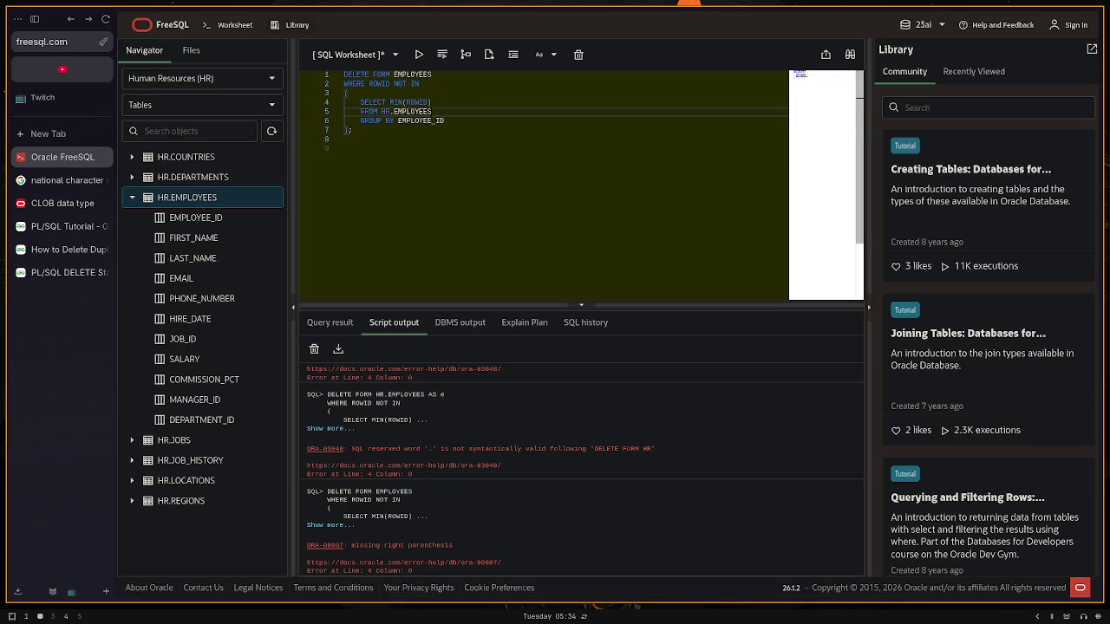
click(419, 53)
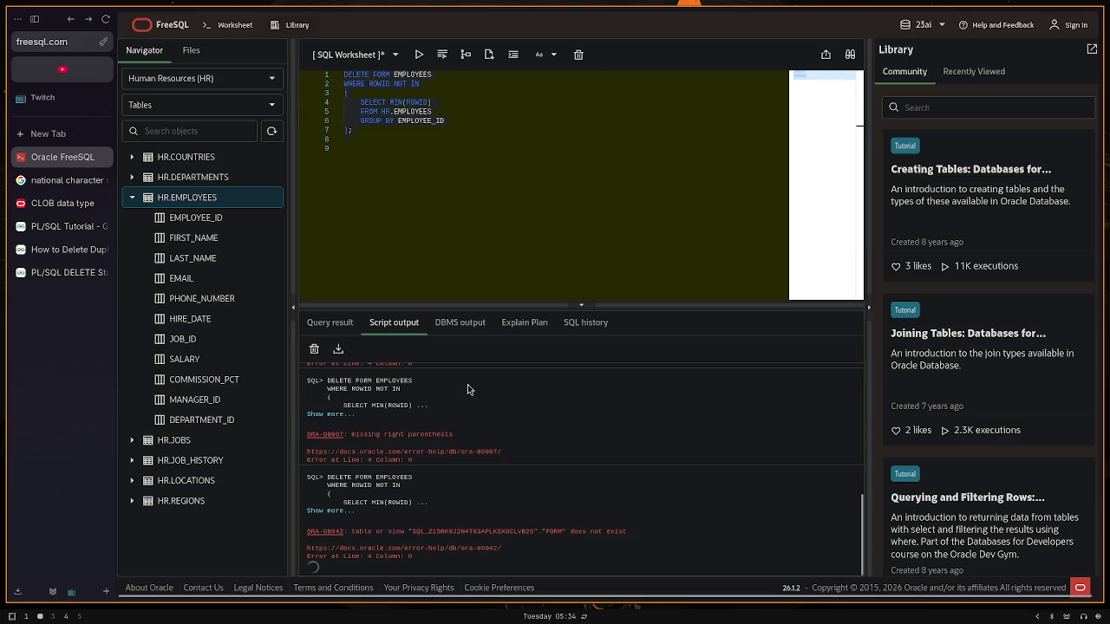
click(314, 349)
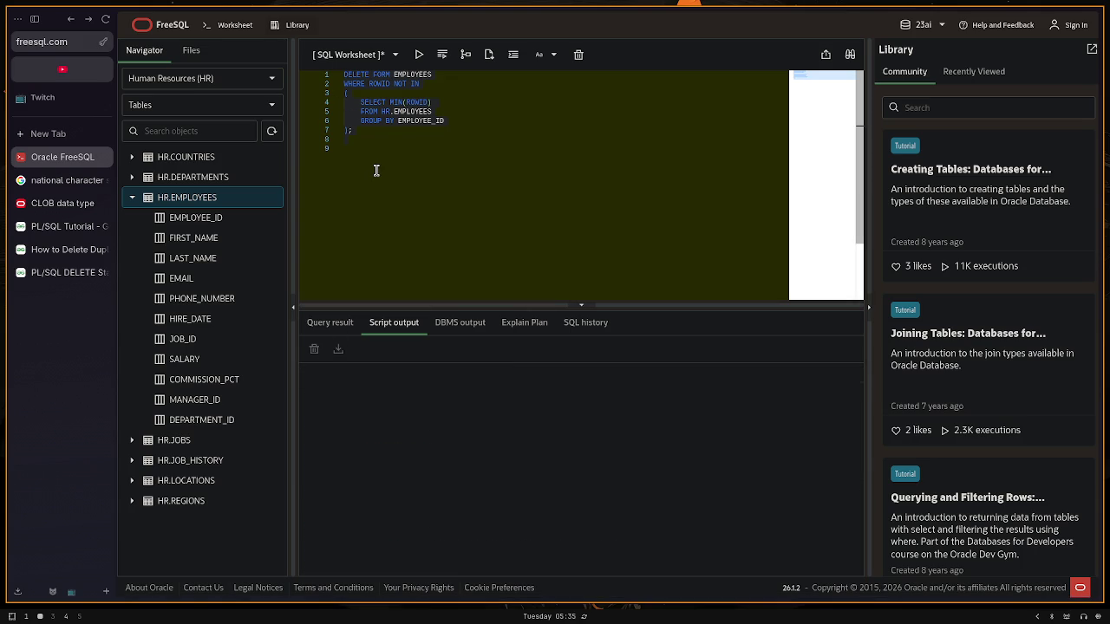
key(super+1)
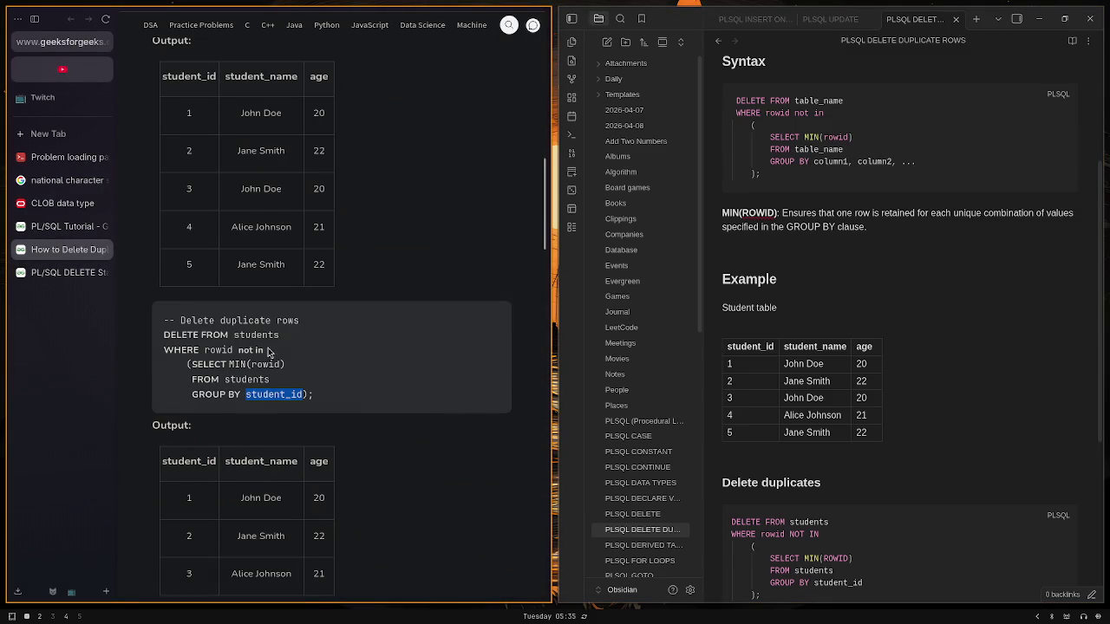
Alternate between the reference article and the FreeSQL worksheet, ending on the worksheet
key(super+2)
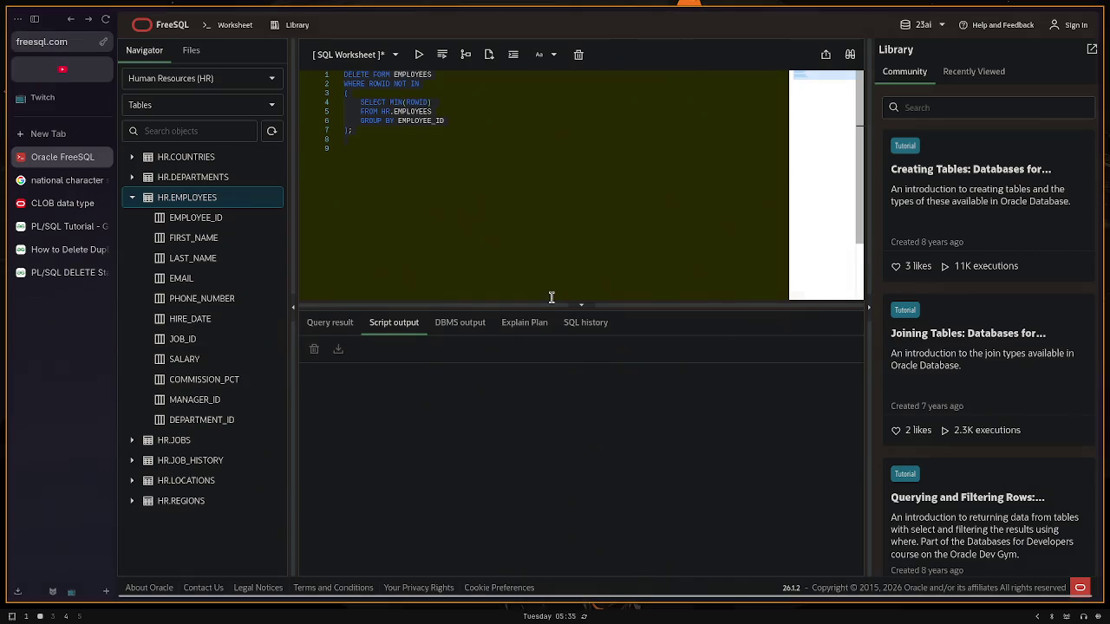
key(super+1)
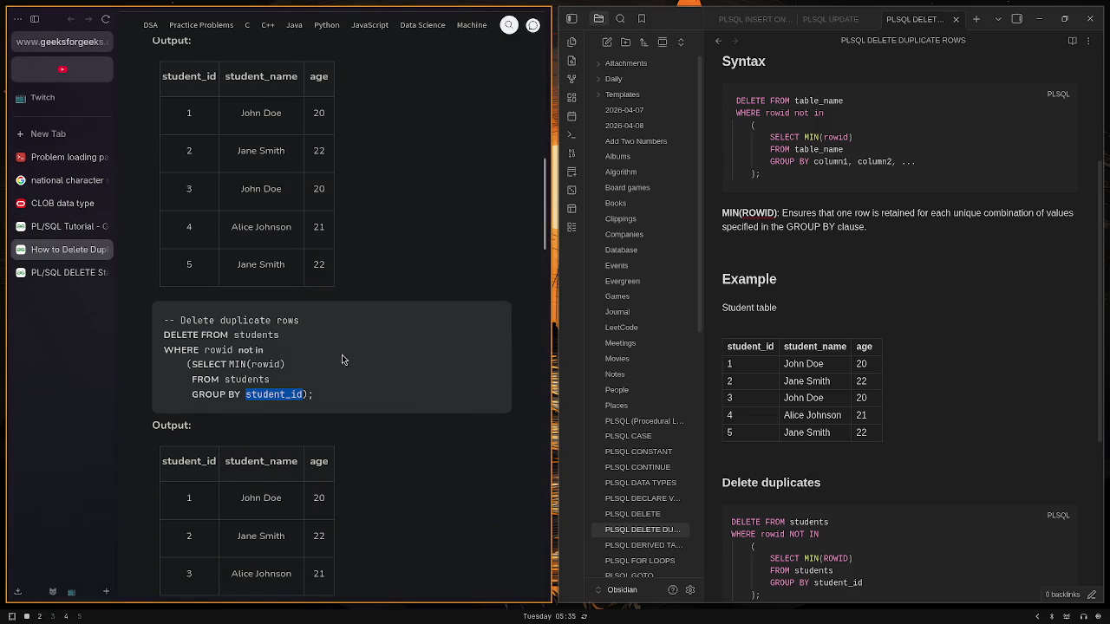
key(super+2)
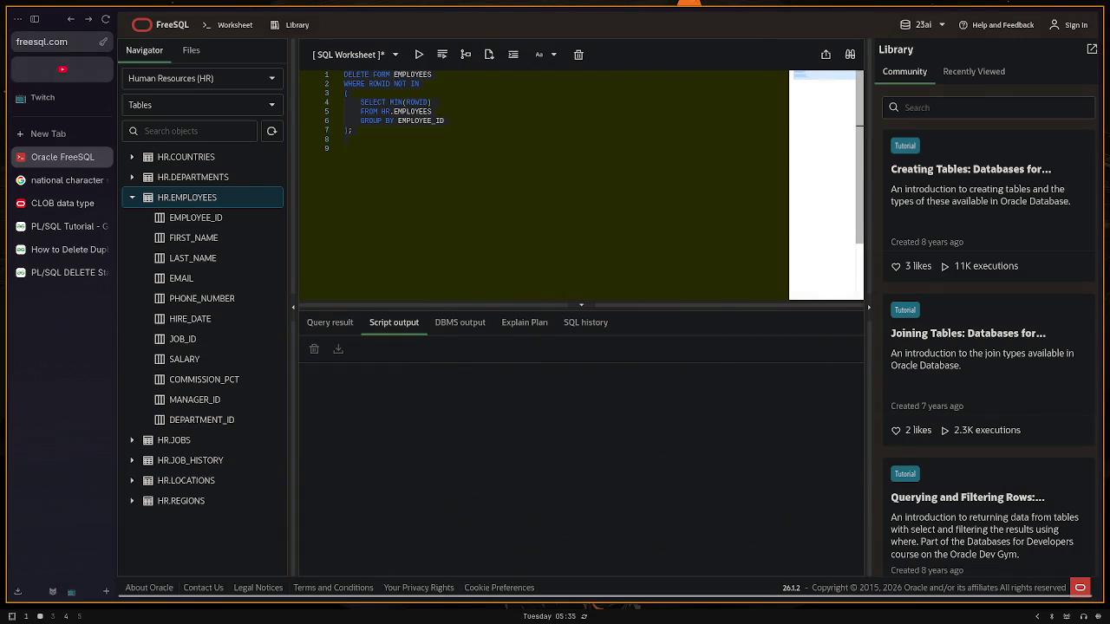
key(super+1)
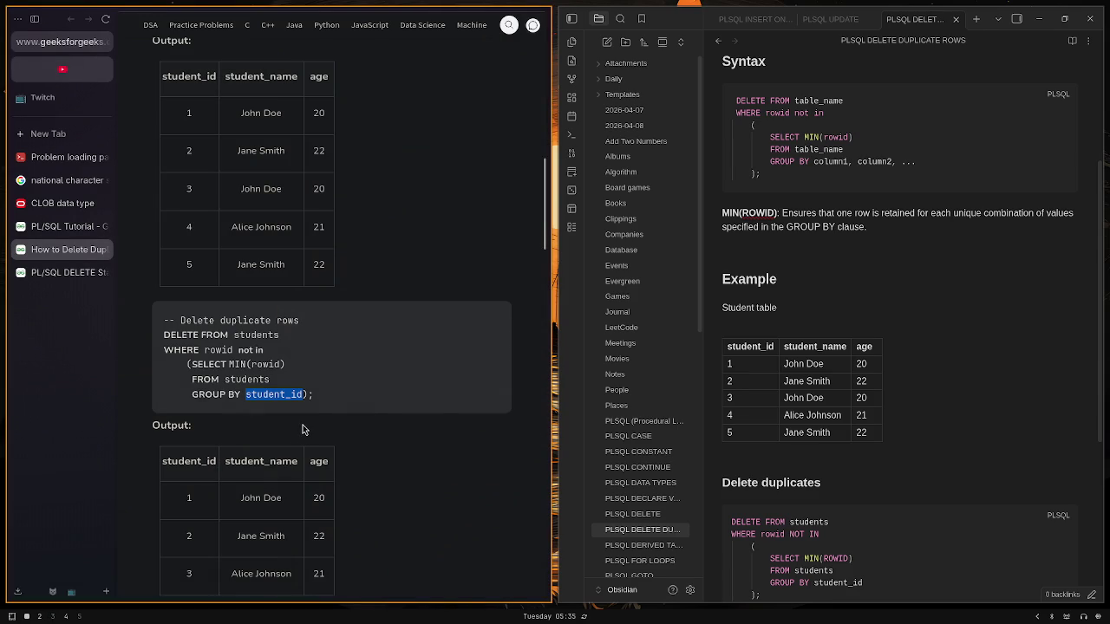
key(super+2)
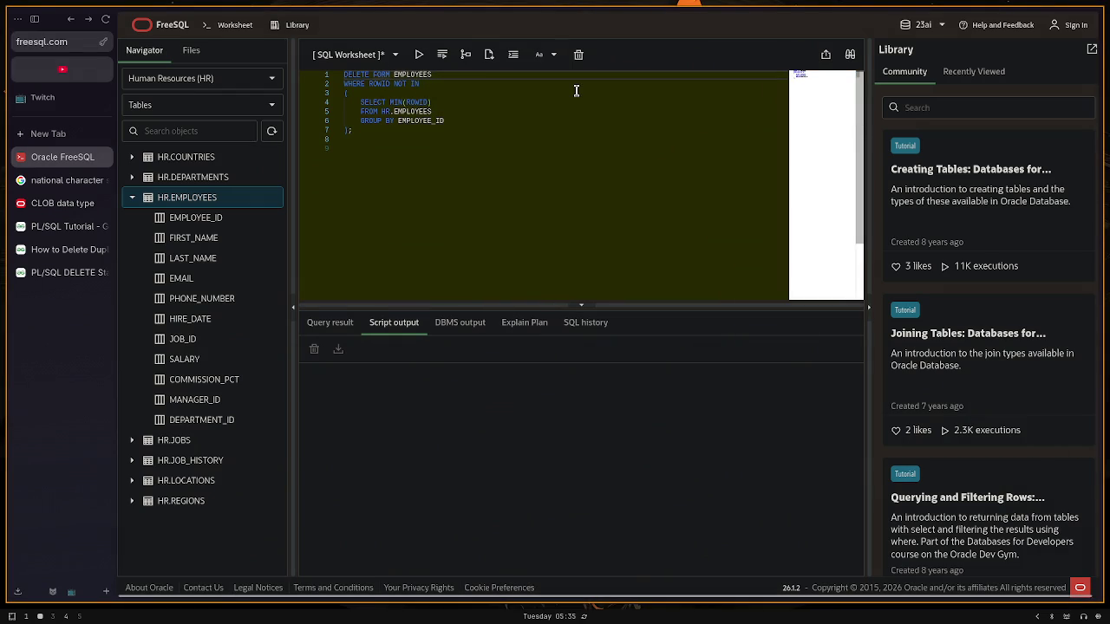
Restore the HR. prefix on EMPLOYEES in the DELETE statement
text(hr)
key(BackSpace)
key(BackSpace)
text(HR.)
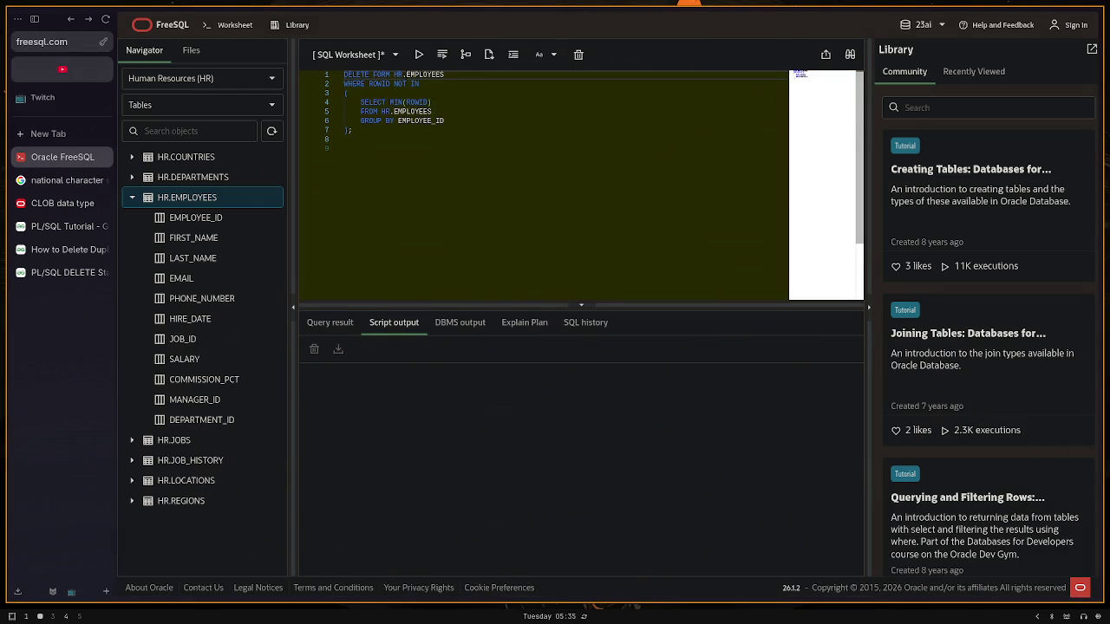
click(548, 147)
mouse_move(403, 79)
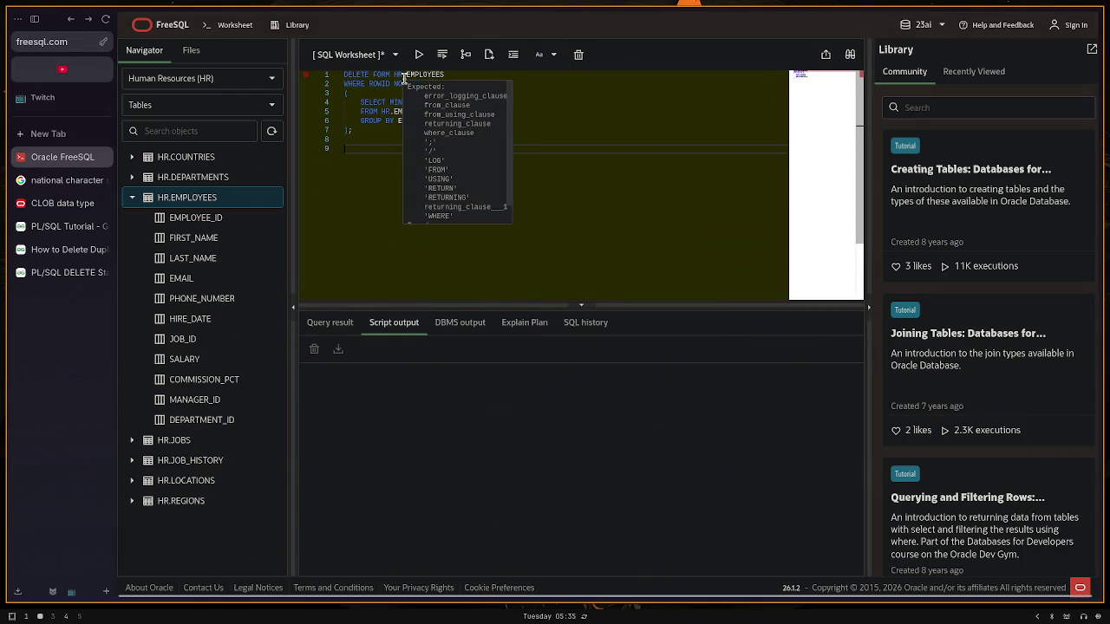
scroll(465, 133, down, 2)
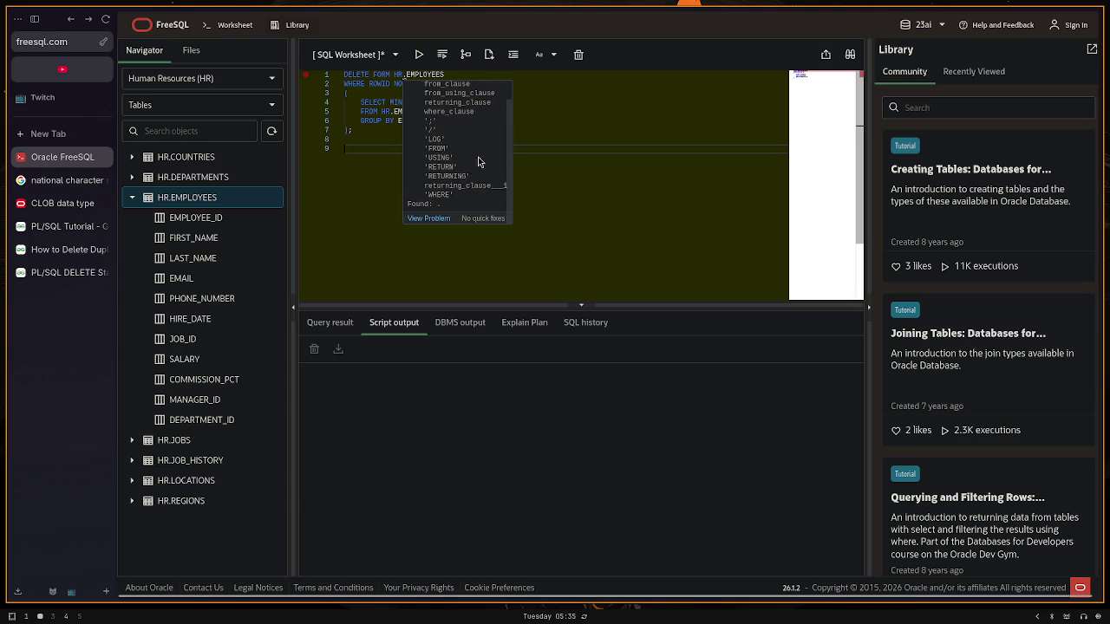
click(547, 101)
click(476, 77)
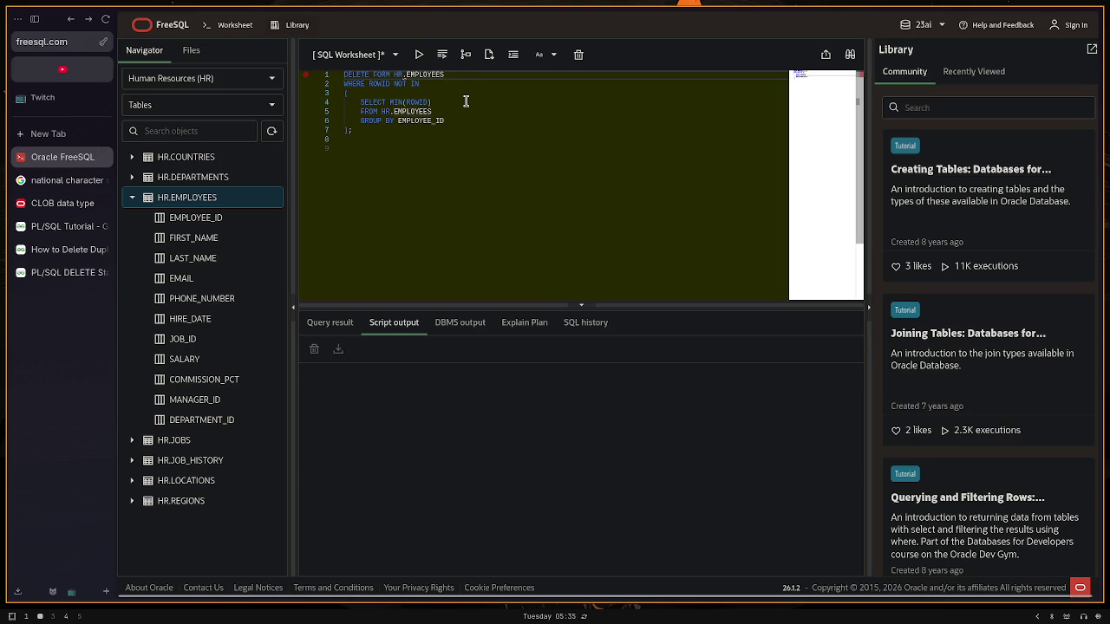
Join the subquery onto the WHERE line and run the DELETE, which returns ORA-03048
key(super+2)
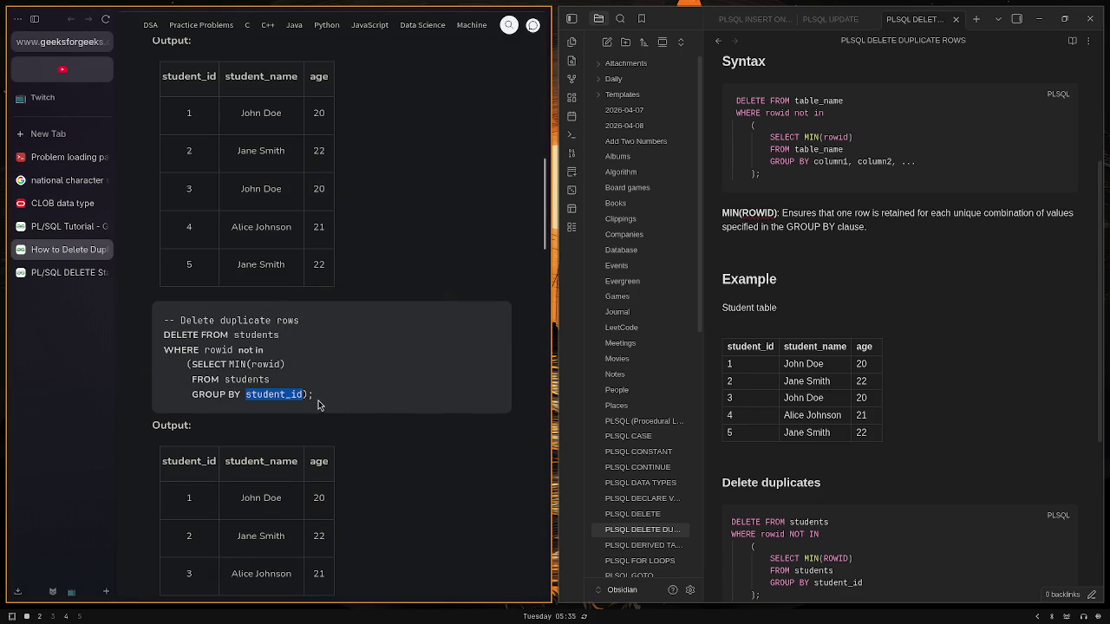
key(super+1)
key(BackSpace)
key(BackSpace)
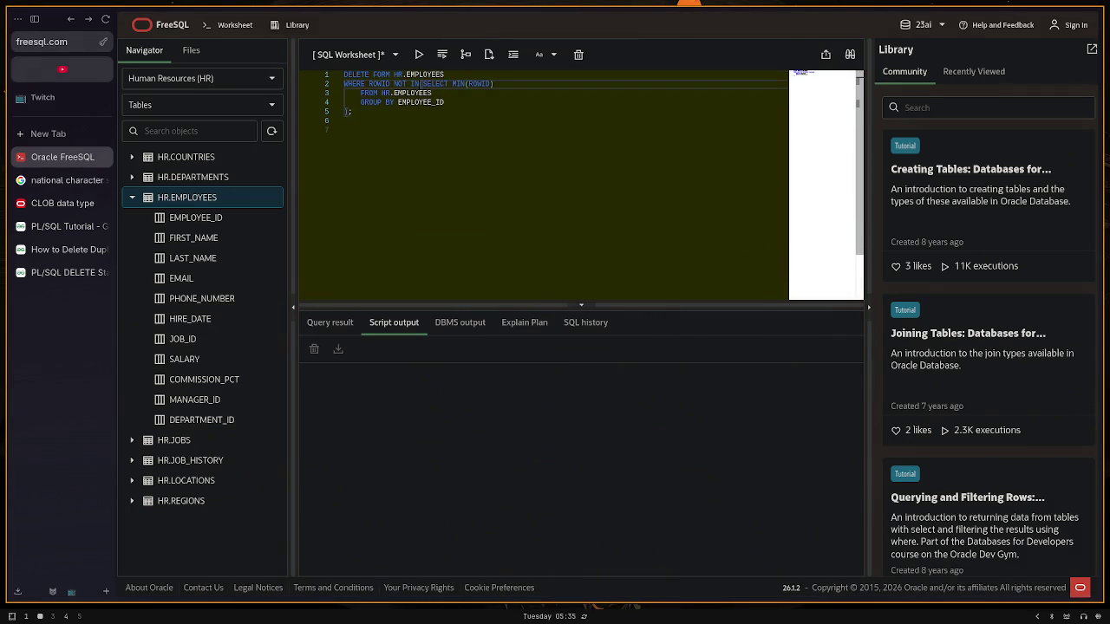
key(BackSpace)
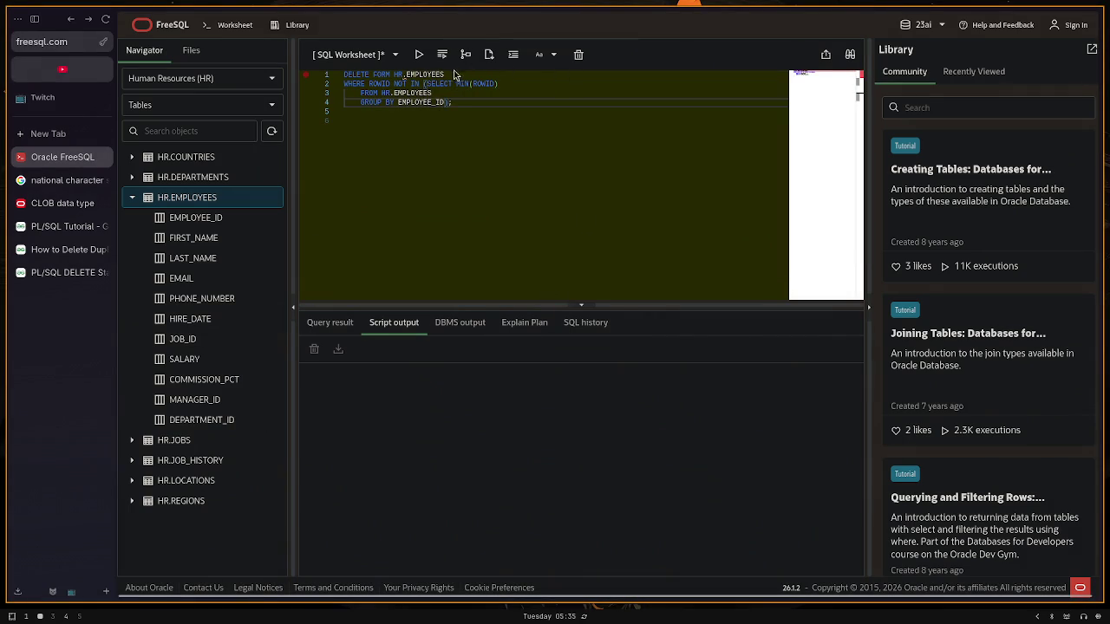
click(418, 54)
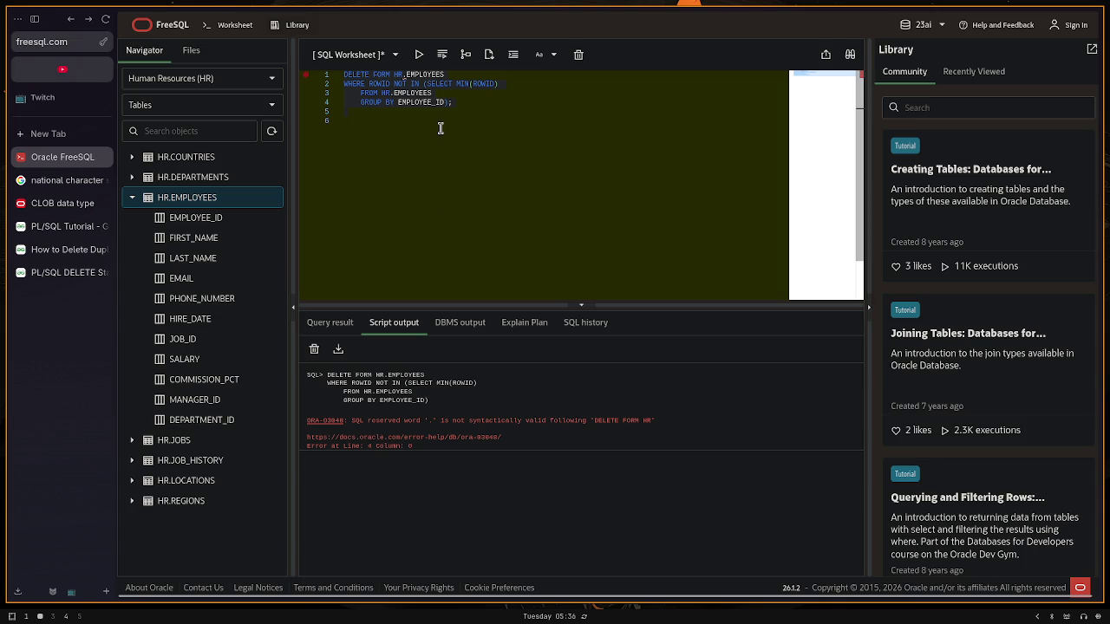
click(442, 103)
Re-split the subquery onto separate lines, retype the table name on line 1, and rerun (ORA-00942)
key(Return)
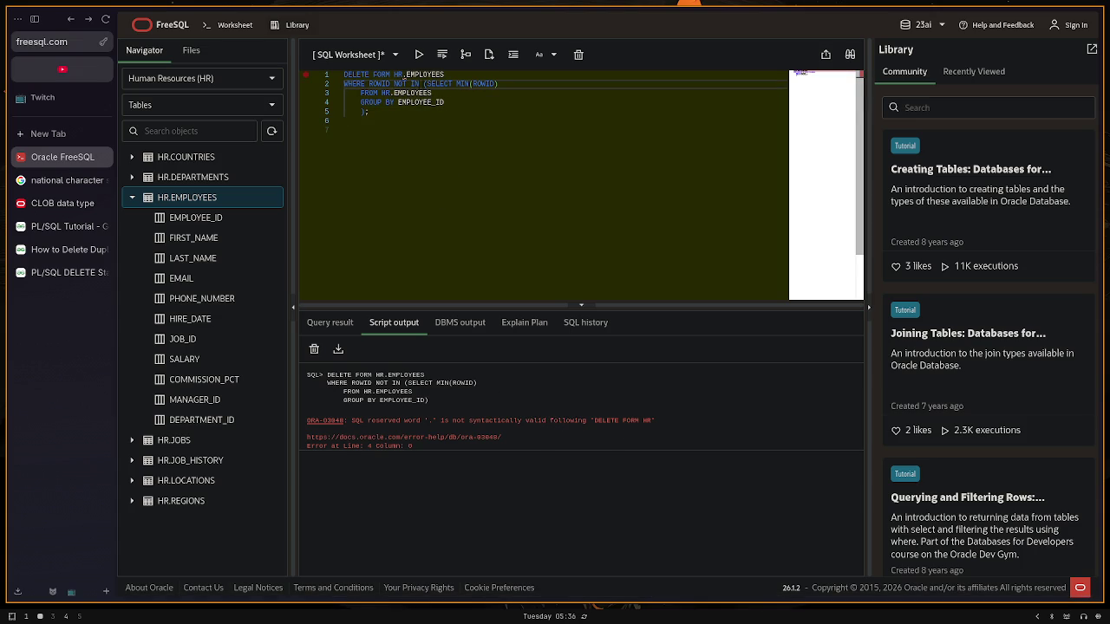
click(423, 83)
key(Return)
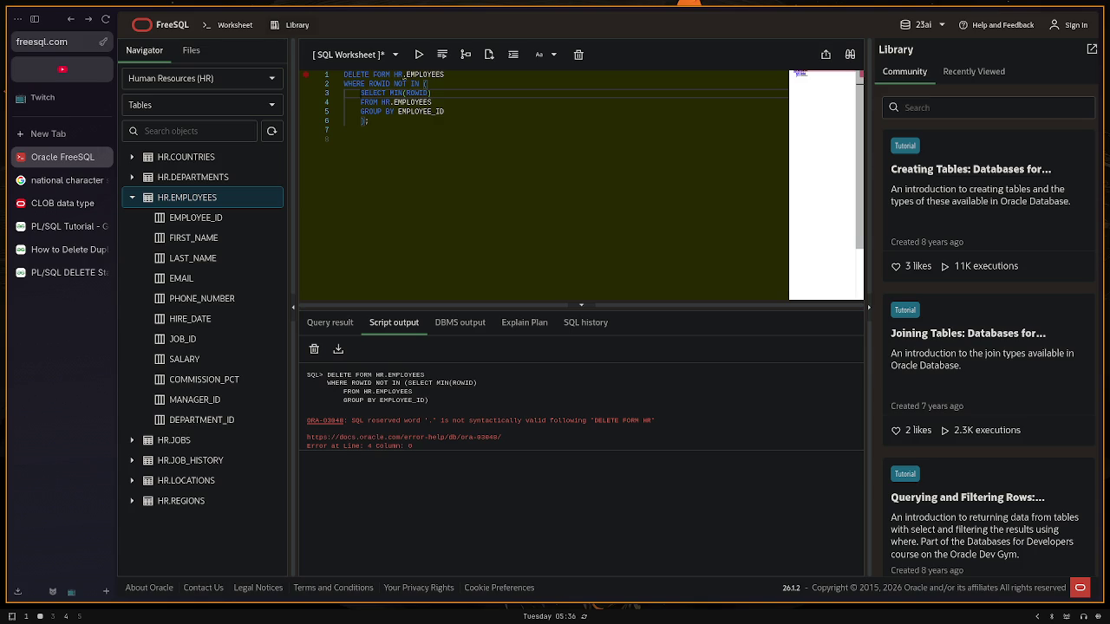
key(Up)
key(Up)
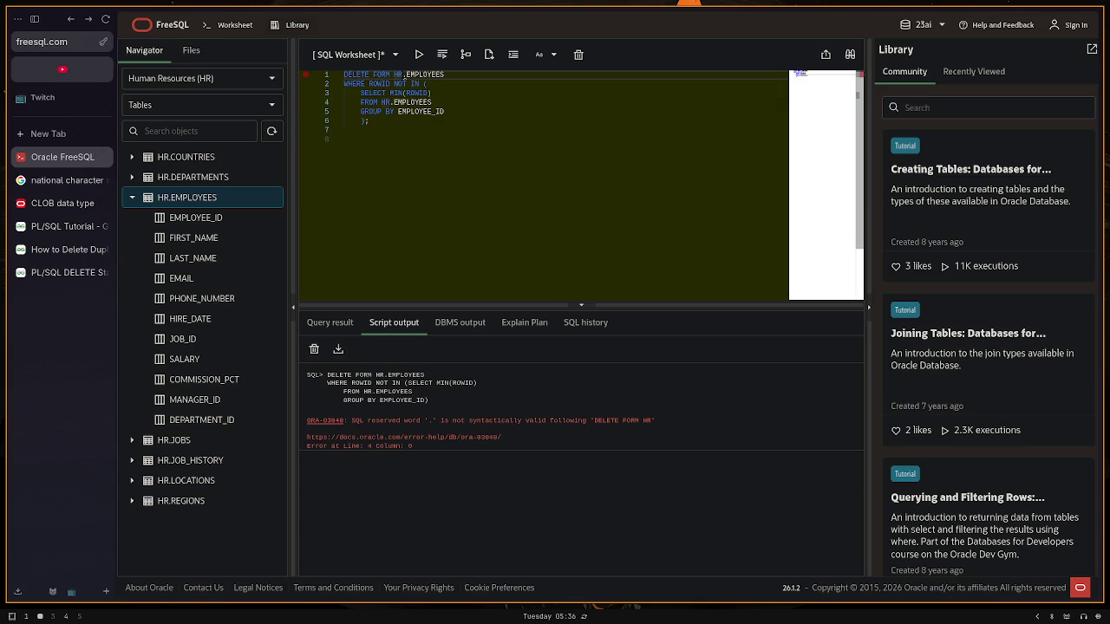
key(Down)
key(Up)
key(End)
key(BackSpace)
key(BackSpace)
key(BackSpace)
text(HR)
text(EES)
click(416, 55)
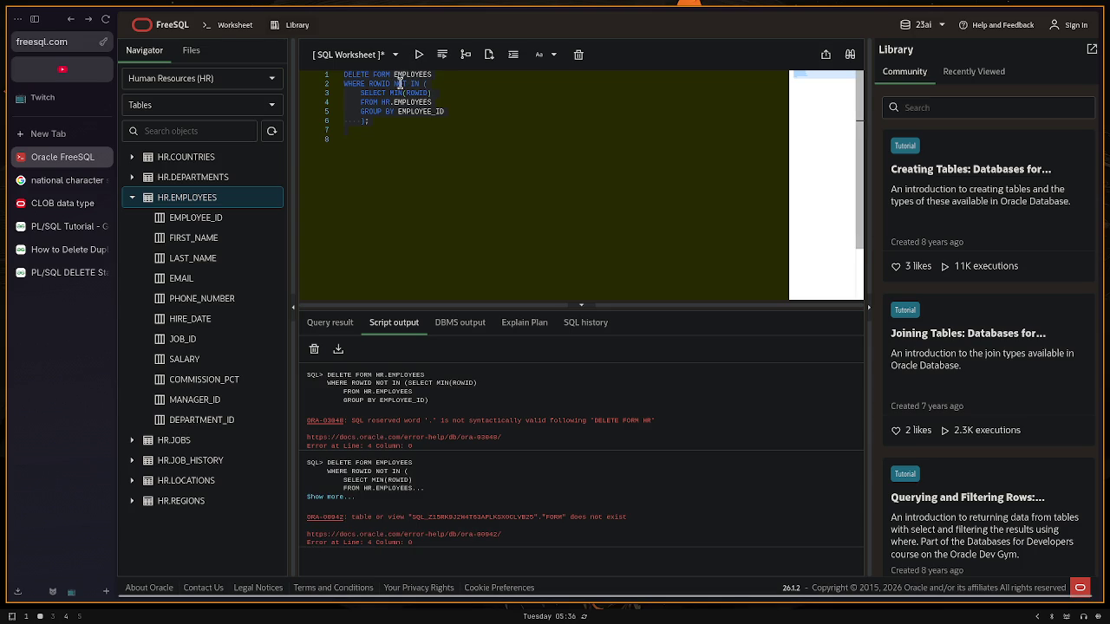
Correct FORM to FROM, prefix EMPLOYEES with HR., and run the DELETE
double_click(381, 75)
text(FROM)
key(Right)
text(HR.)
key(Escape)
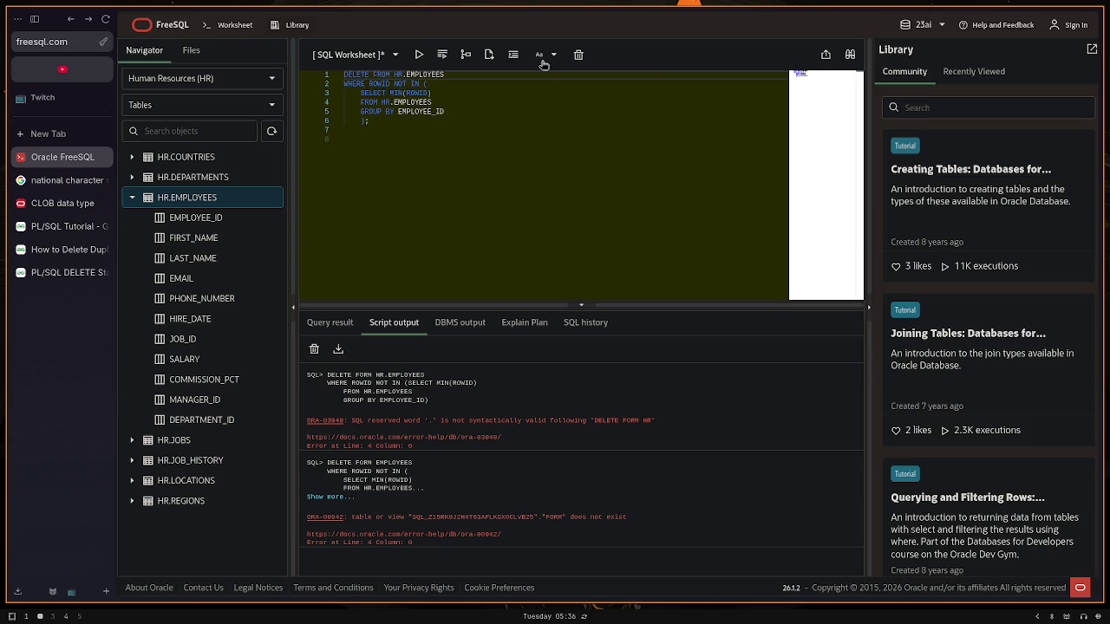
click(418, 54)
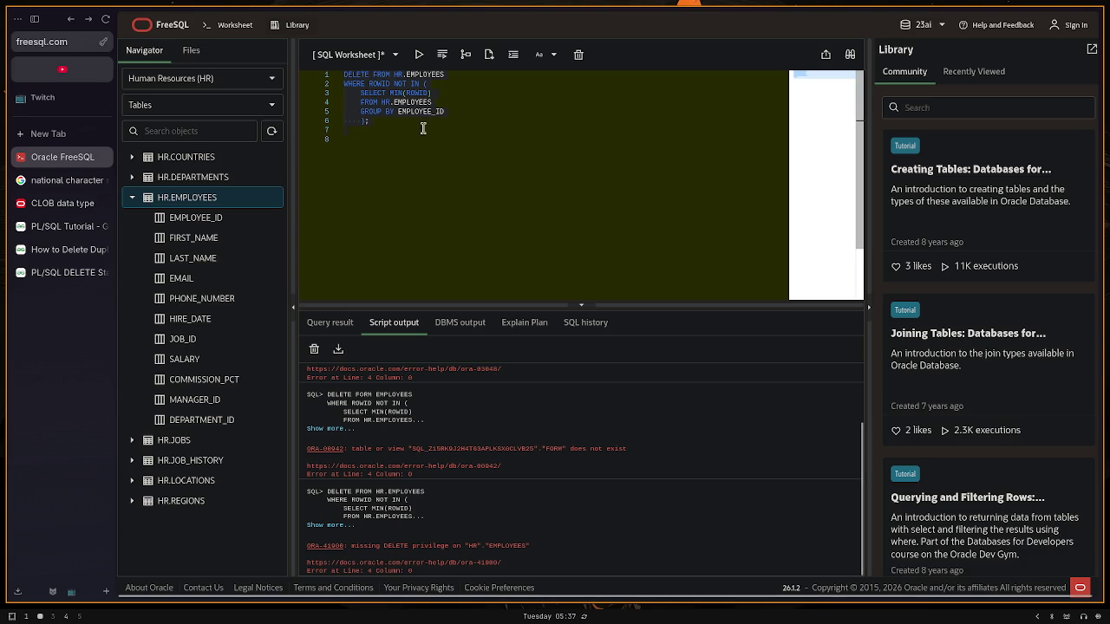
After the ORA-41900 missing DELETE privilege error, place the caret on the empty last line
click(425, 165)
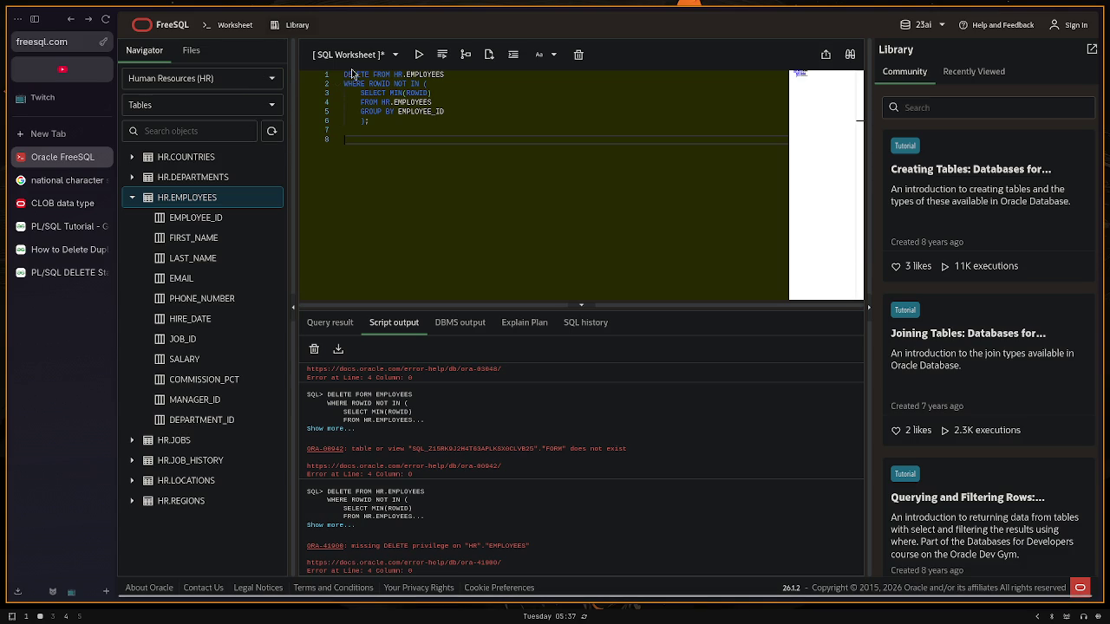
Google 'how to setup plsql database to work on', expand the AI Overview, and follow Oracle's downloads link
click(91, 137)
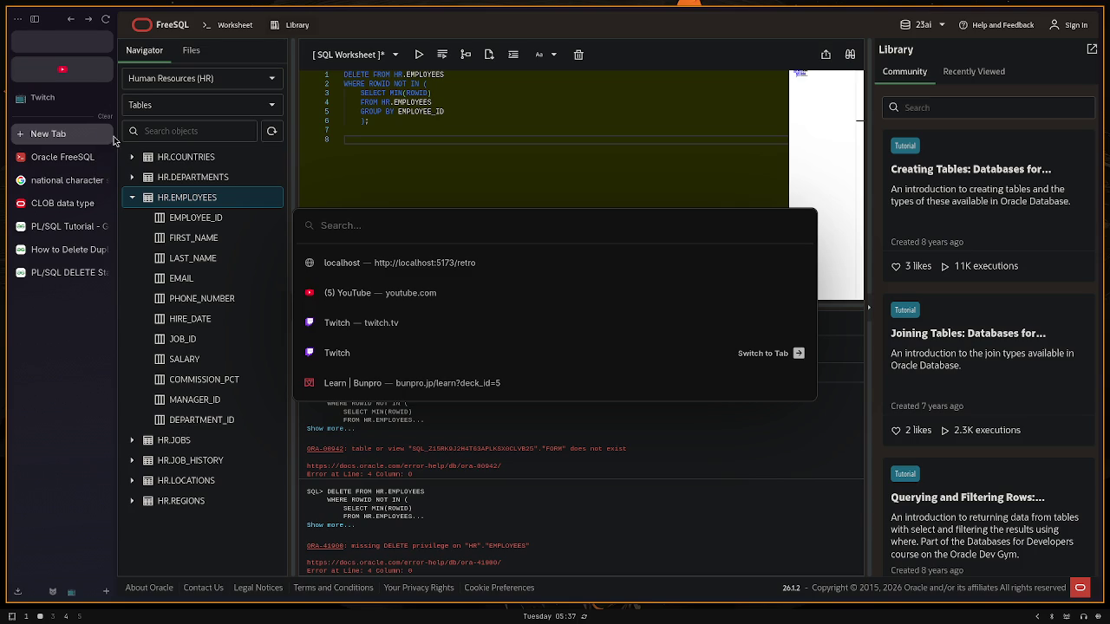
text(HOW TO)
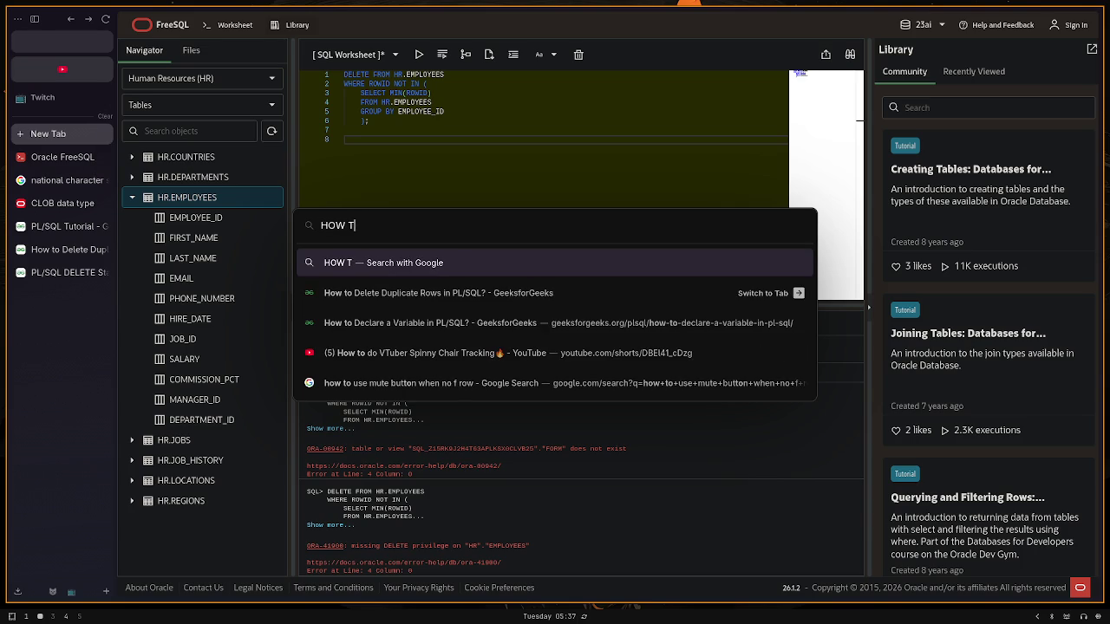
key(BackSpace)
key(BackSpace)
key(BackSpace)
text(how to setup )
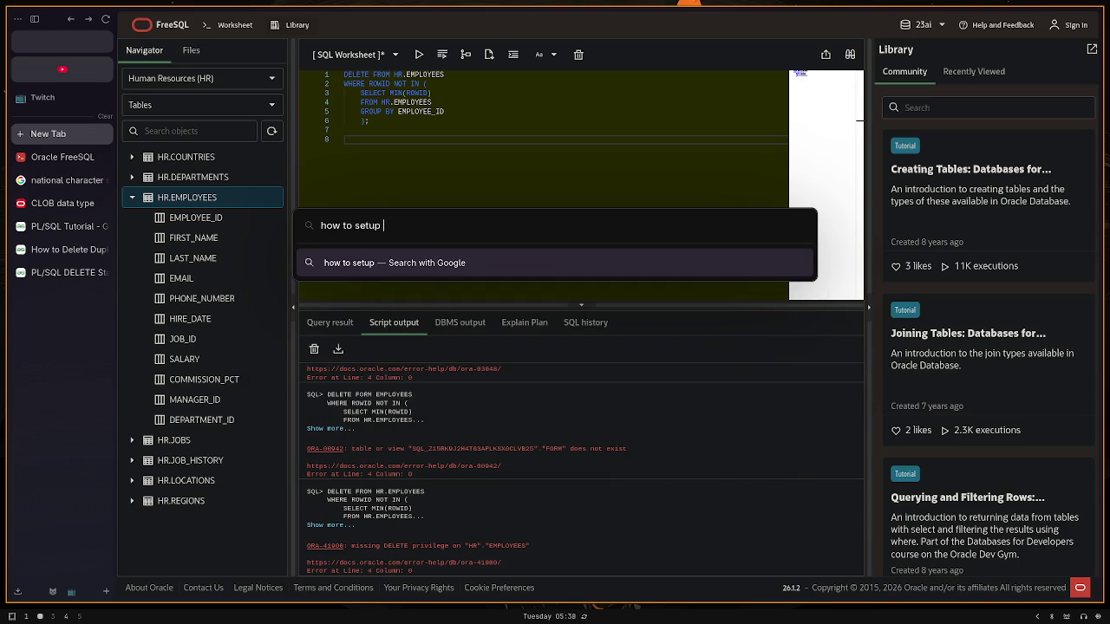
text(plsql datab)
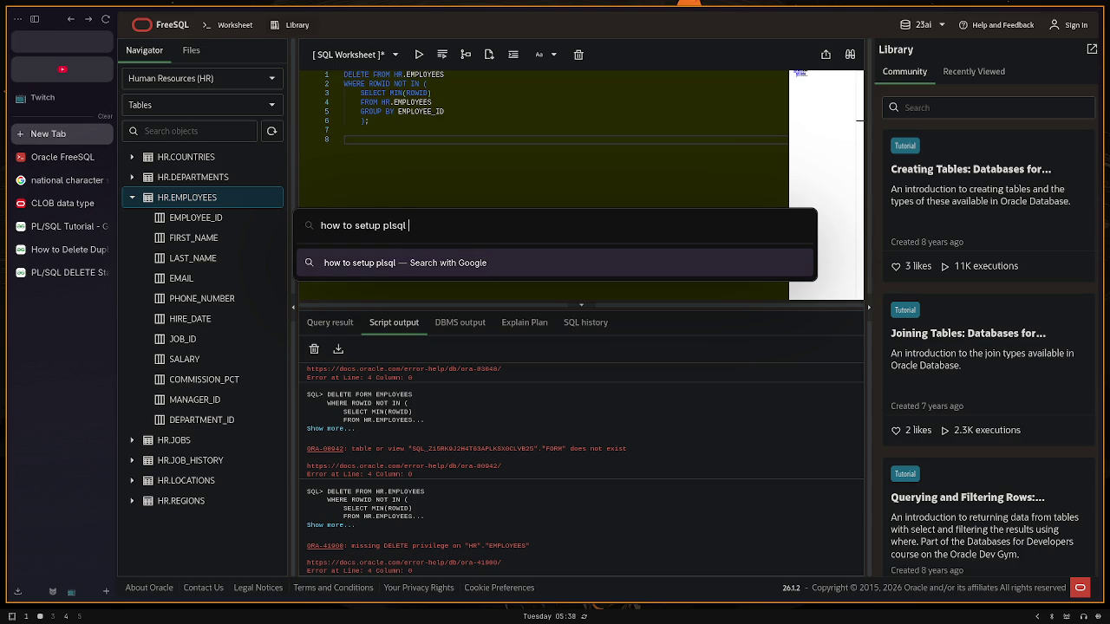
text(ase to work on)
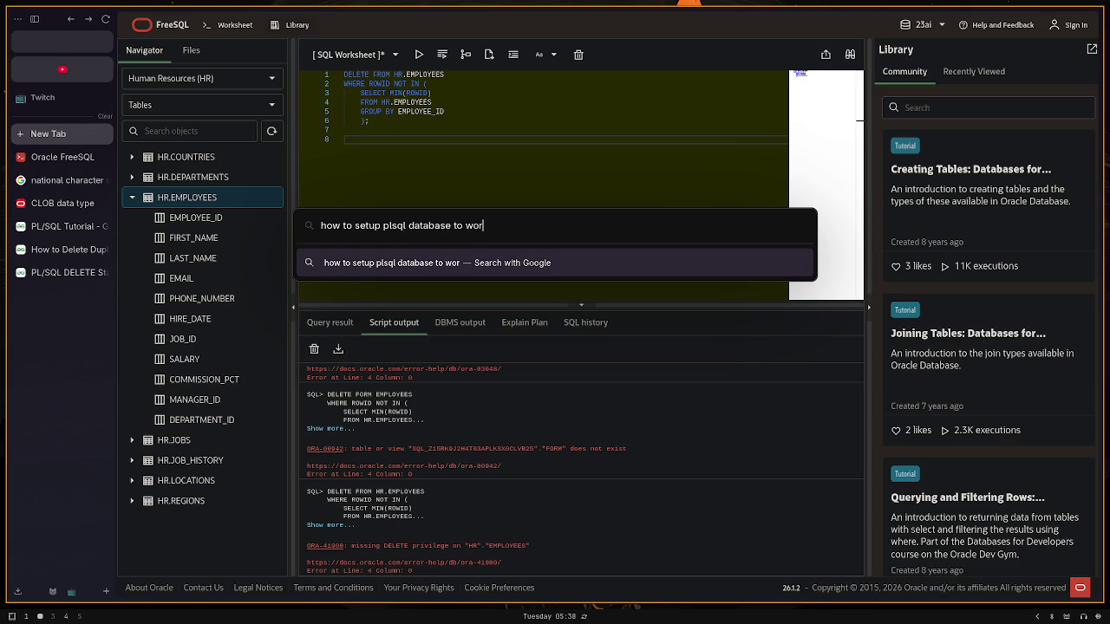
key(Return)
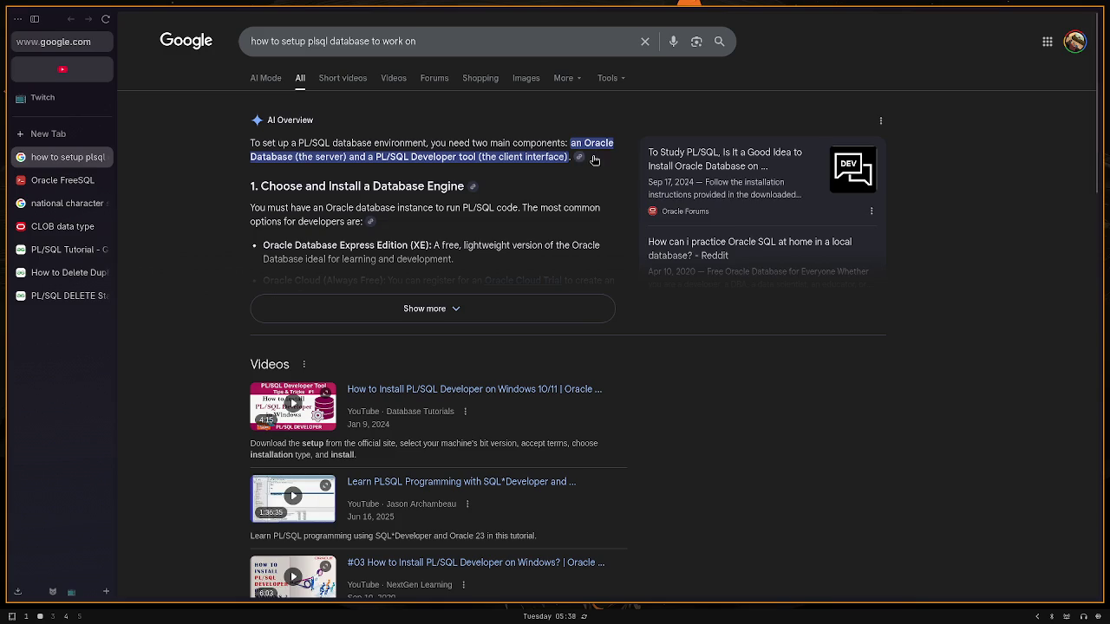
click(425, 308)
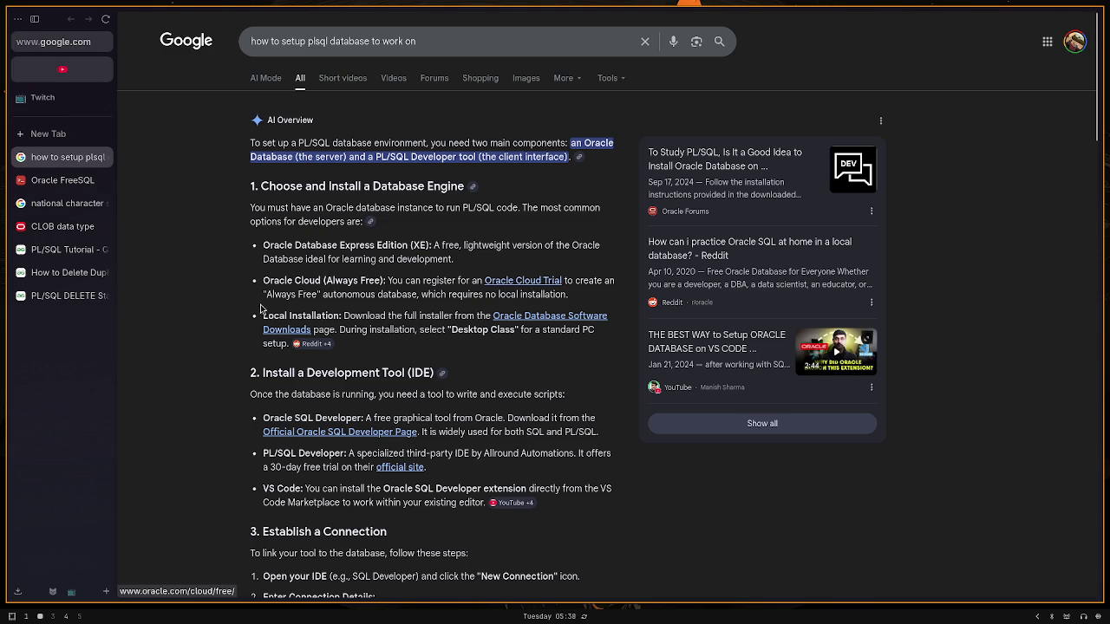
click(530, 319)
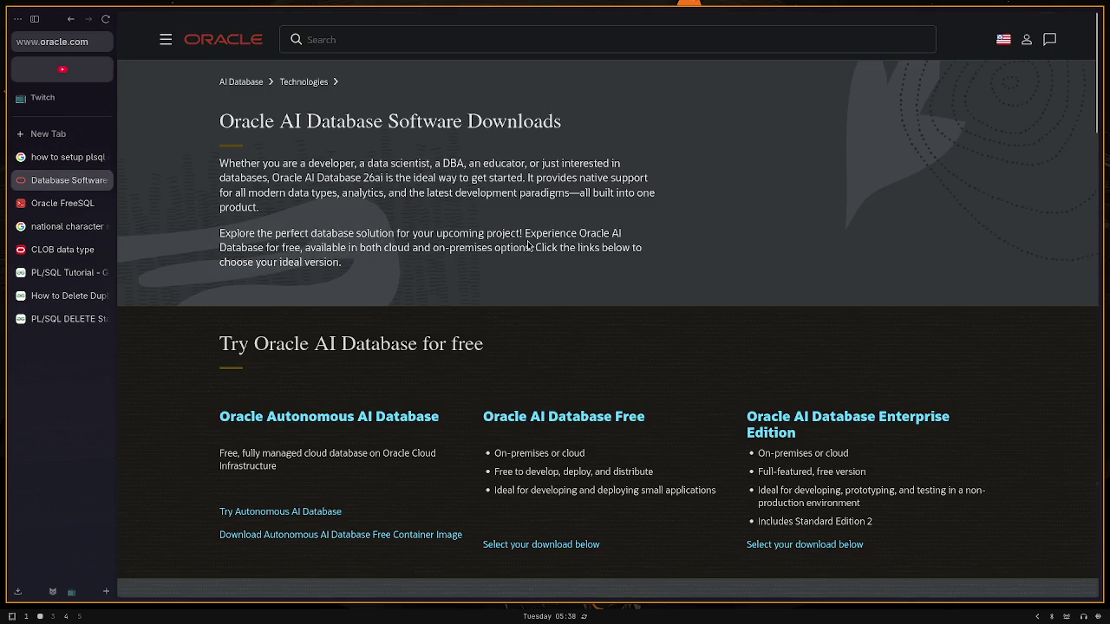
Scroll to Oracle AI Database Free and download the Oracle Linux 8 RPM (1.3 GB)
scroll(527, 243, down, 1)
scroll(527, 240, down, 3)
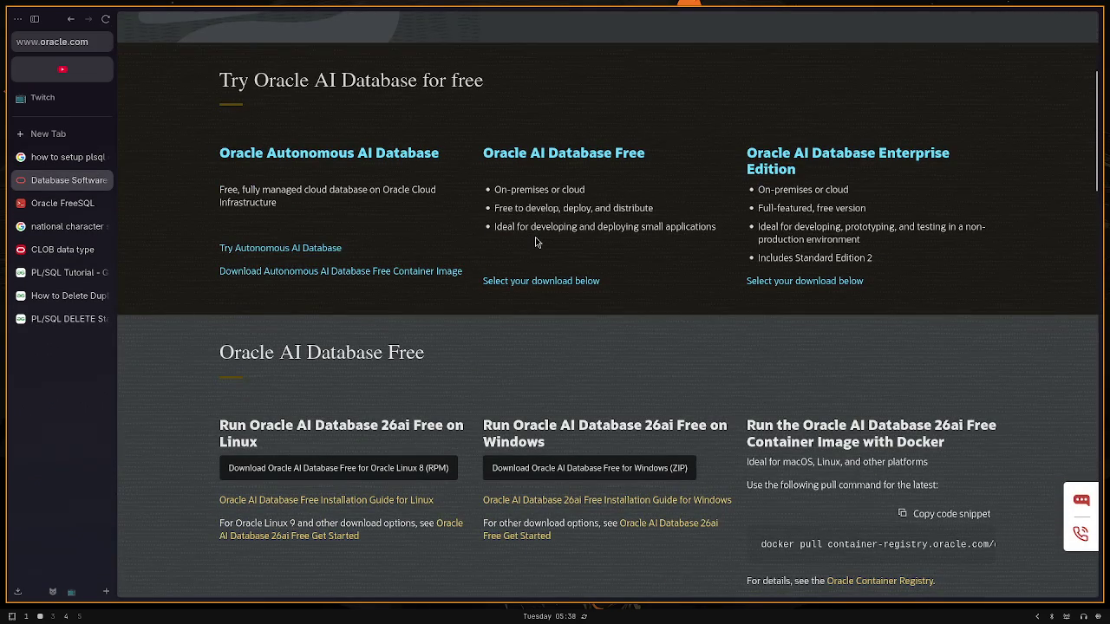
scroll(503, 277, down, 1)
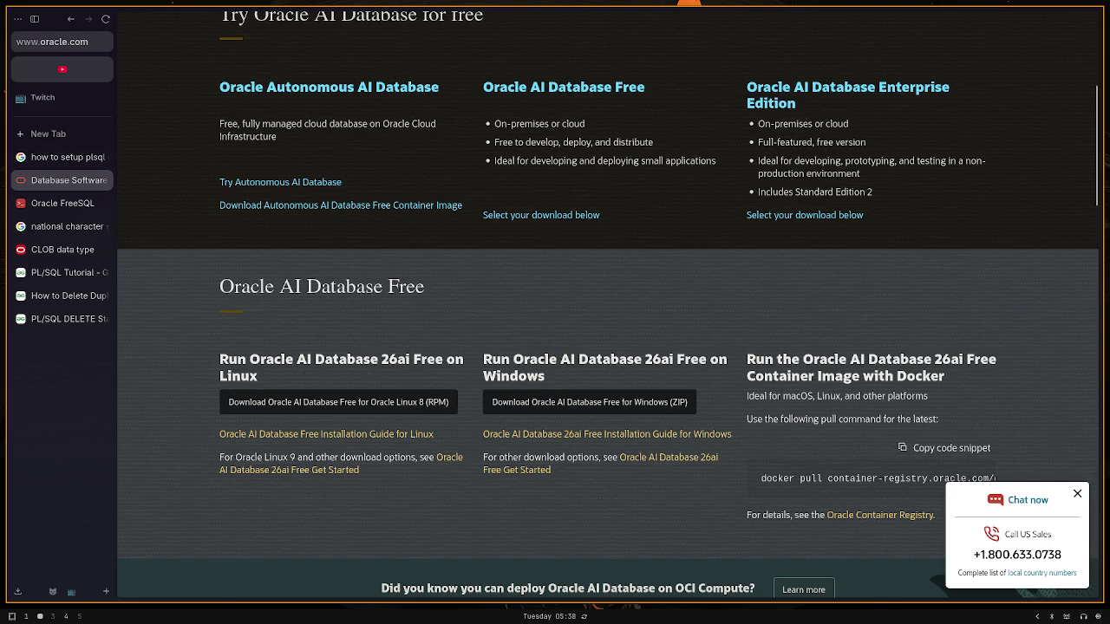
click(1076, 493)
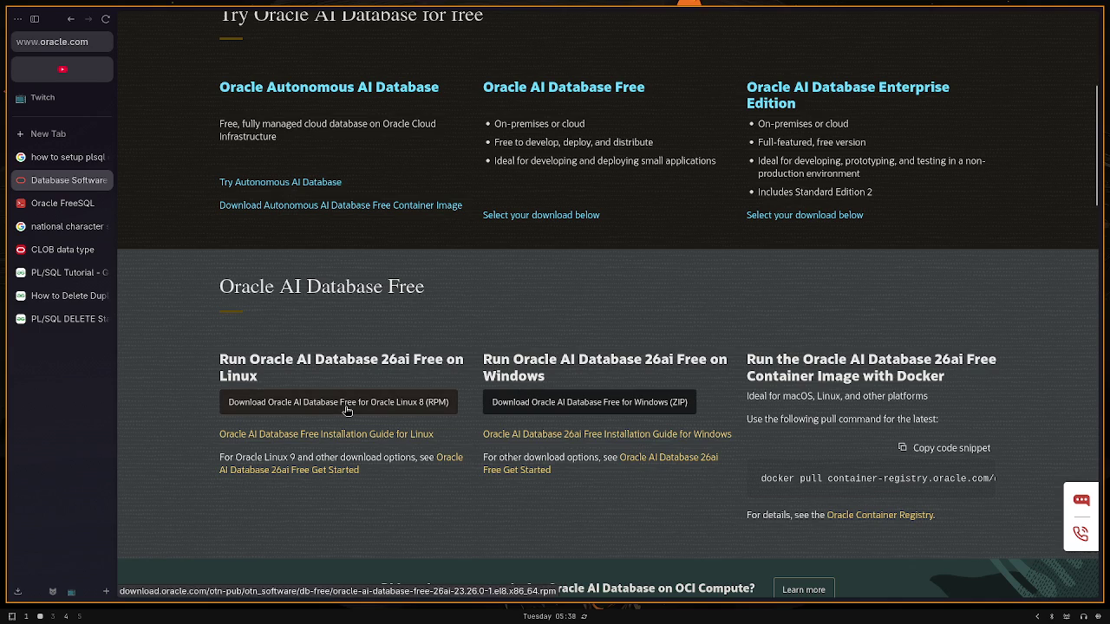
click(349, 404)
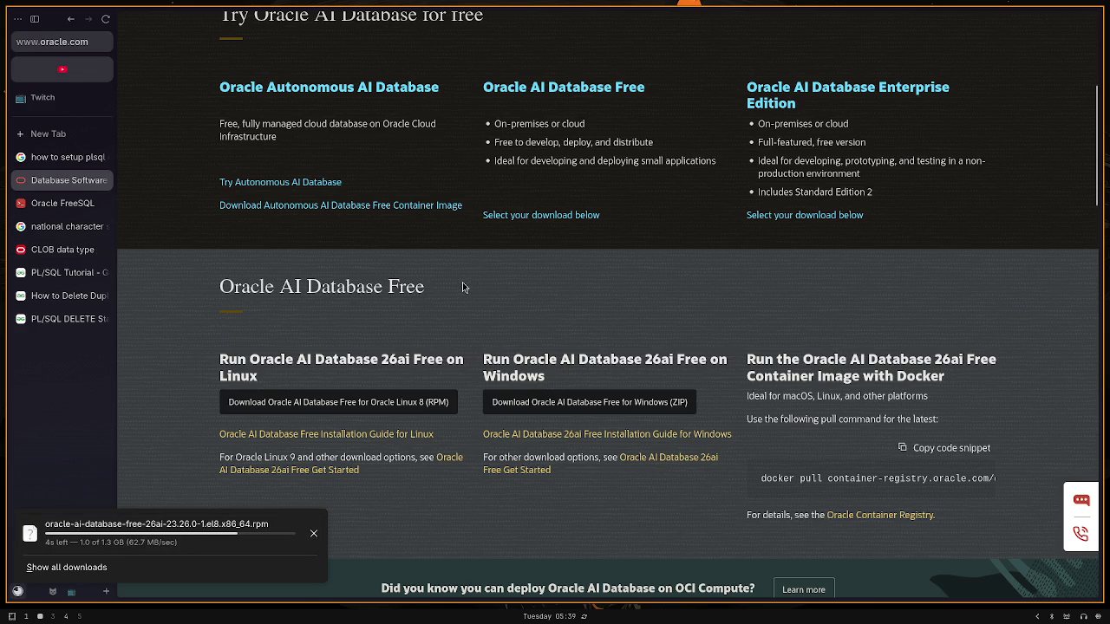
scroll(463, 283, up, 1)
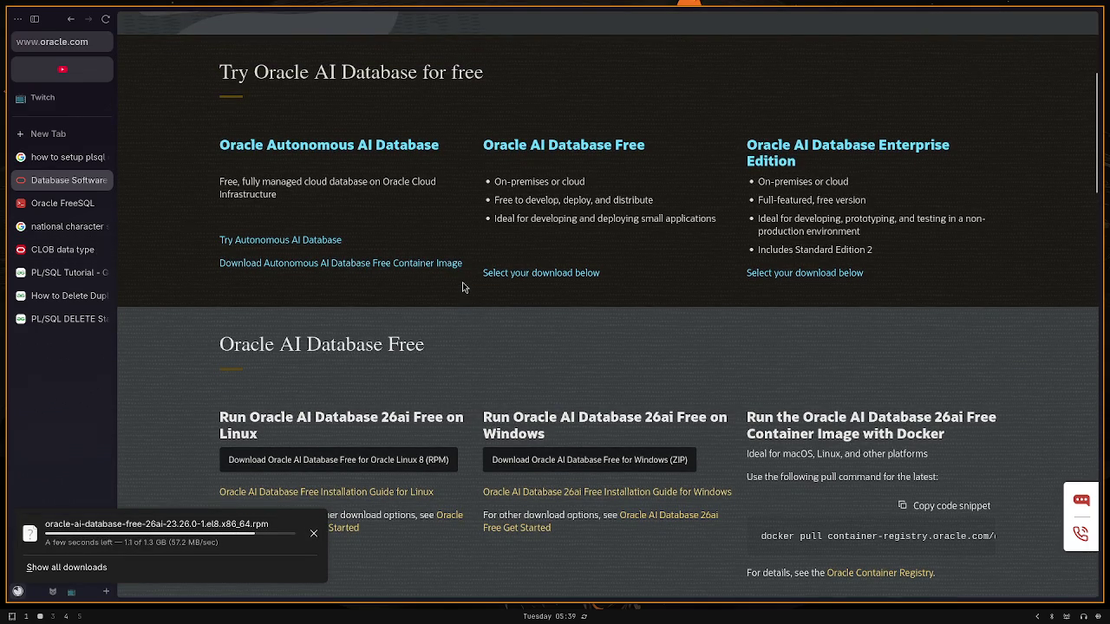
scroll(462, 282, up, 3)
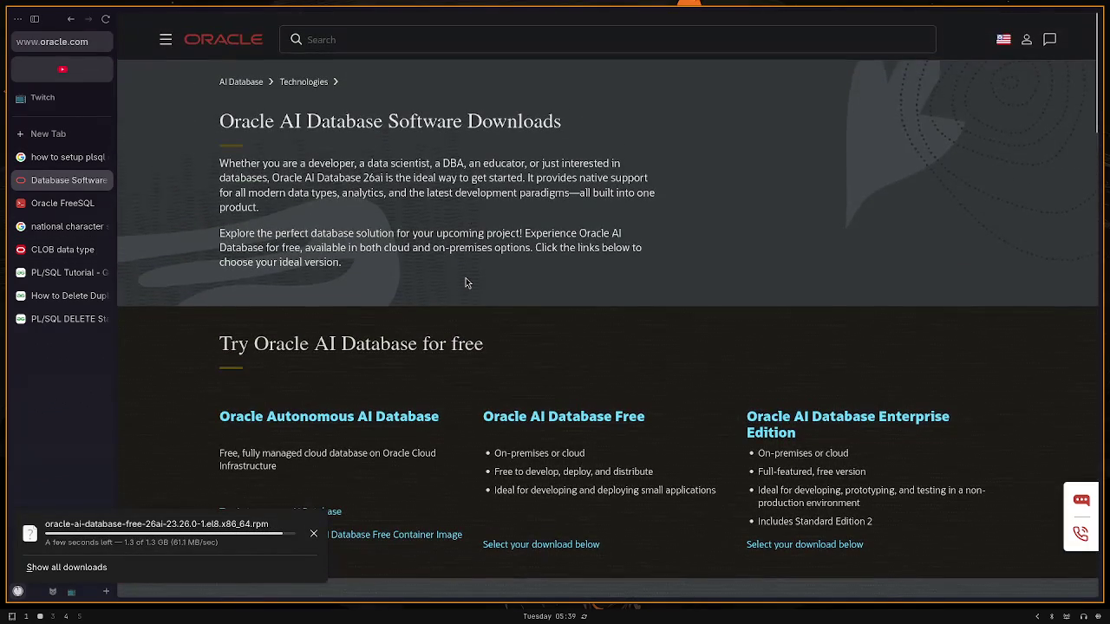
scroll(463, 283, down, 1)
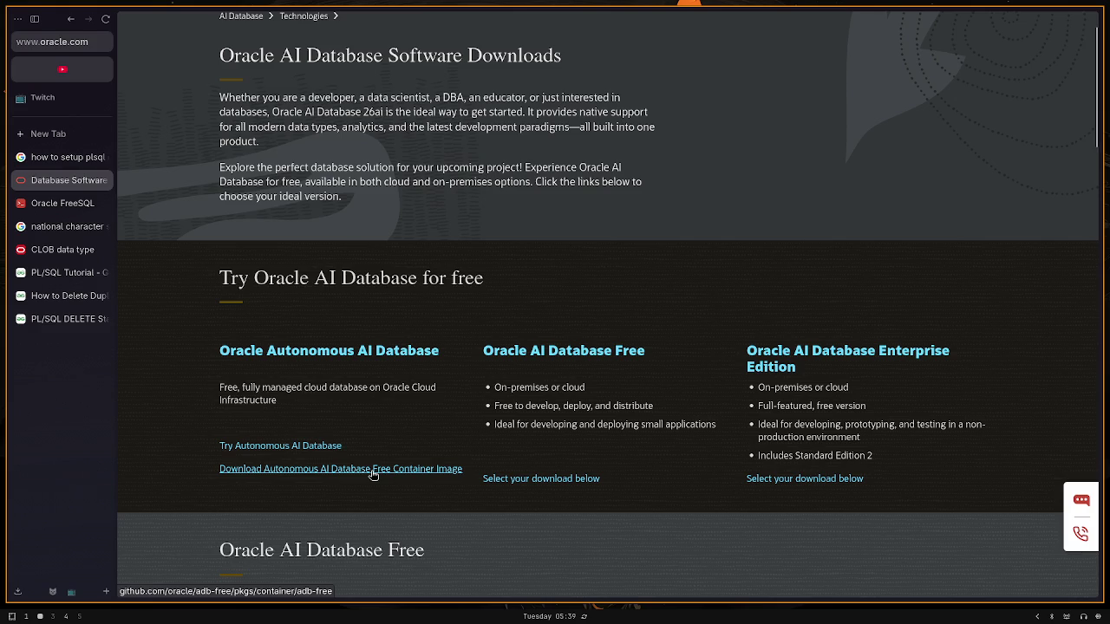
scroll(337, 433, down, 4)
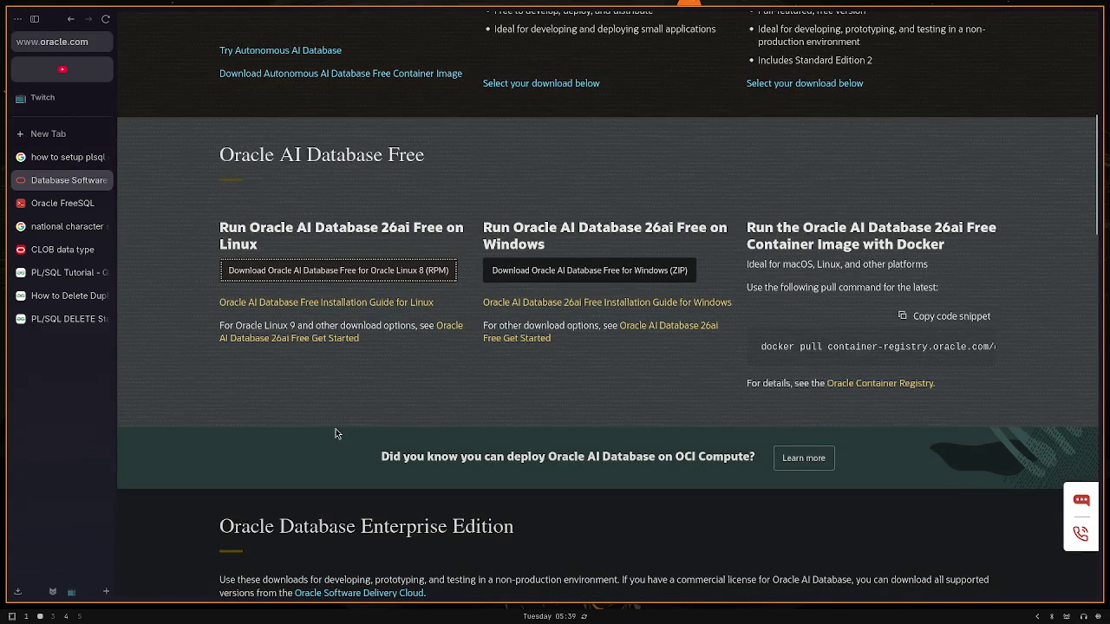
Open the Oracle AI Database Free Linux installation guide at its RPM install steps, plus a new browser window
click(381, 303)
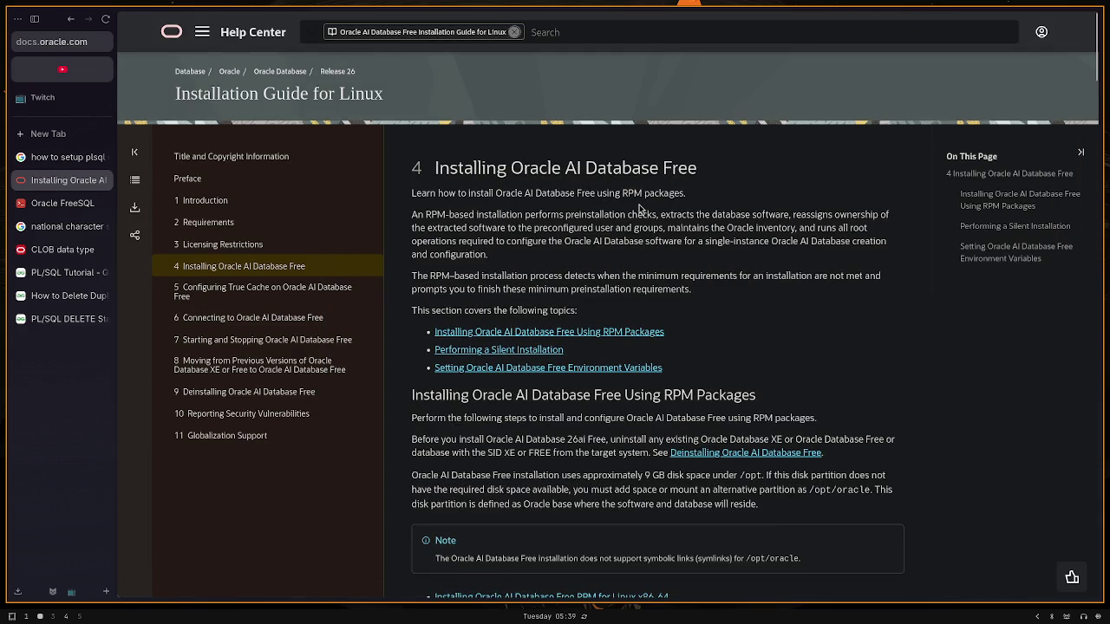
scroll(472, 215, down, 1)
scroll(588, 213, up, 1)
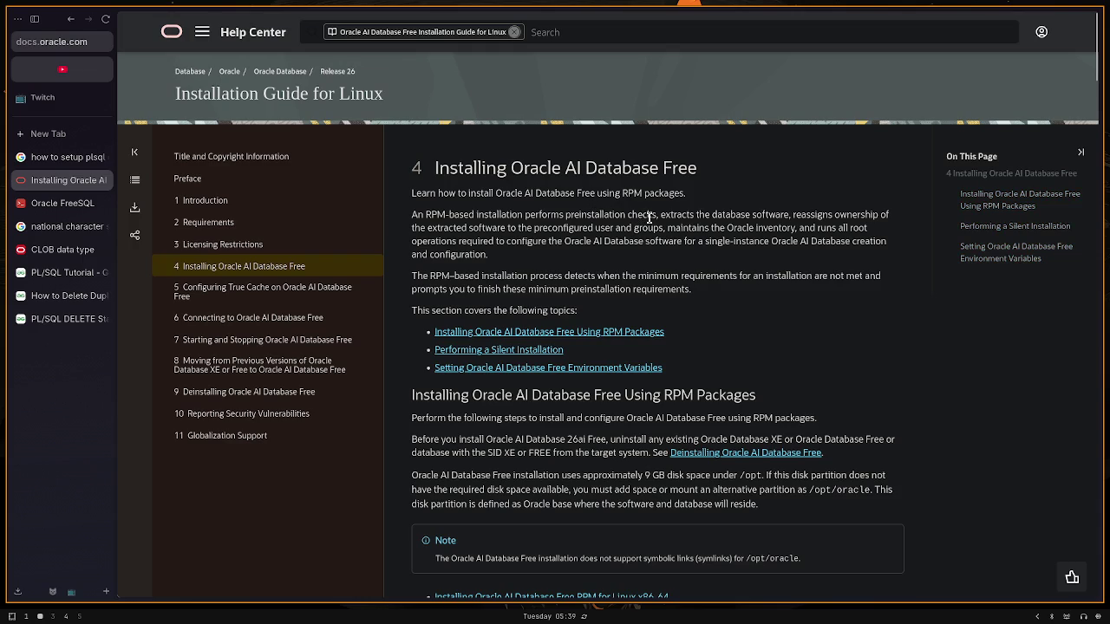
scroll(650, 217, down, 3)
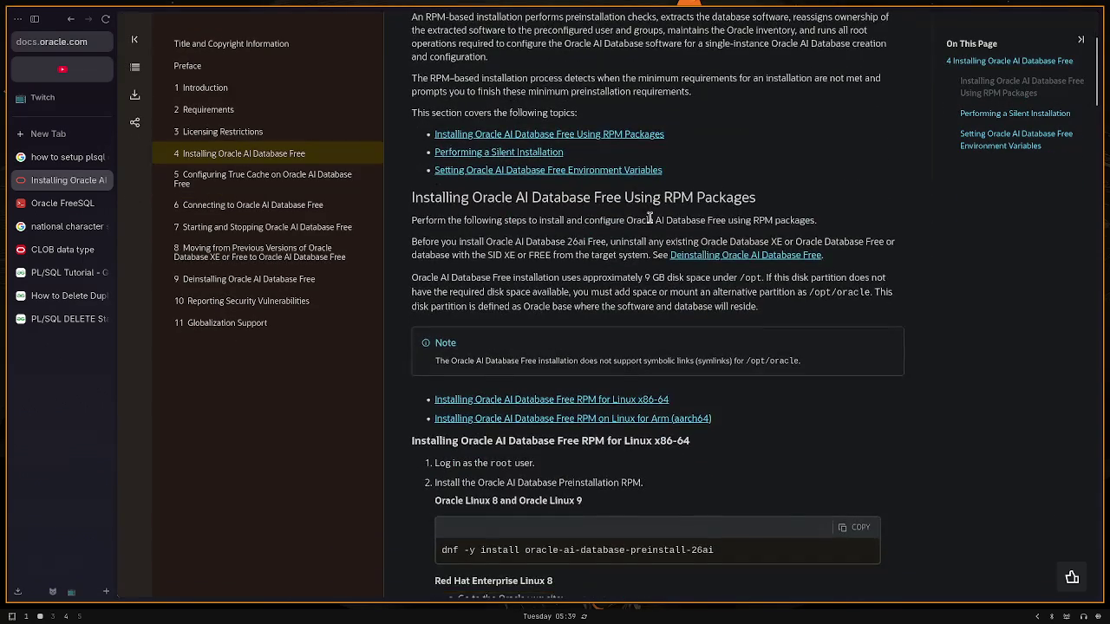
scroll(650, 217, down, 1)
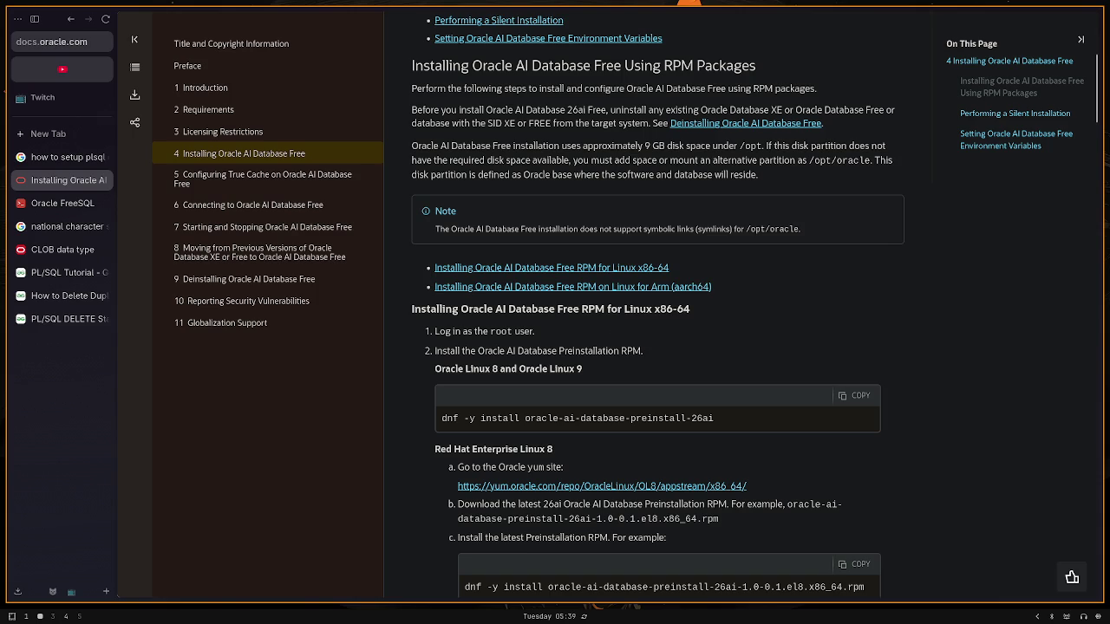
key(ctrl+n)
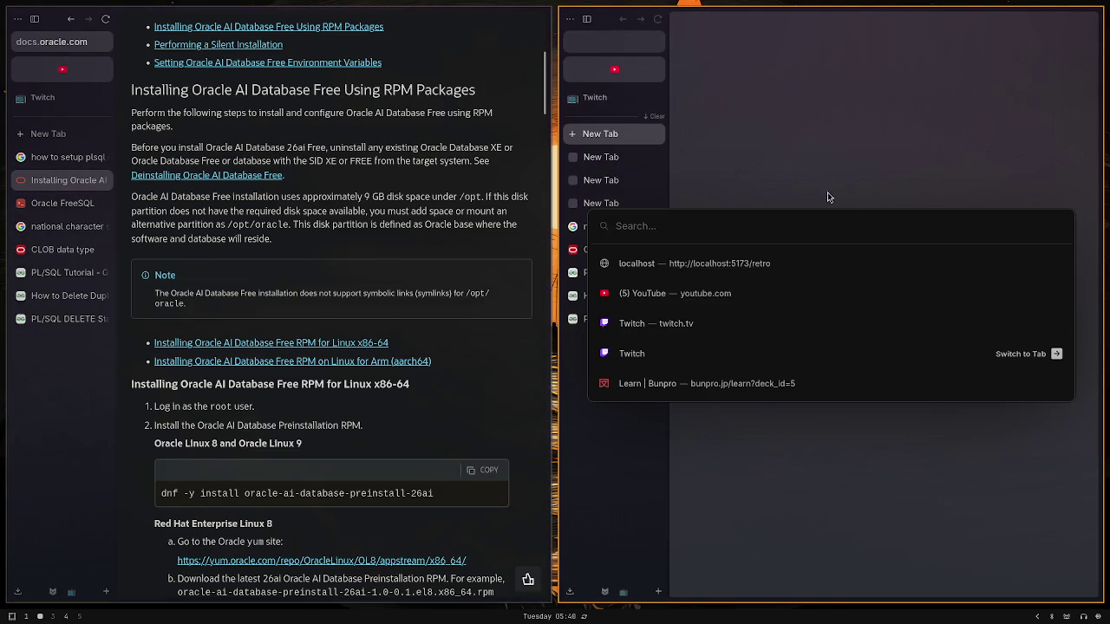
Close the blank window and run 'dnf -y install oracle-ai-database-preinstall-26ai' in a new terminal
key(ctrl+w)
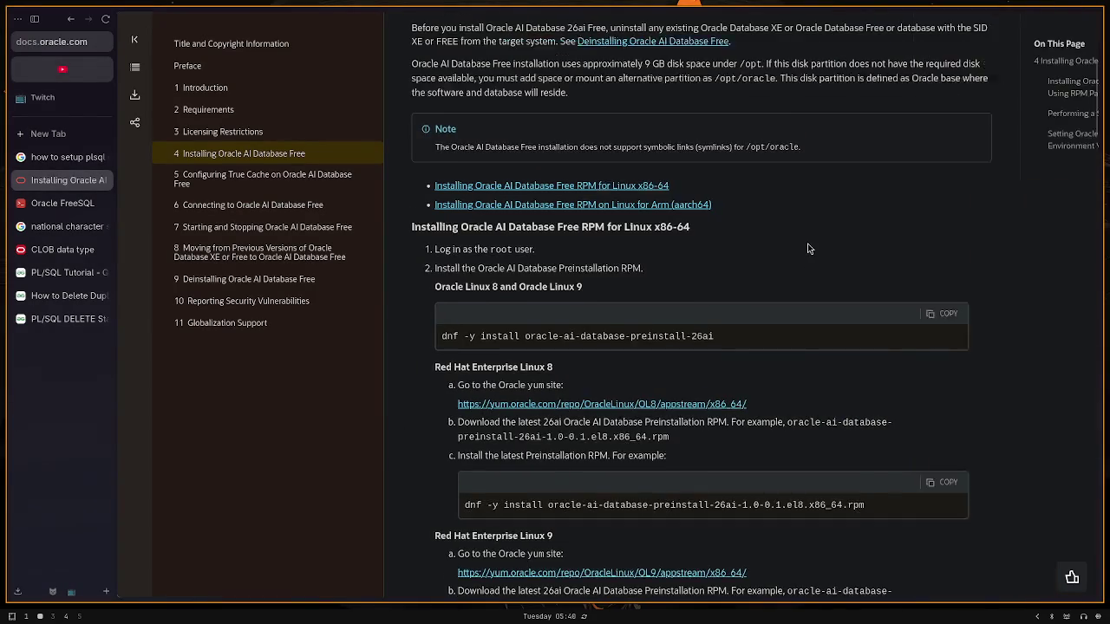
key(super+Return)
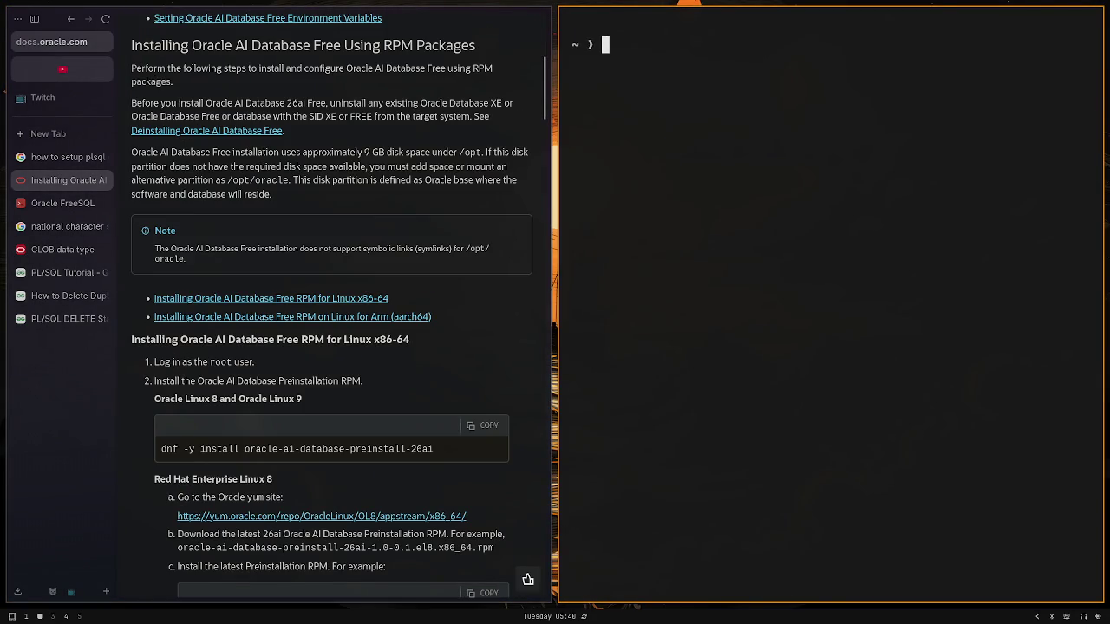
scroll(527, 579, down, 1)
text(dfn)
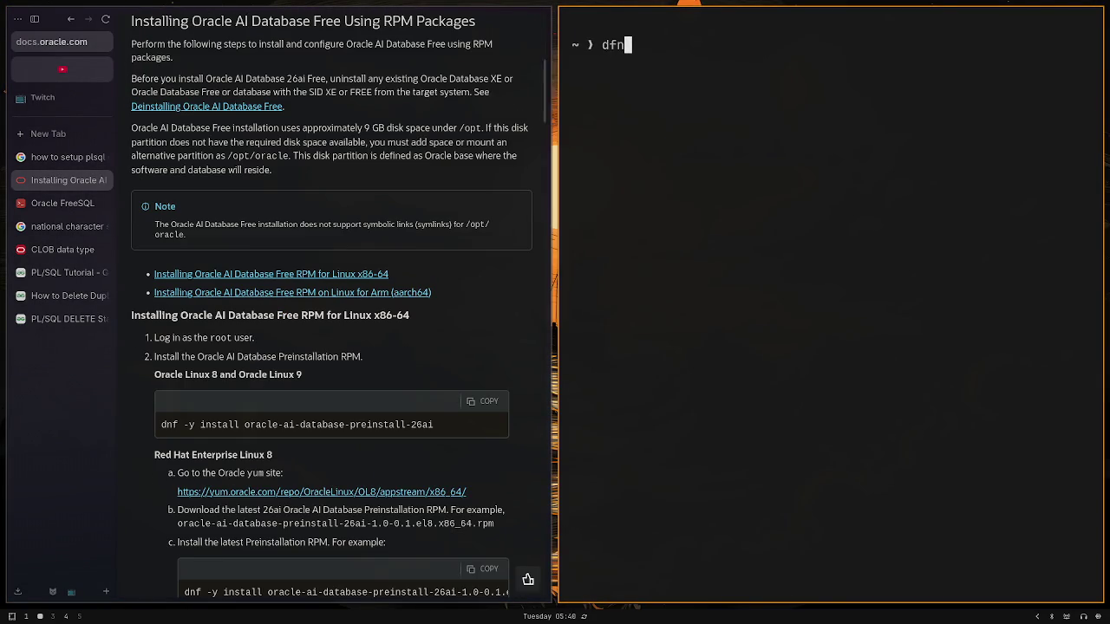
key(BackSpace)
key(BackSpace)
text(nf -y install oracle)
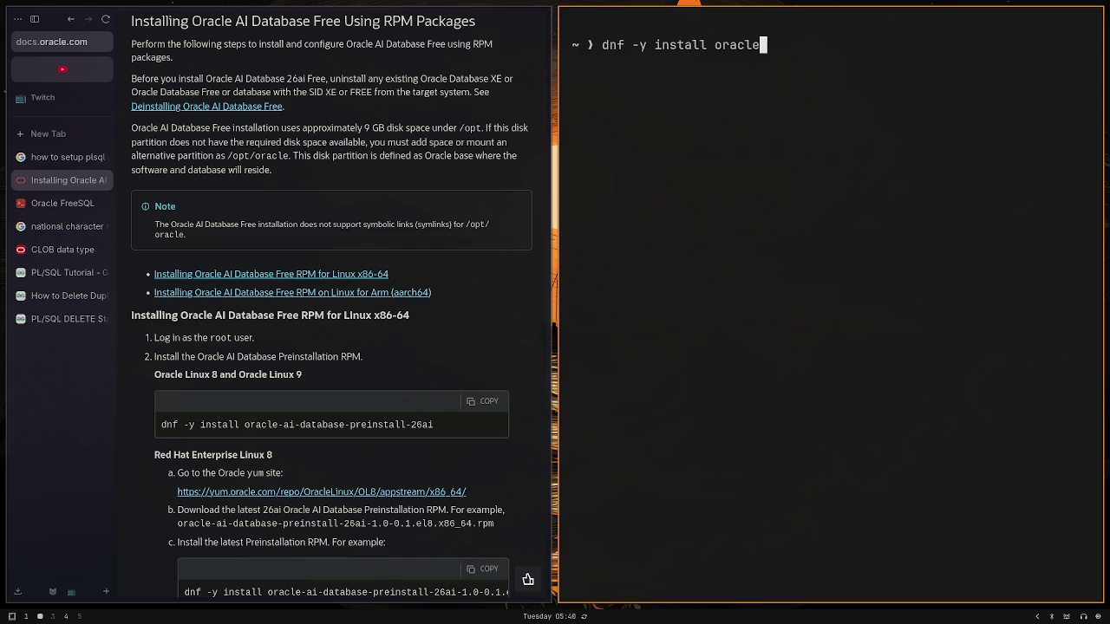
text(-ai-)
text(database-)
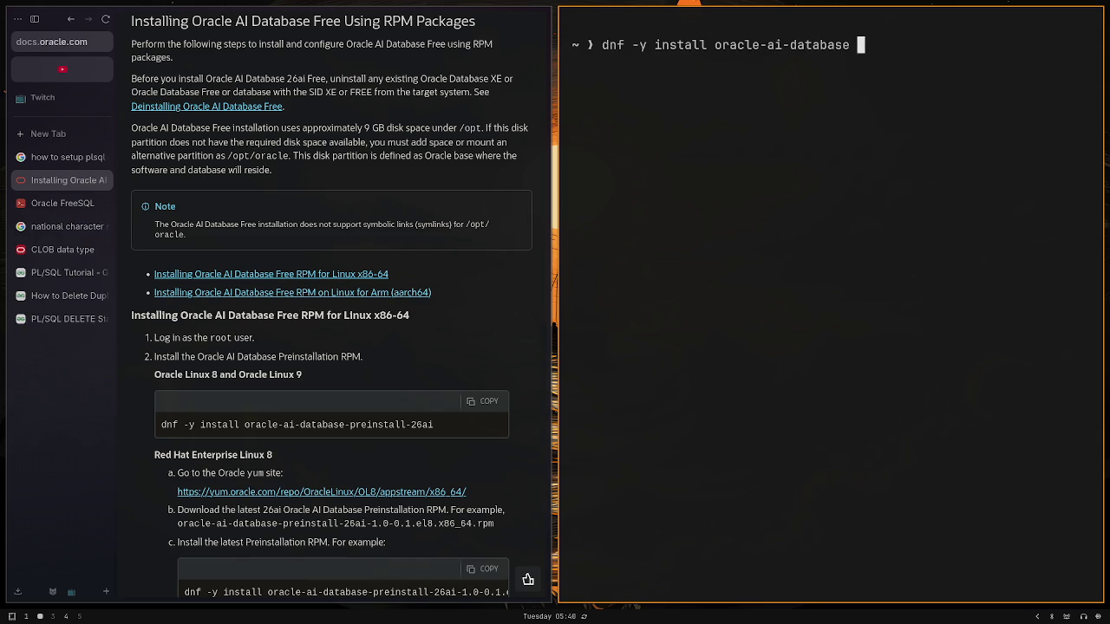
text(preinstall)
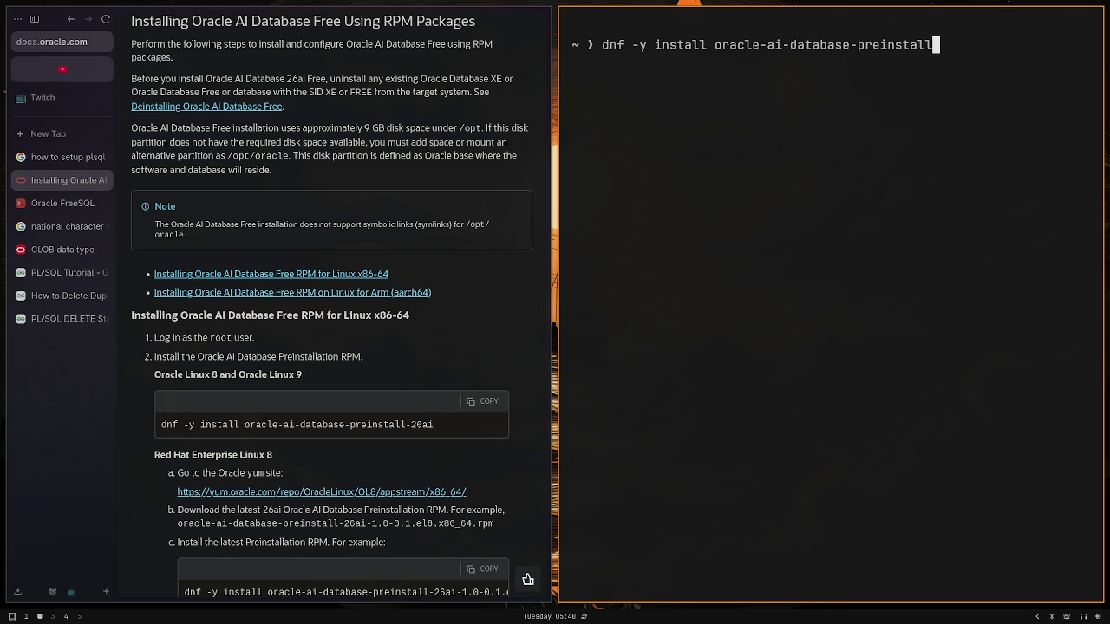
text(-2)
text(6ai)
key(Return)
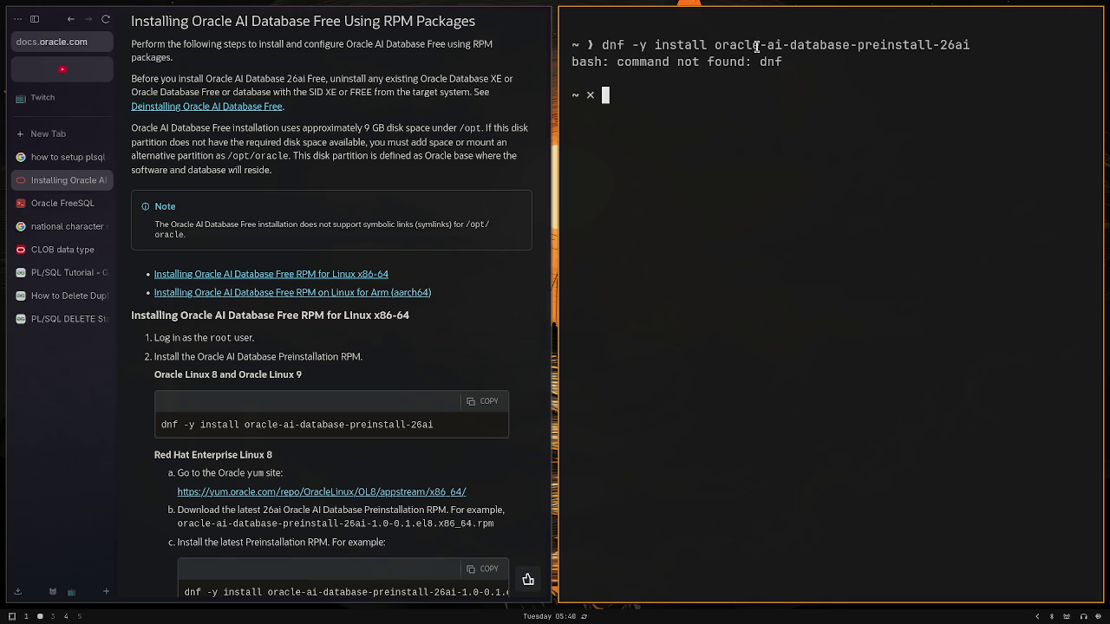
Check the failed output and run plain 'dnf', confirming it reports command not found
scroll(469, 222, down, 3)
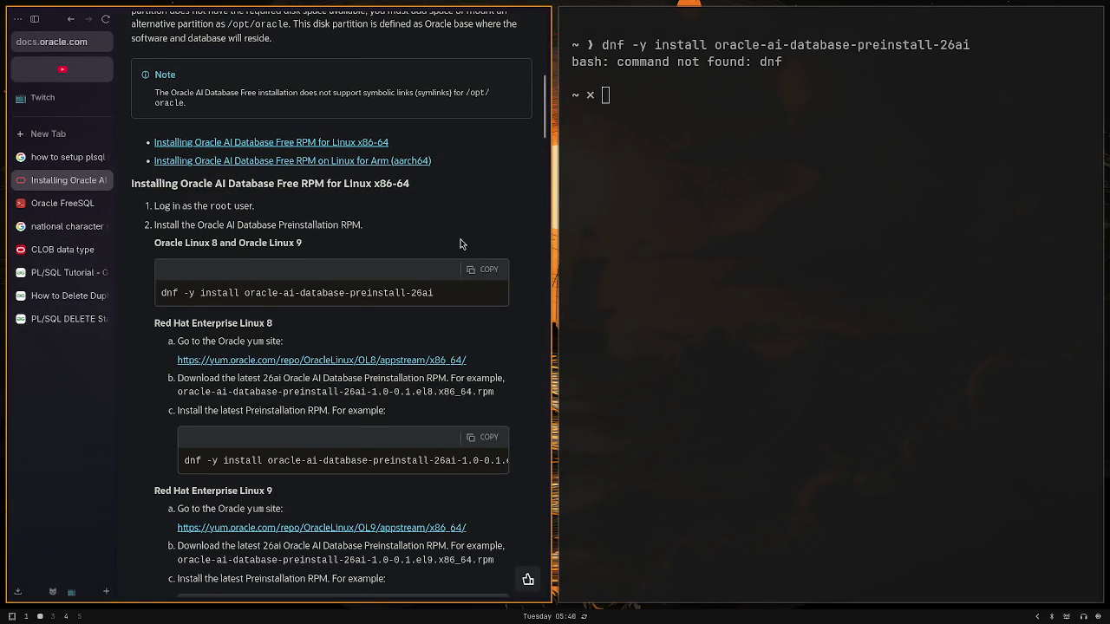
scroll(461, 244, down, 3)
scroll(460, 244, down, 10)
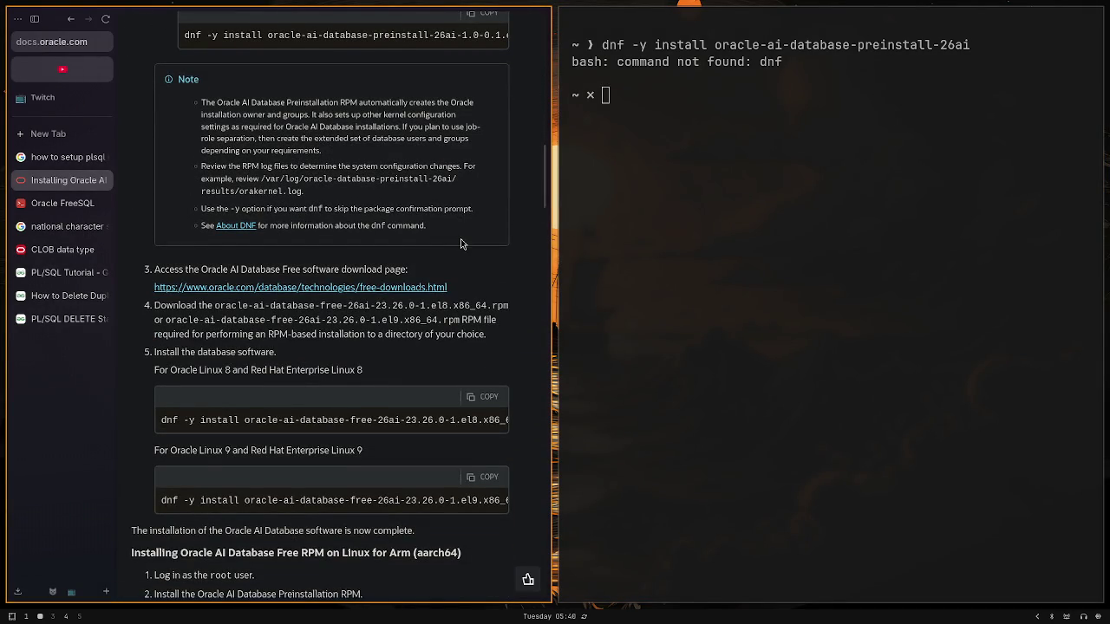
scroll(461, 244, up, 7)
scroll(458, 241, up, 5)
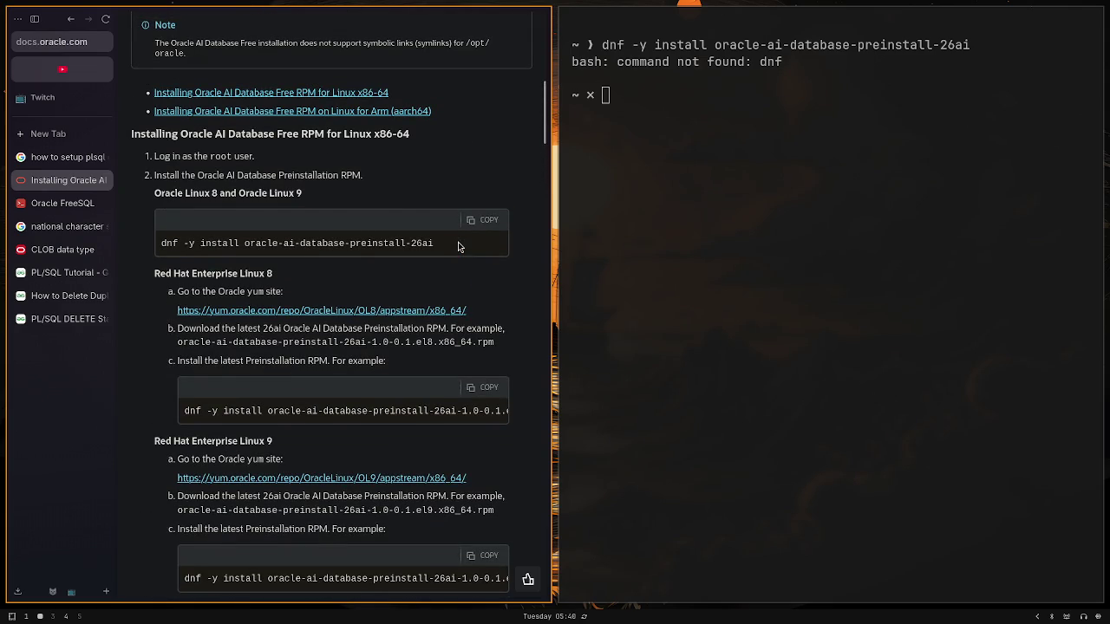
scroll(458, 246, up, 2)
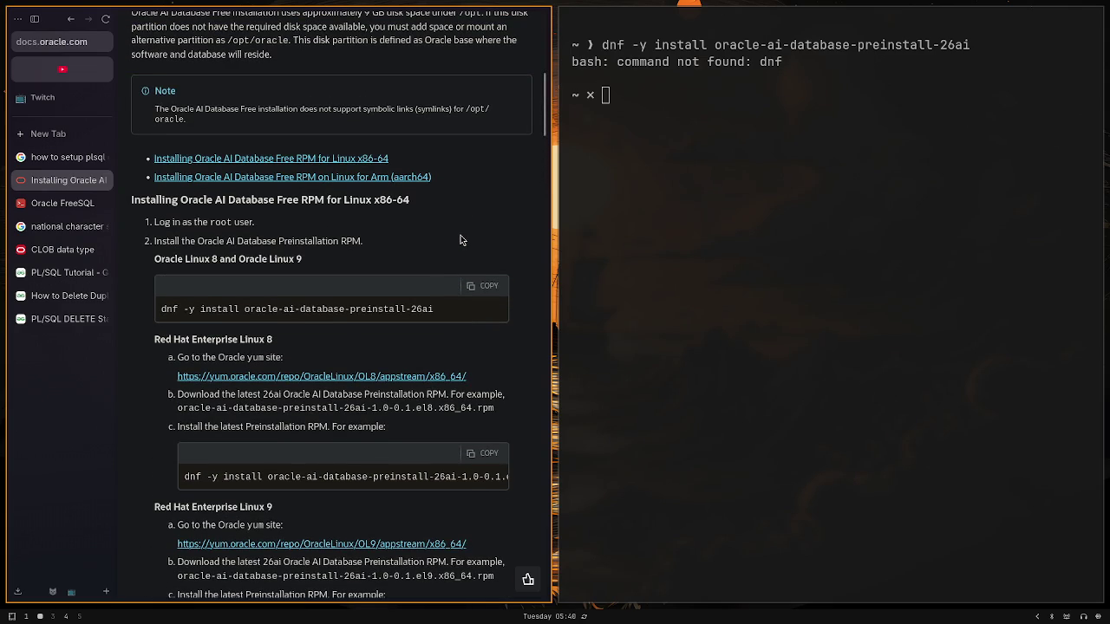
scroll(327, 163, down, 5)
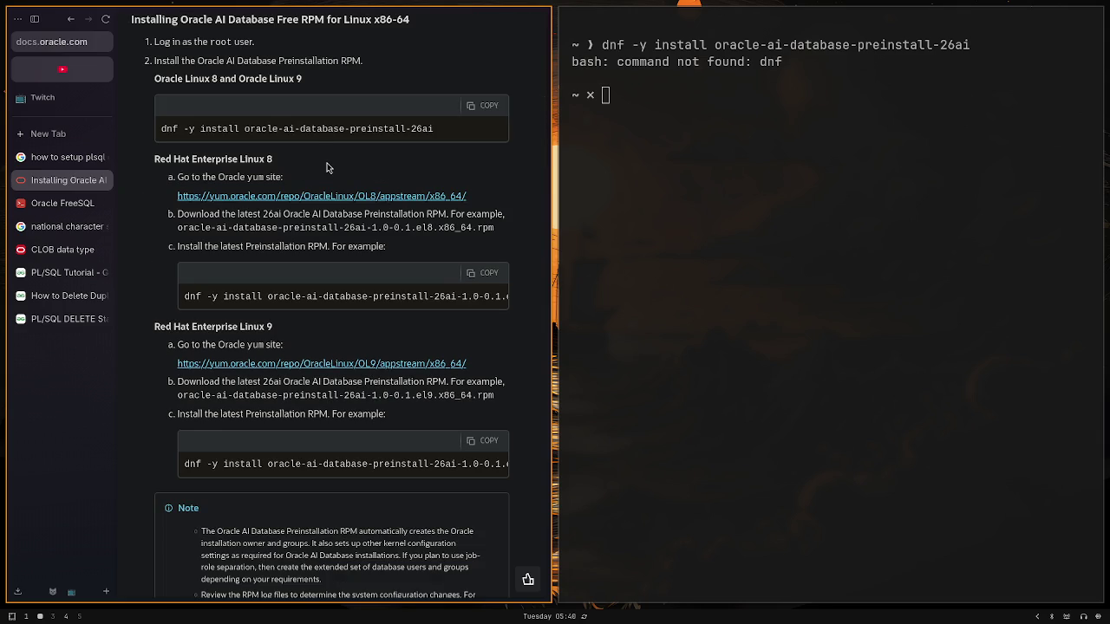
scroll(328, 167, down, 20)
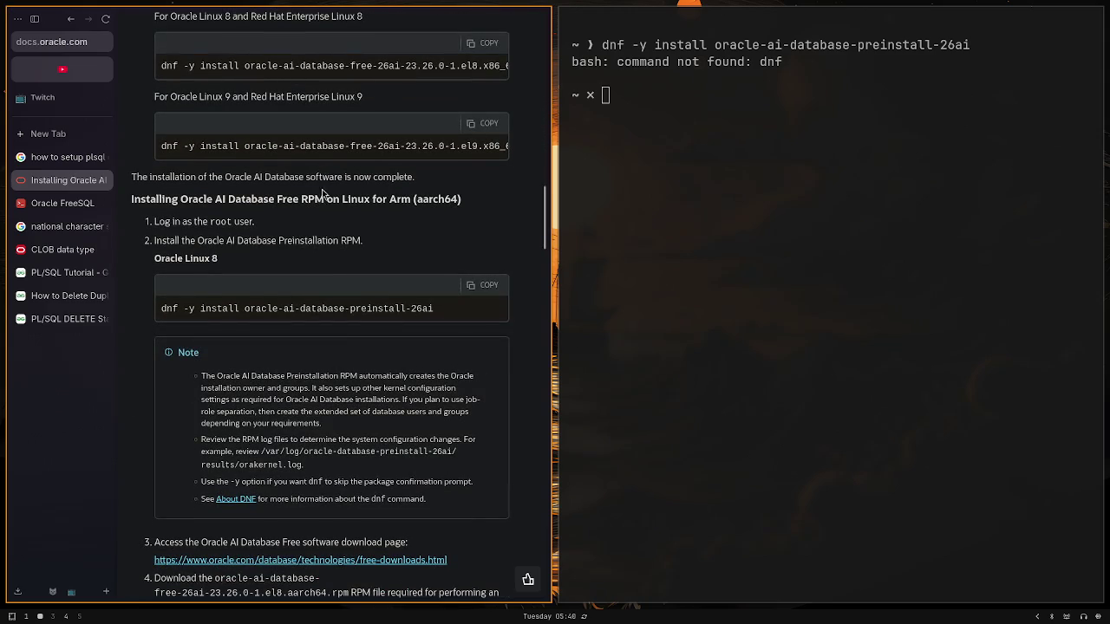
scroll(333, 209, up, 10)
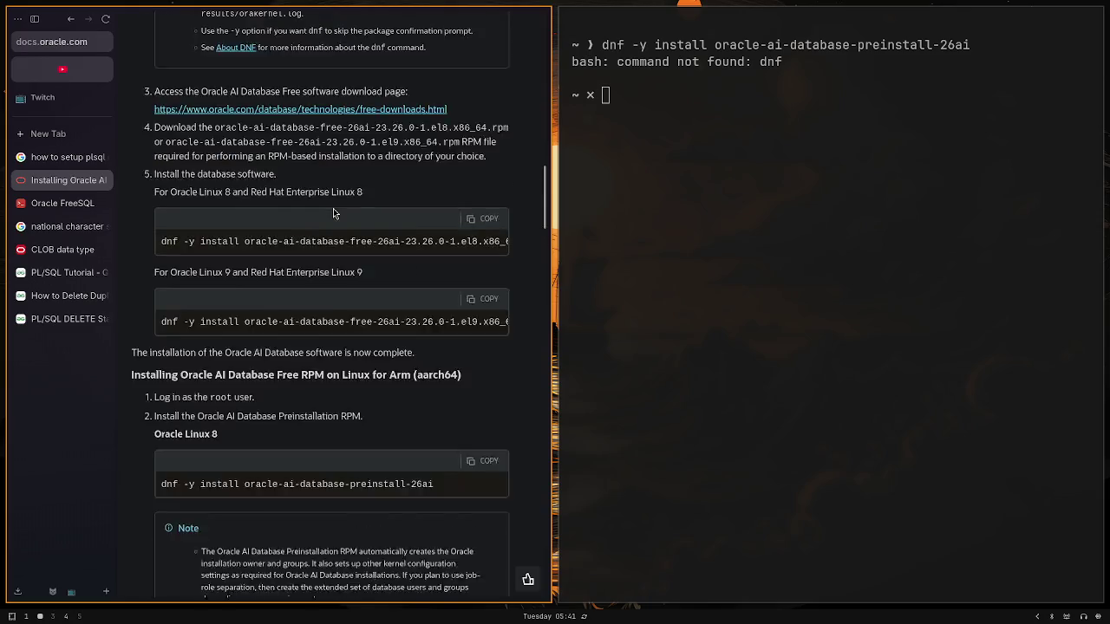
scroll(333, 208, up, 3)
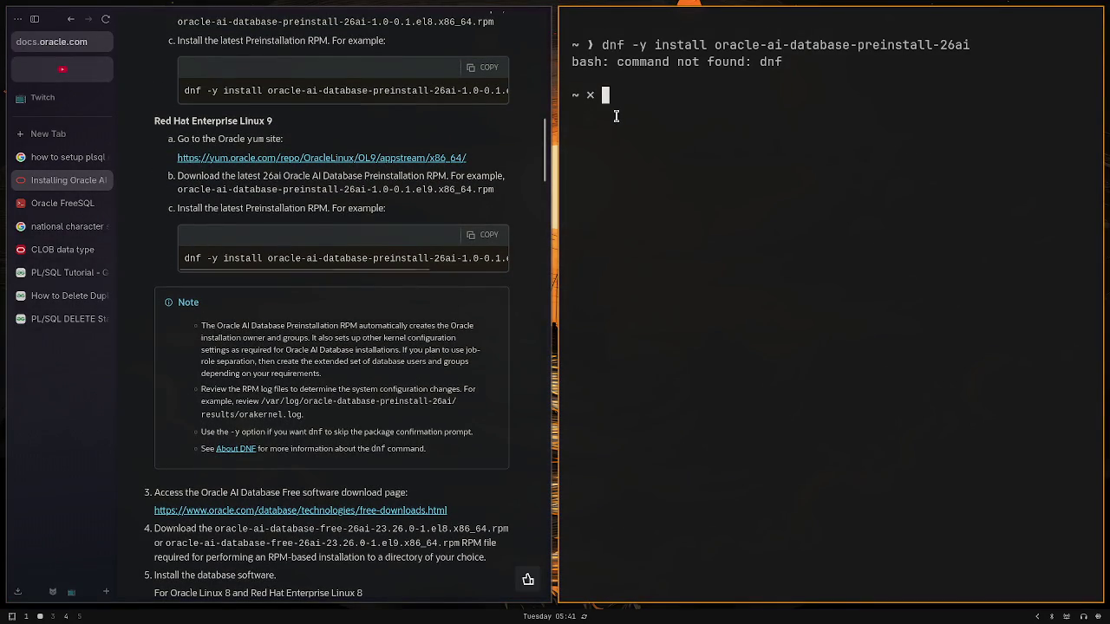
text(dnf)
key(Return)
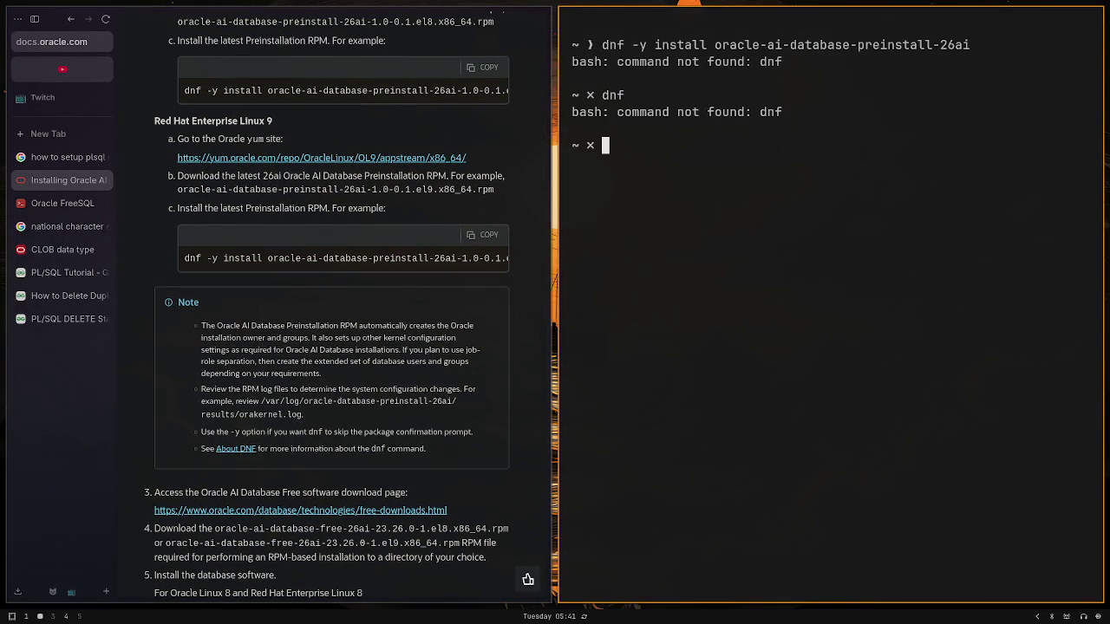
scroll(388, 223, up, 10)
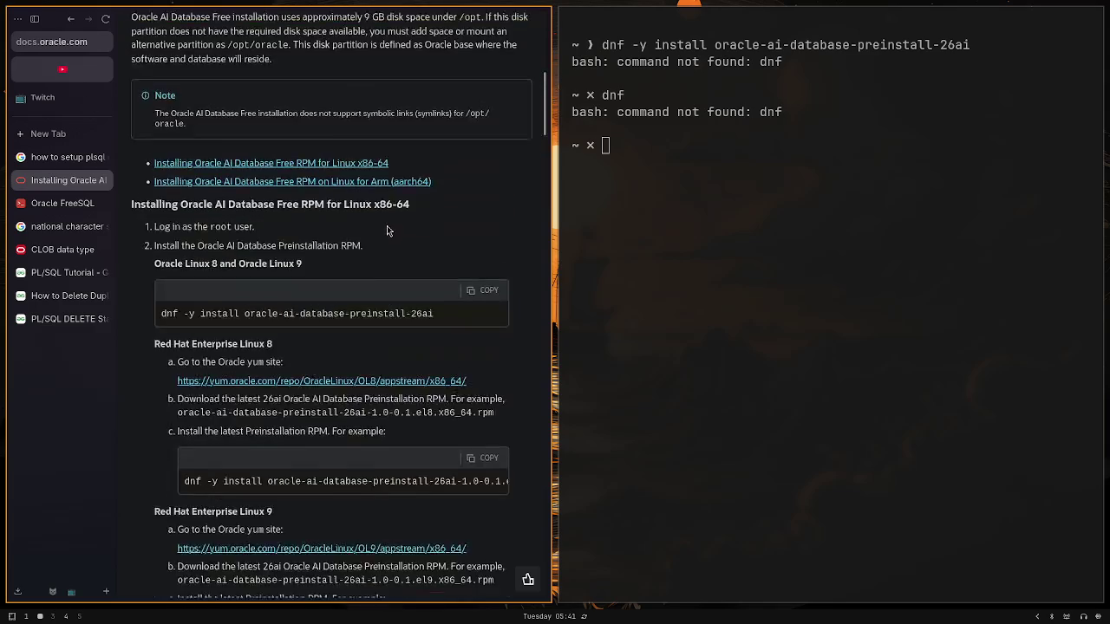
scroll(387, 229, up, 2)
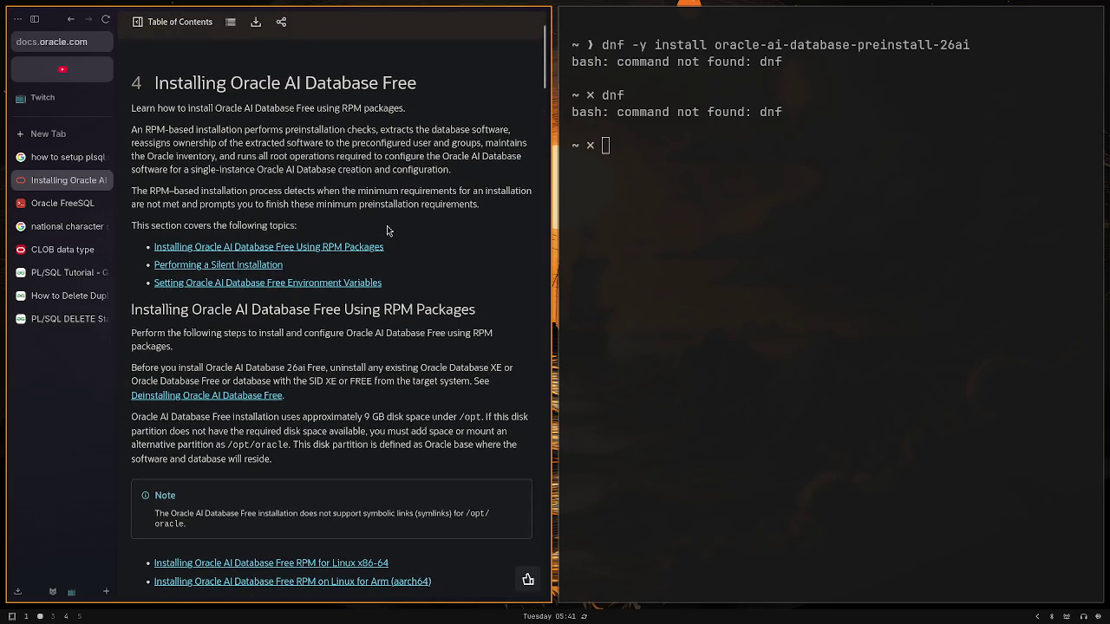
Switch to the Gemini tab and start a new chat, dismissing the Personal Intelligence and apps prompts
click(86, 139)
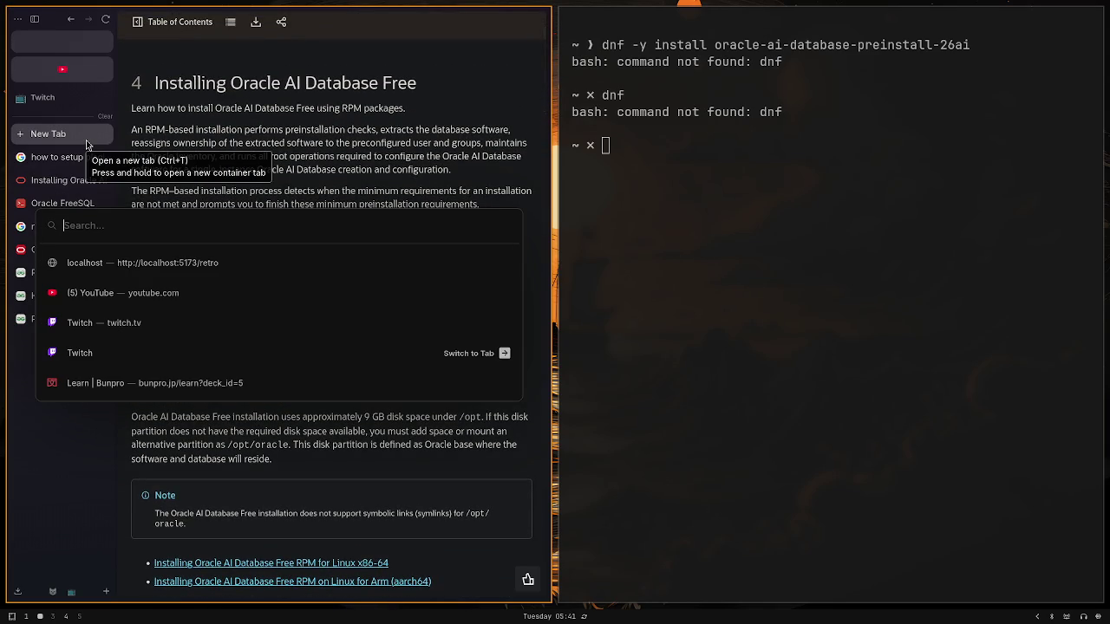
text(gem)
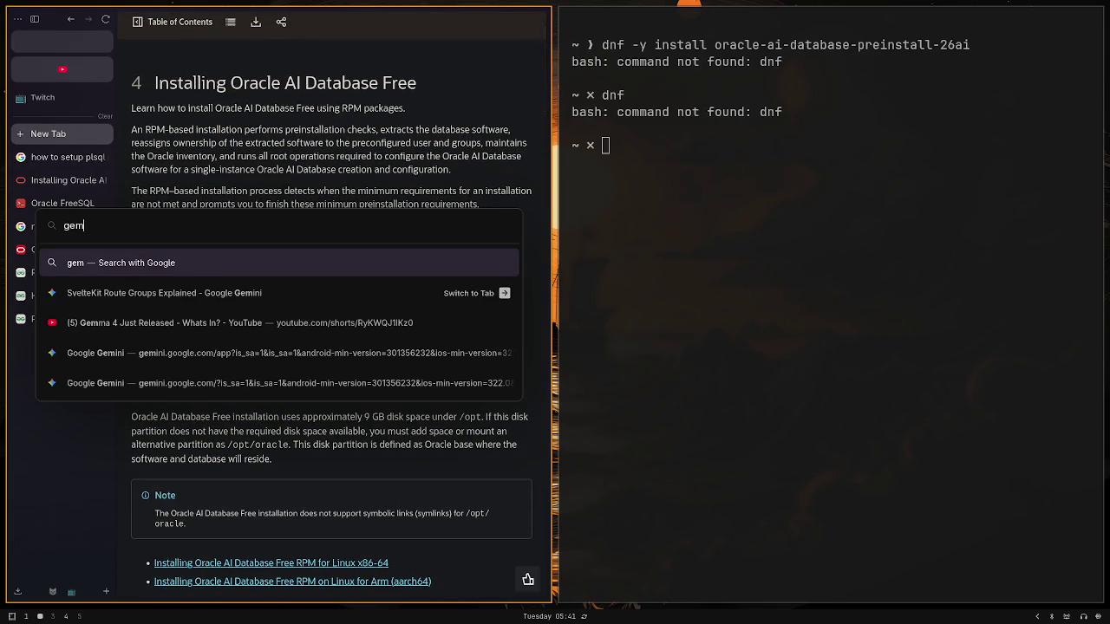
key(Down)
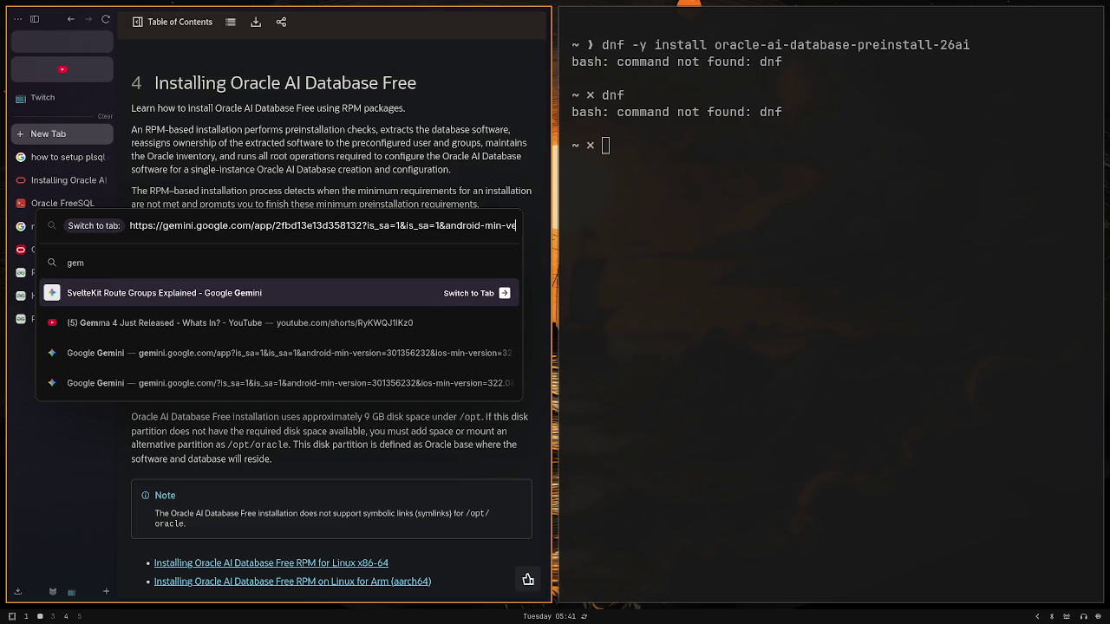
key(Return)
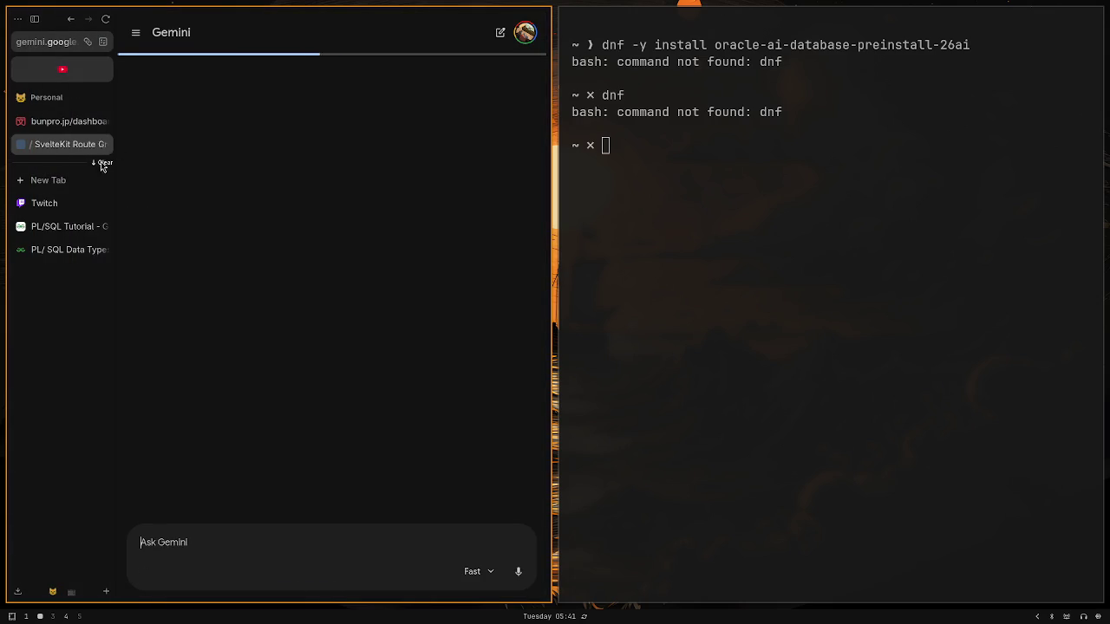
click(136, 32)
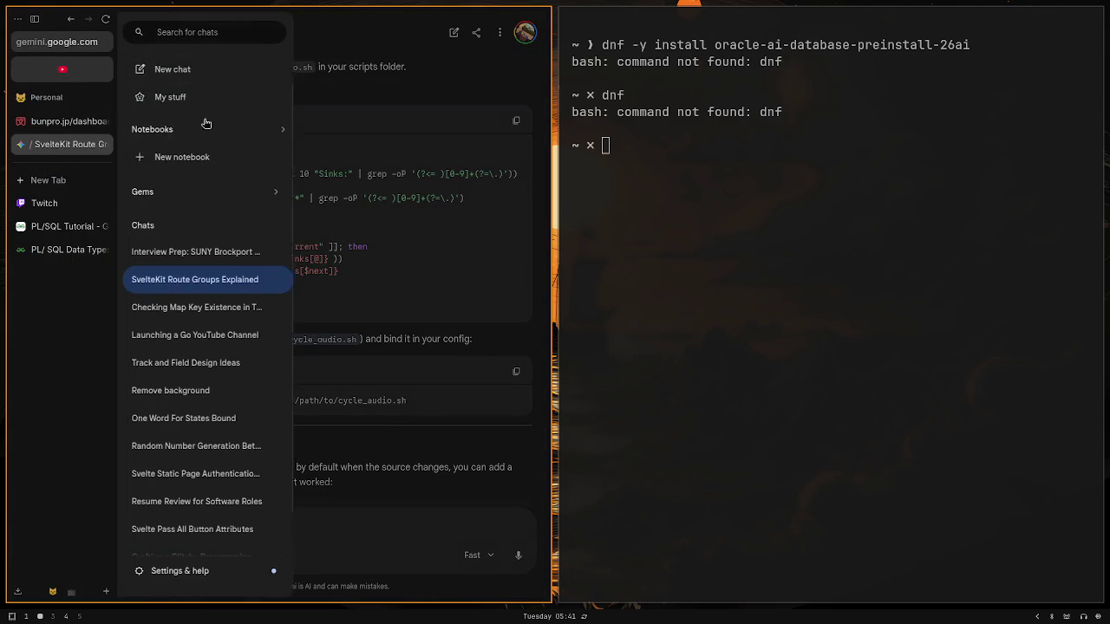
click(195, 70)
click(328, 468)
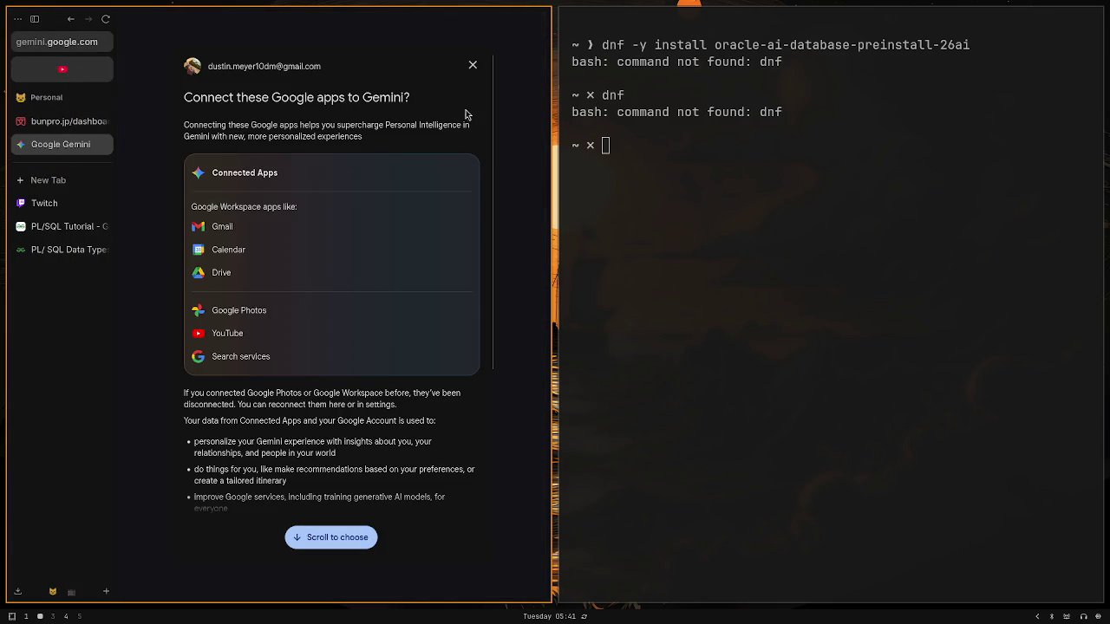
click(471, 64)
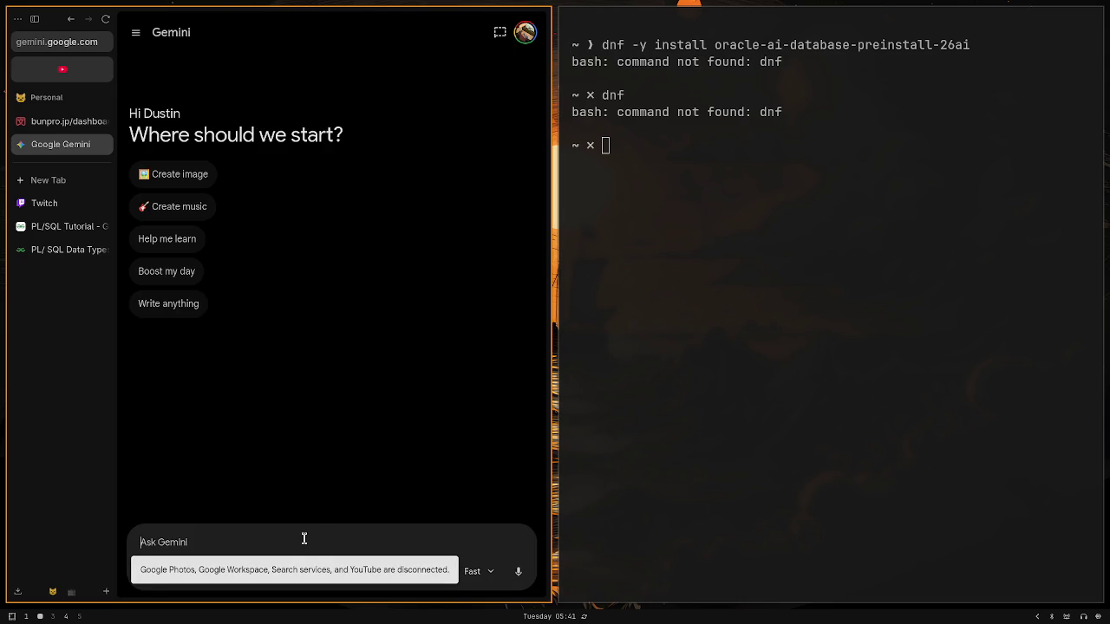
Ask Gemini 'how to get an plsql database running on arch linux'
text(how to)
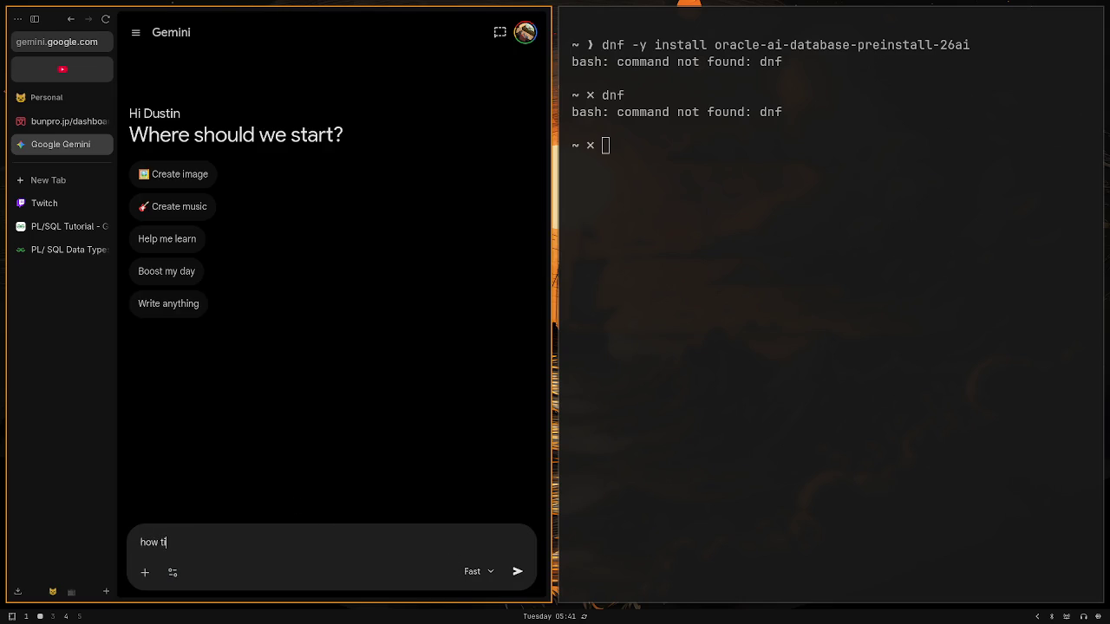
text( instal)
key(BackSpace)
key(BackSpace)
key(BackSpace)
key(BackSpace)
key(BackSpace)
key(BackSpace)
text(get an )
text(plsql data)
text(base running )
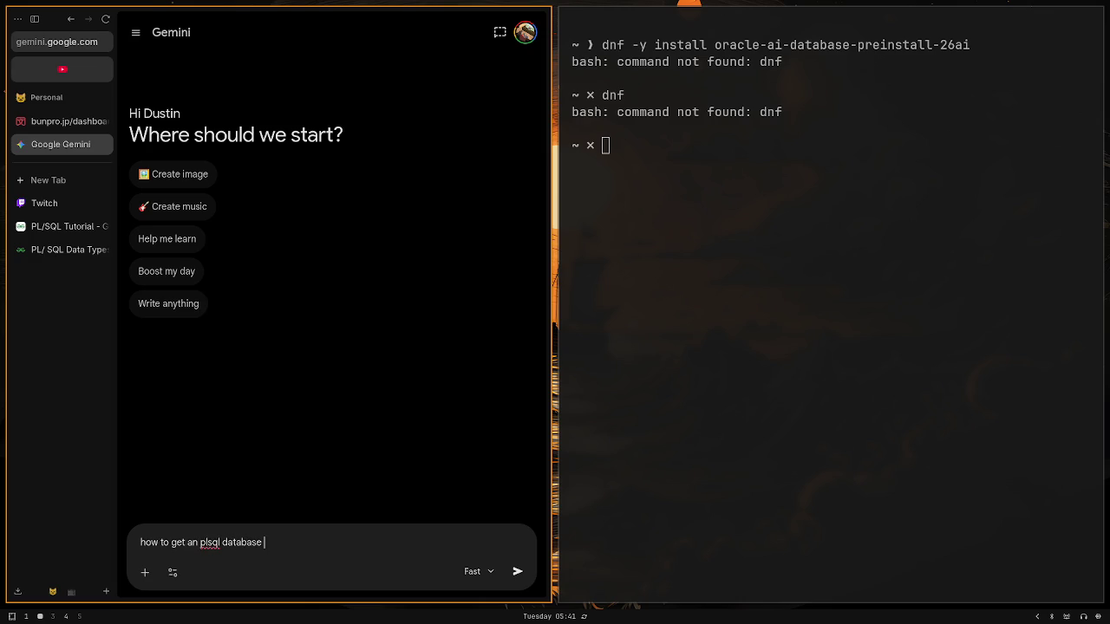
text(on arch)
text( linux)
key(Return)
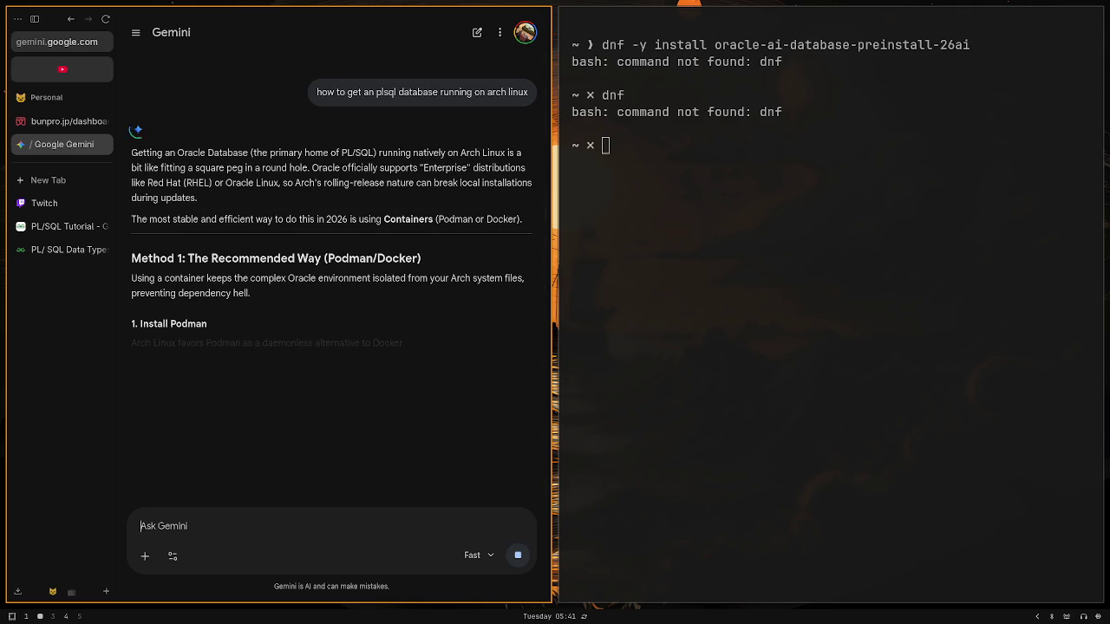
Read Gemini's Podman/Docker and AUR methods, then start typing a sudo command in the terminal
scroll(244, 460, down, 1)
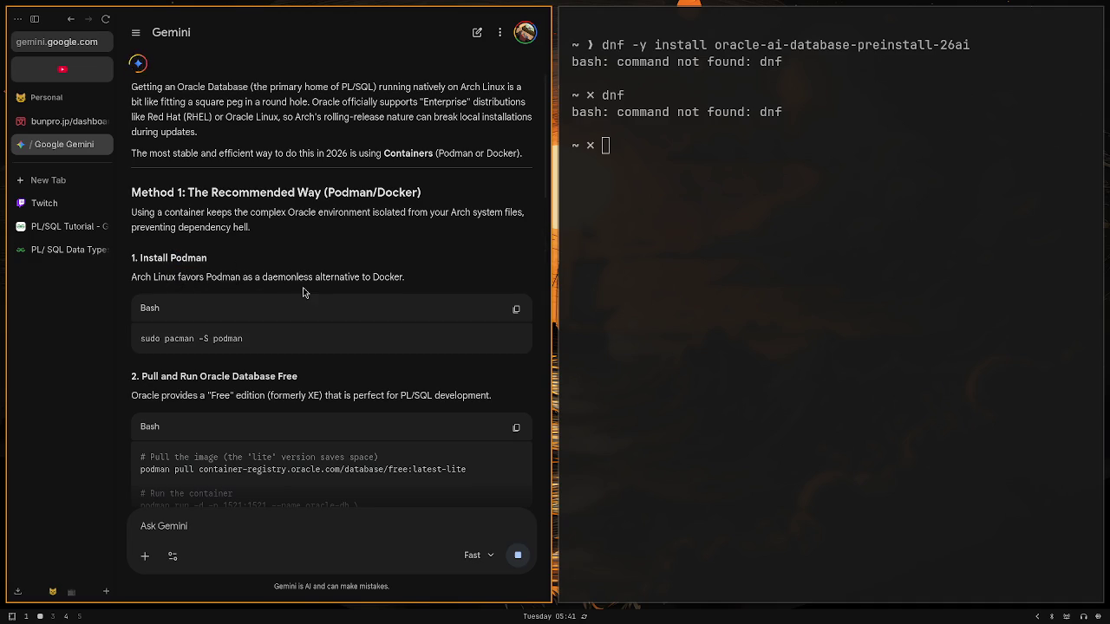
scroll(304, 293, down, 1)
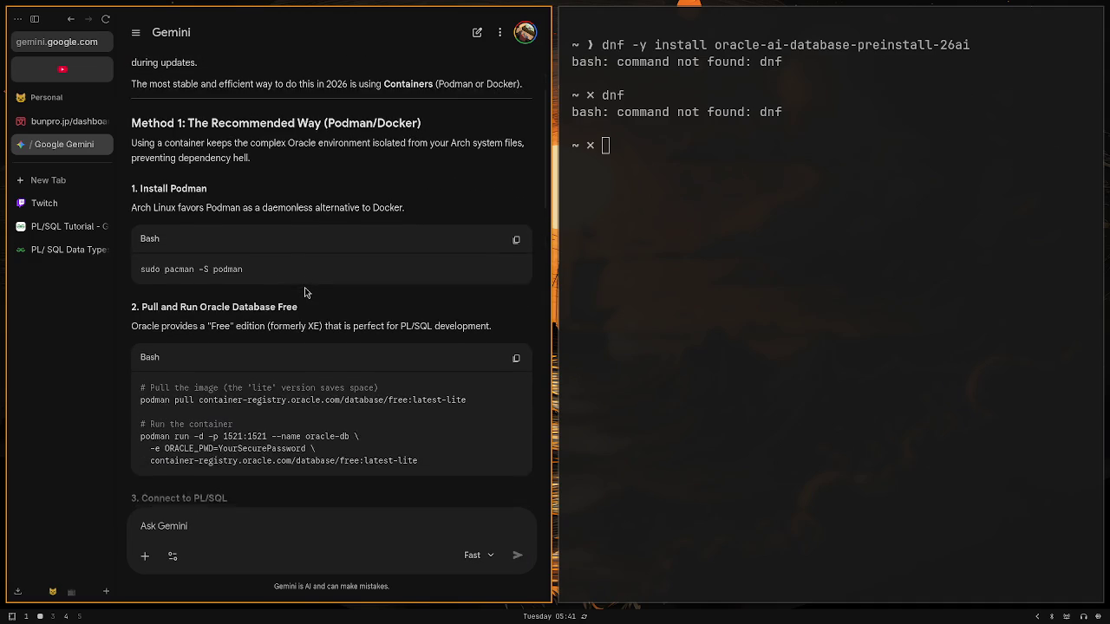
scroll(304, 287, down, 1)
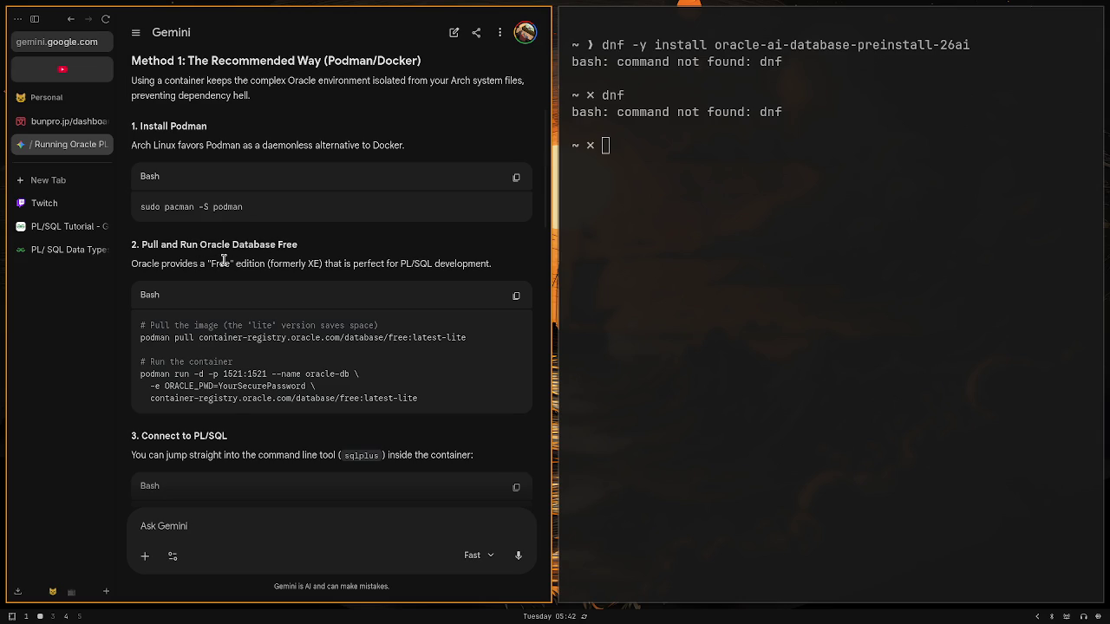
scroll(224, 260, down, 3)
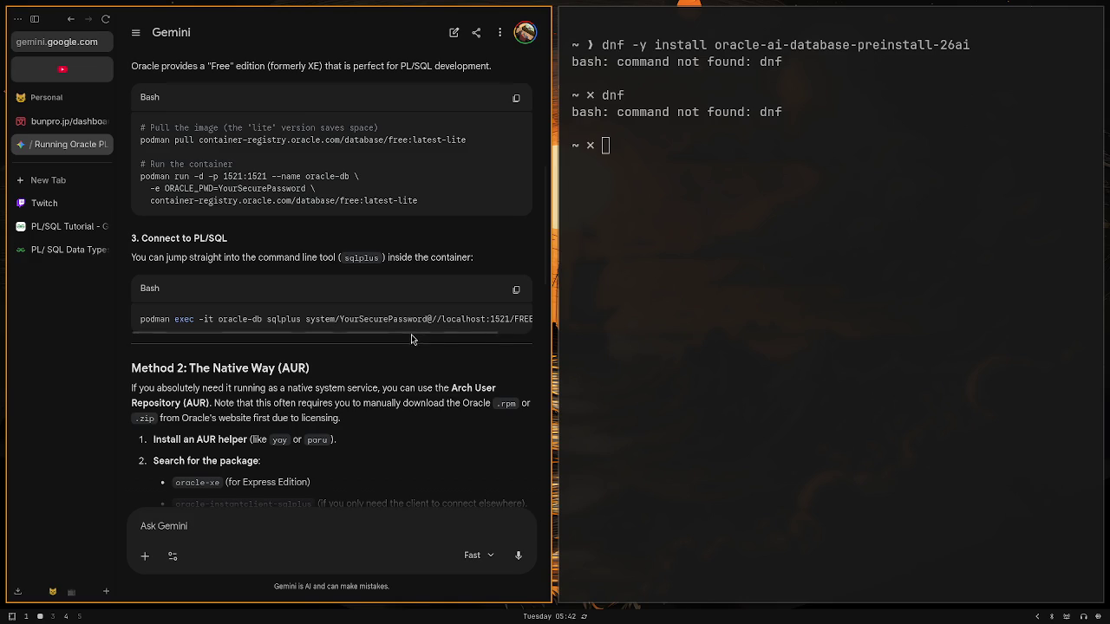
scroll(451, 338, right, 2)
scroll(451, 338, left, 2)
scroll(366, 233, up, 3)
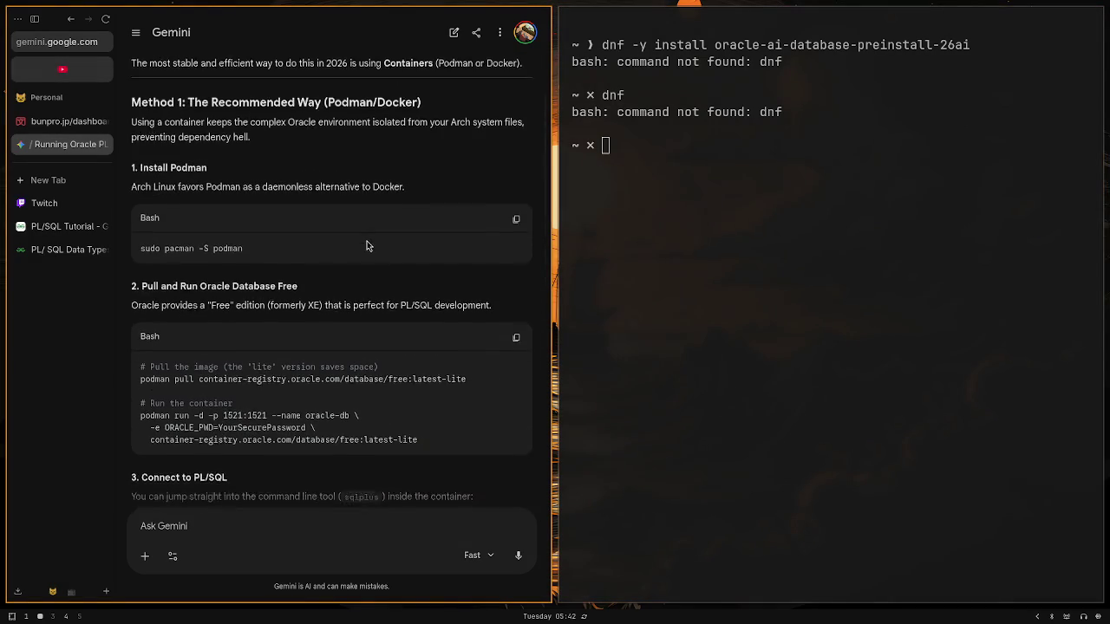
text(sudo)
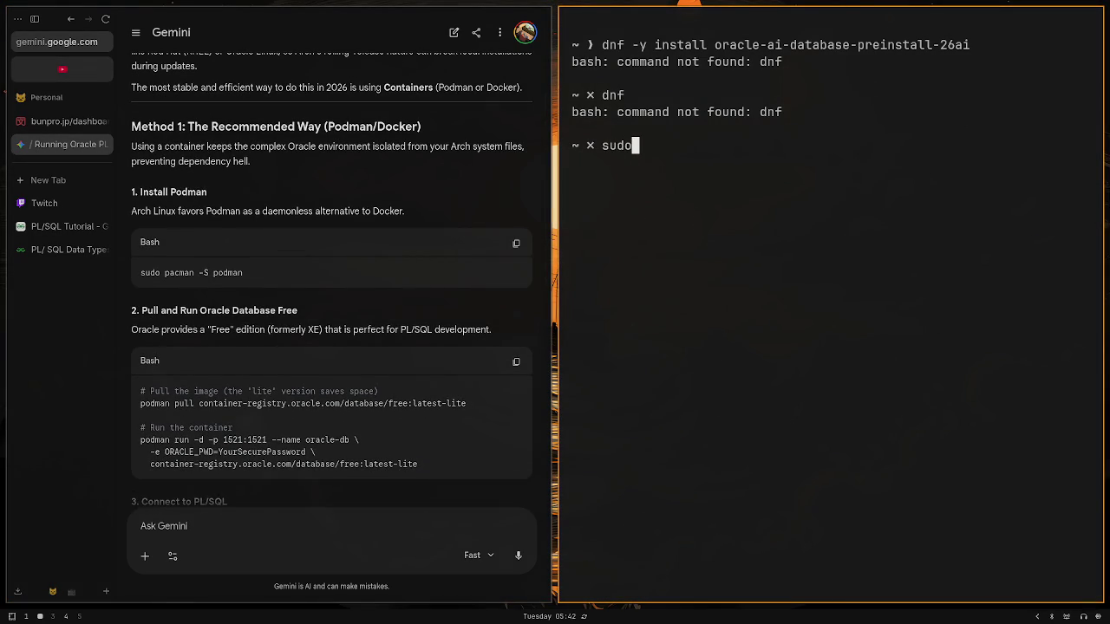
text( yaya)
Install podman with 'sudo yay -S podman', then paste Gemini's image pull commands into the terminal
key(BackSpace)
text(-S )
text(podman)
key(Return)
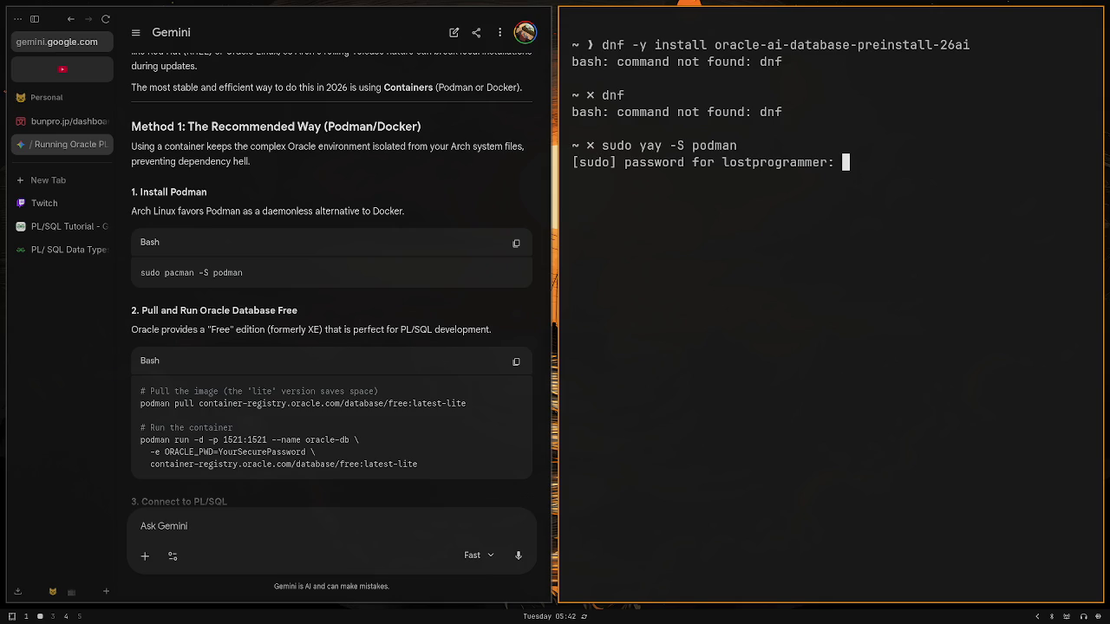
key(Return)
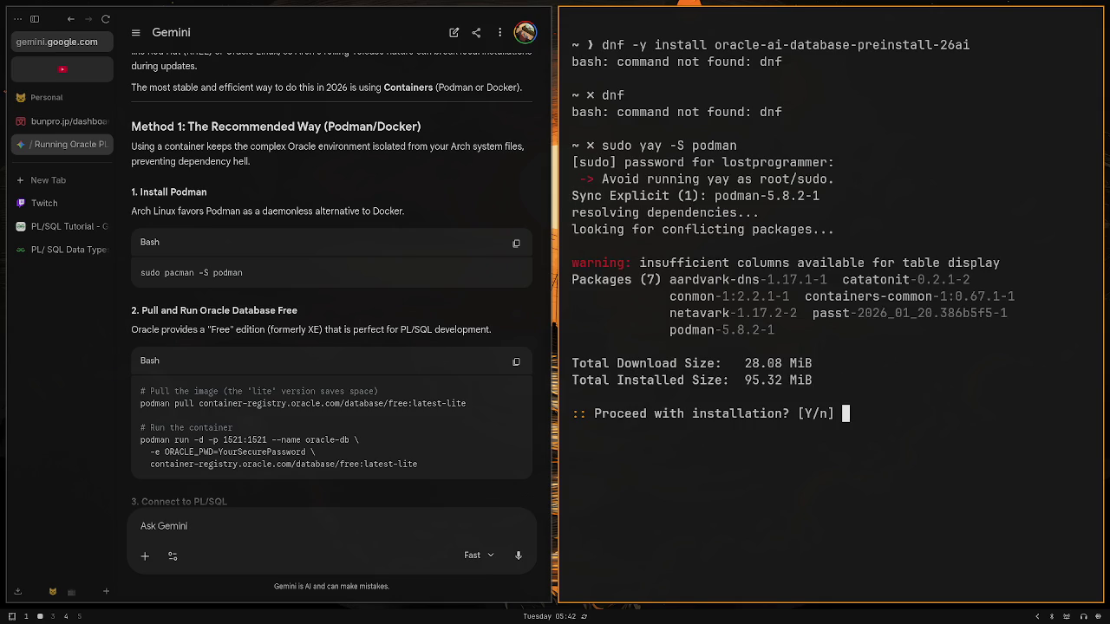
text(y)
key(Return)
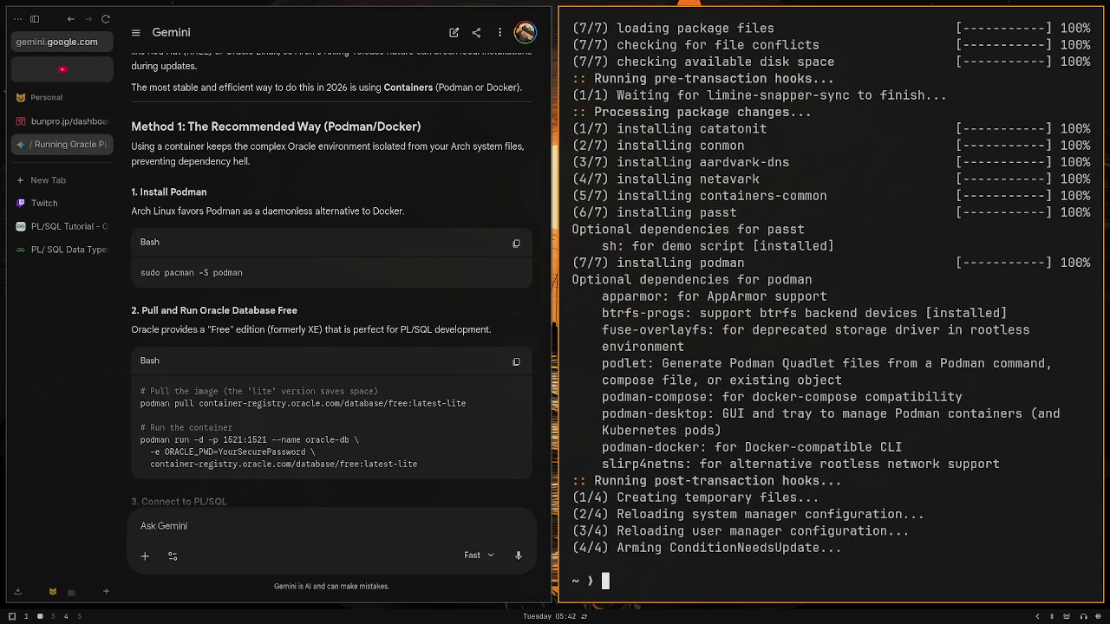
click(516, 362)
key(ctrl+shift+v)
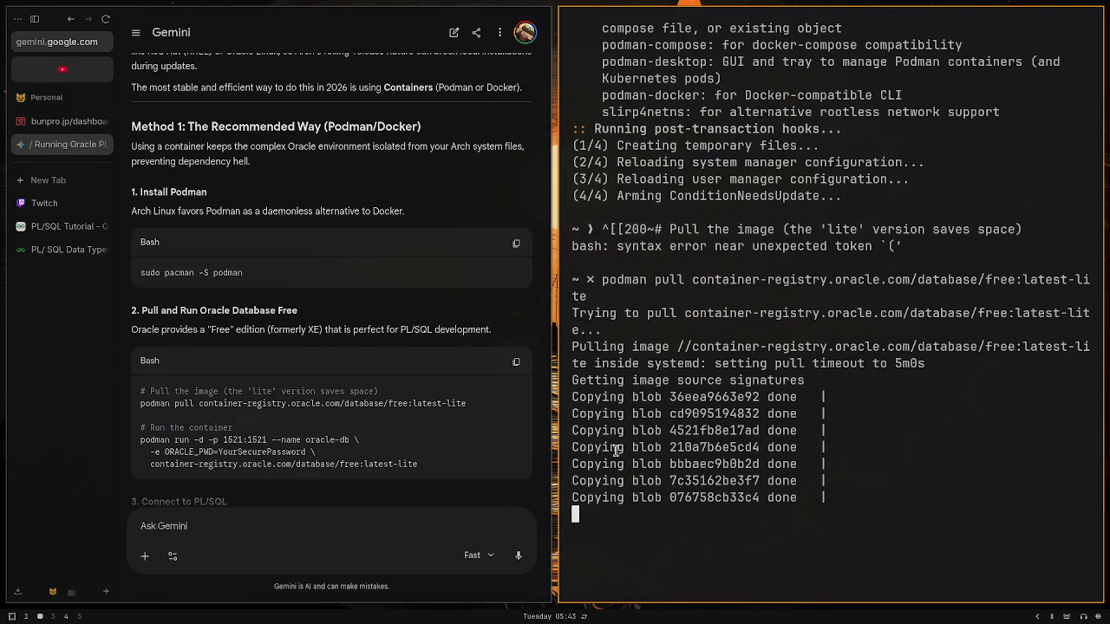
Paste the podman run command for the oracle-db container on port 1521 after the image pull finishes
key(ctrl+shift+v)
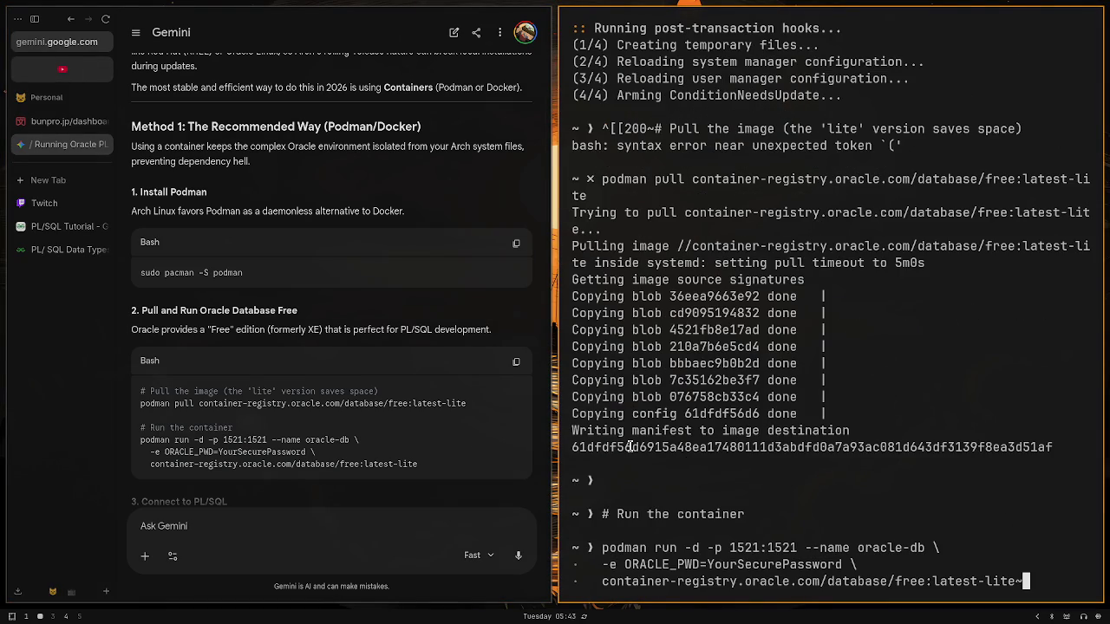
key(super+4)
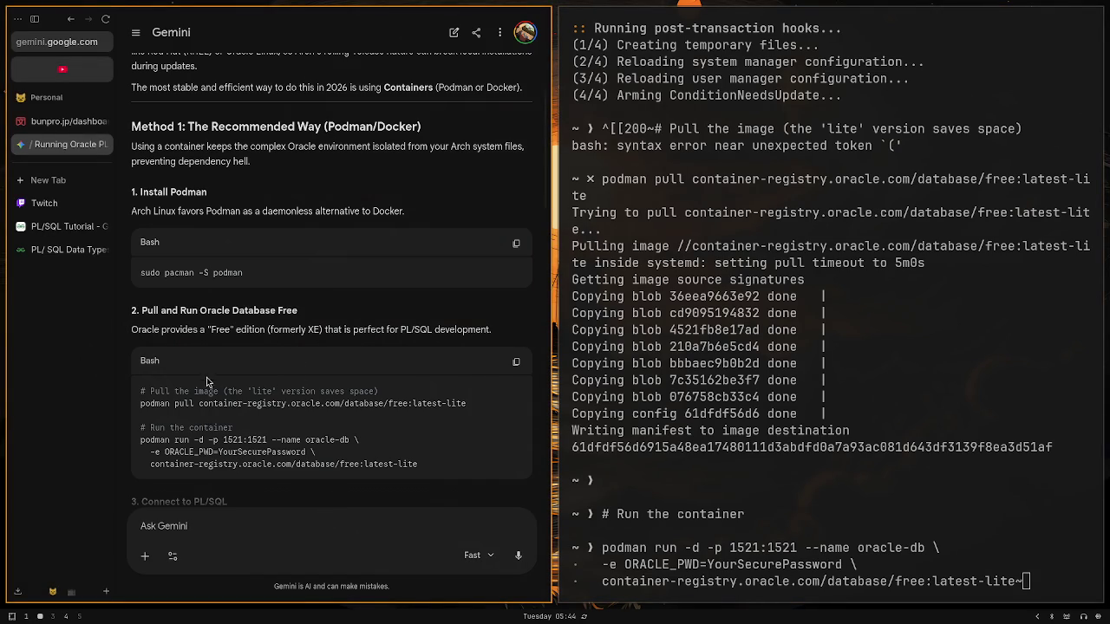
scroll(791, 535, up, 2)
scroll(783, 498, down, 2)
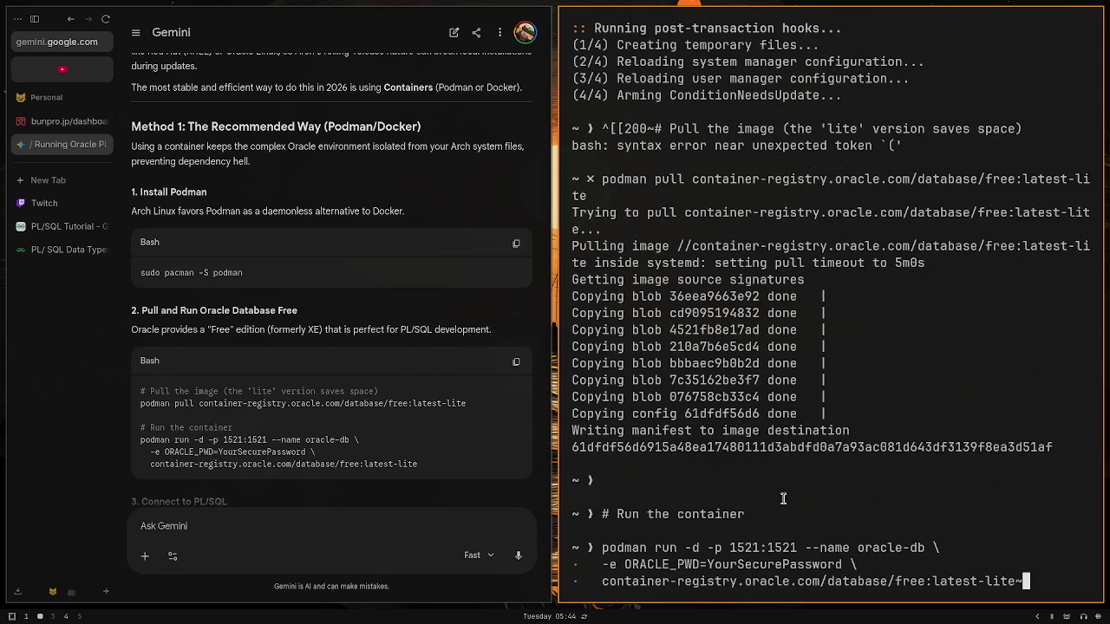
Run podman run, then attempt the podman exec sqlplus connection three times, each failing
key(Return)
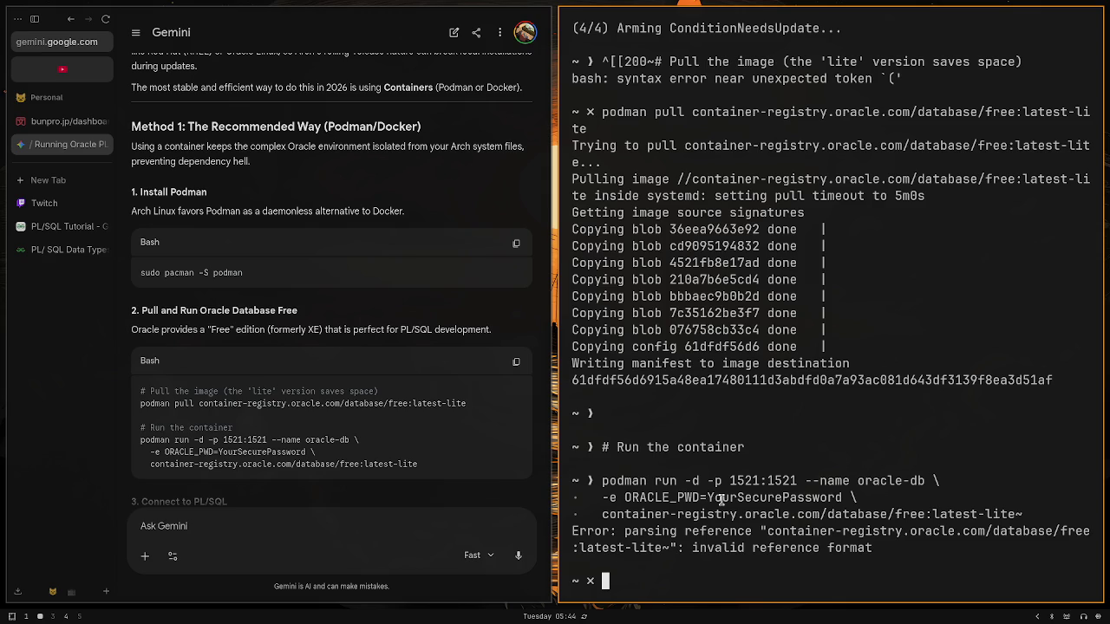
scroll(329, 359, down, 4)
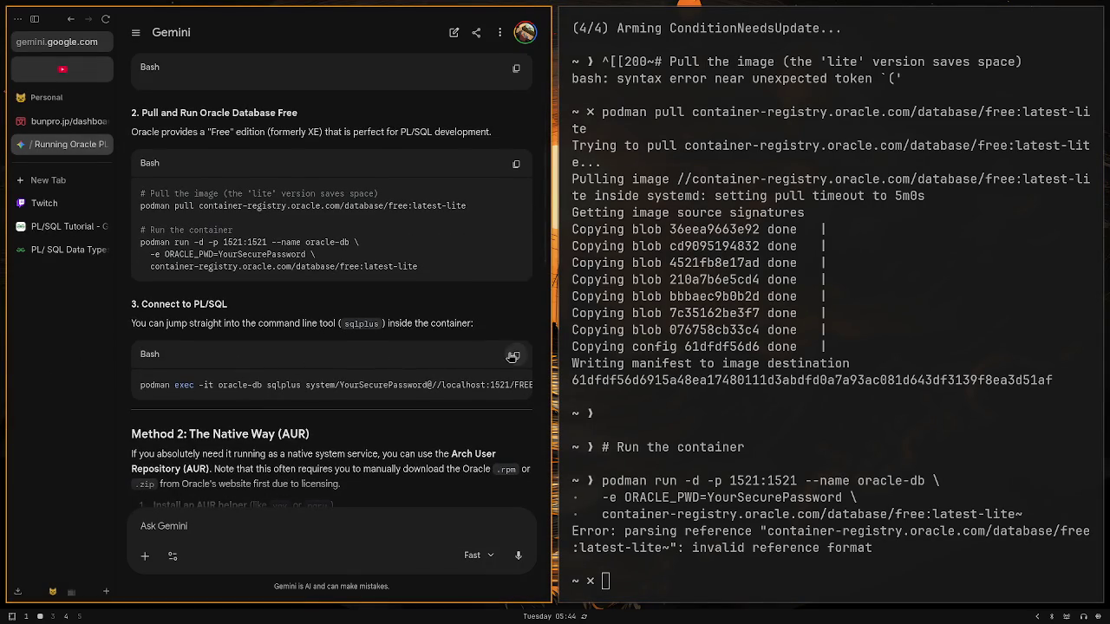
click(513, 353)
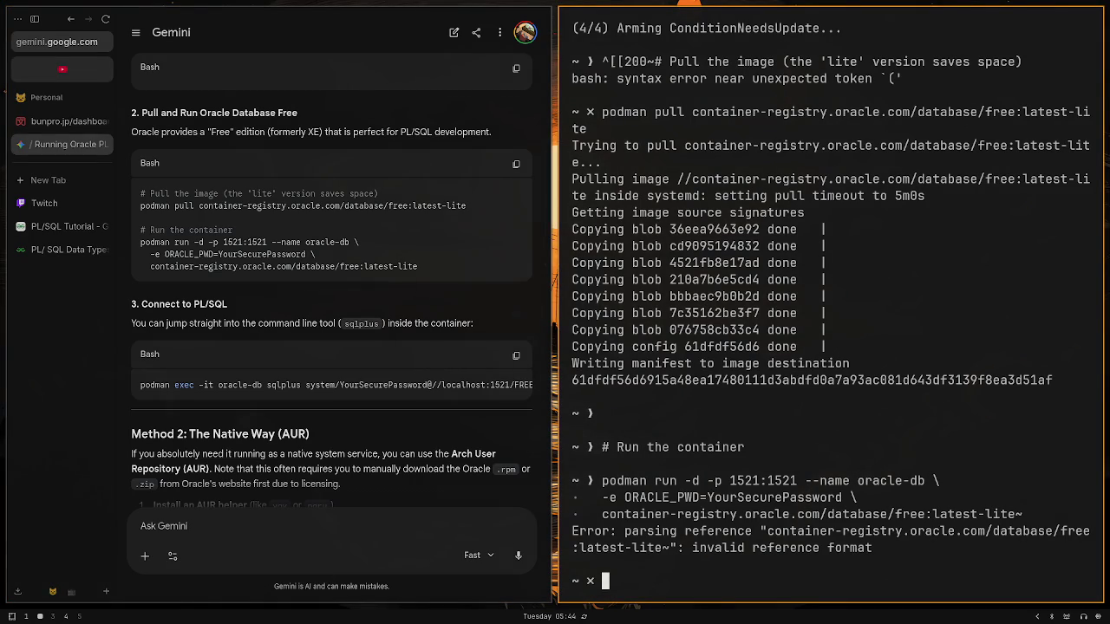
key(ctrl+shift+v)
key(Return)
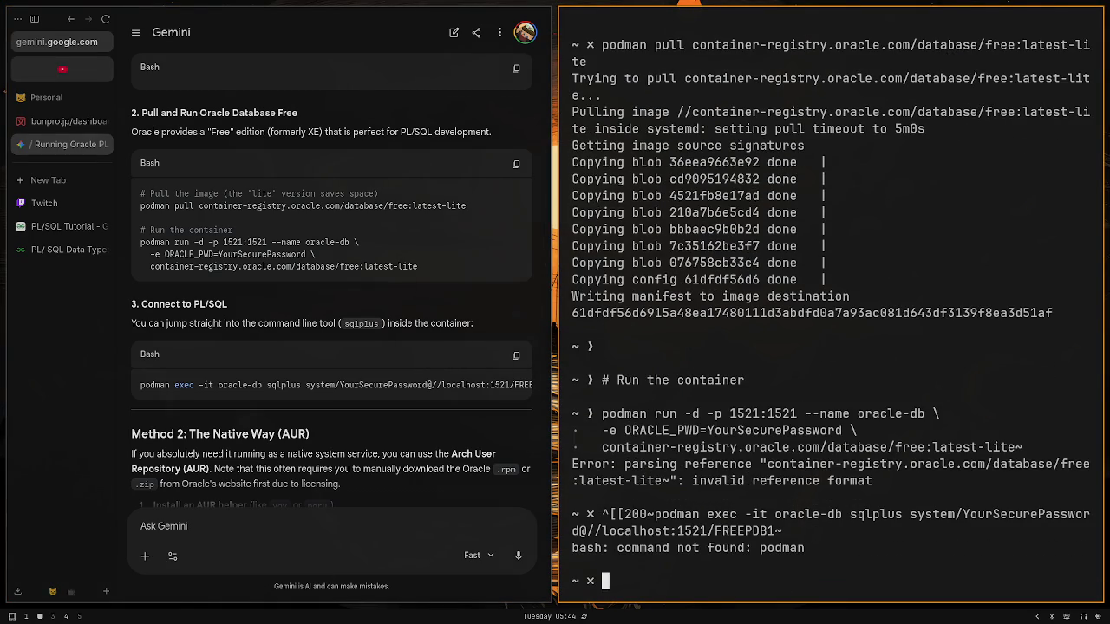
key(ctrl+shift+v)
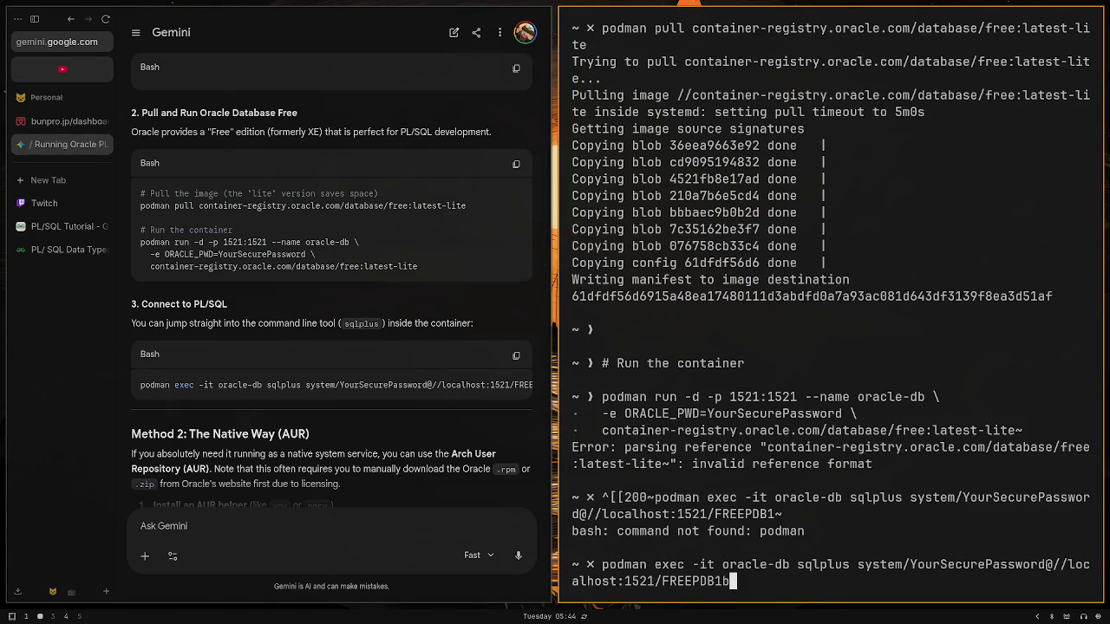
key(Return)
key(ctrl+shift+v)
key(Return)
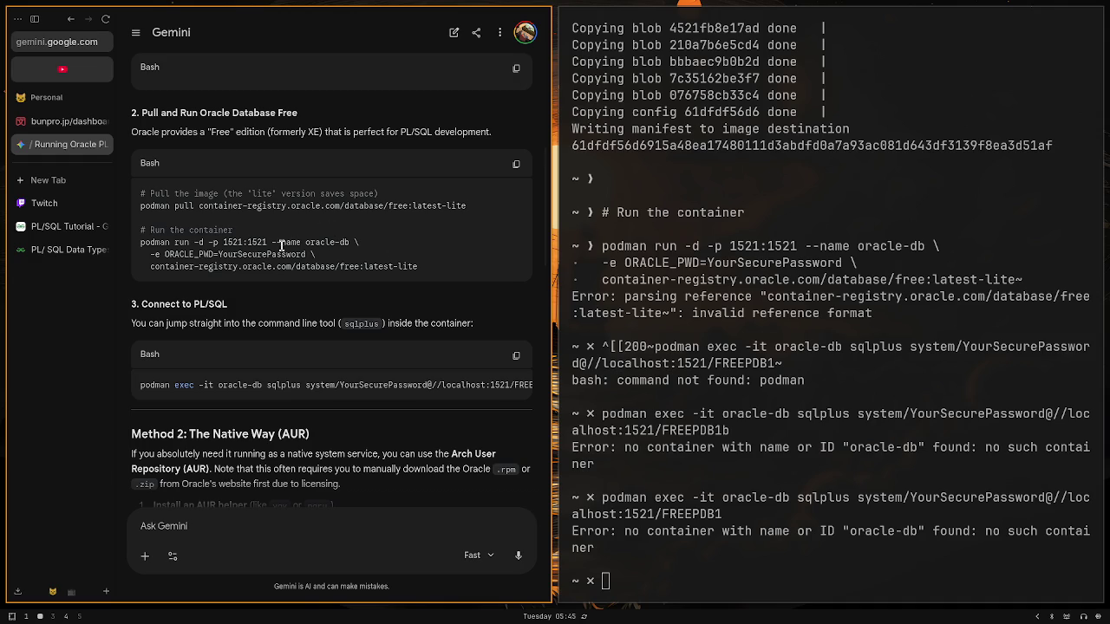
Select Gemini's three-line podman run command and copy the sqlplus connection block again
drag(140, 242, 396, 276)
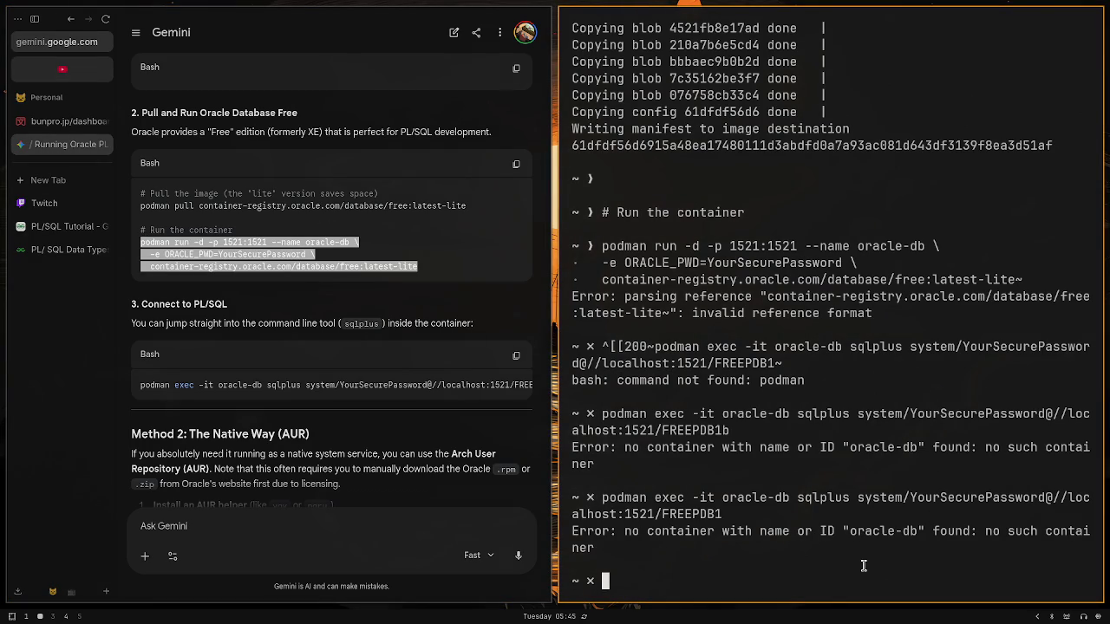
key(super+4)
key(Up)
key(Down)
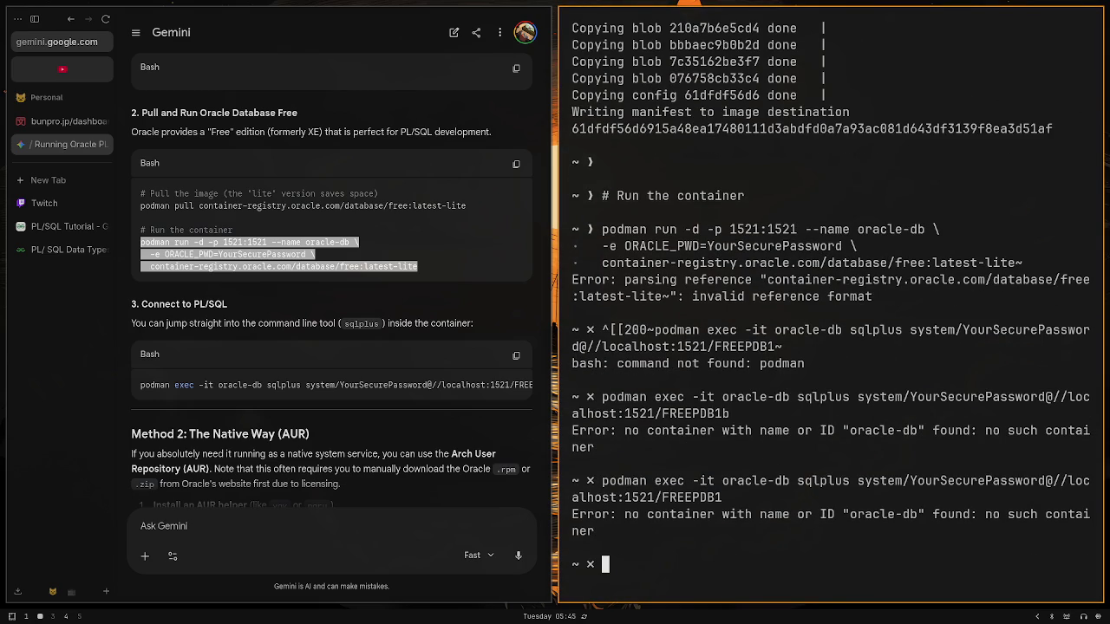
click(515, 355)
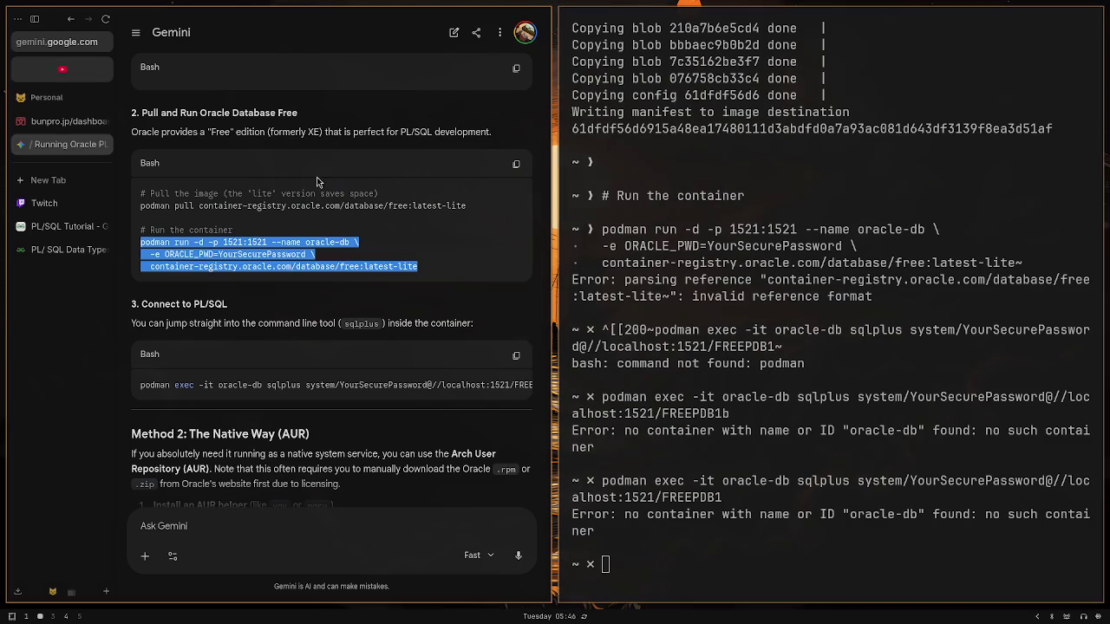
Use the Gemini tab's Move Tab > Twitch option to relocate the Oracle chat
right_click(50, 144)
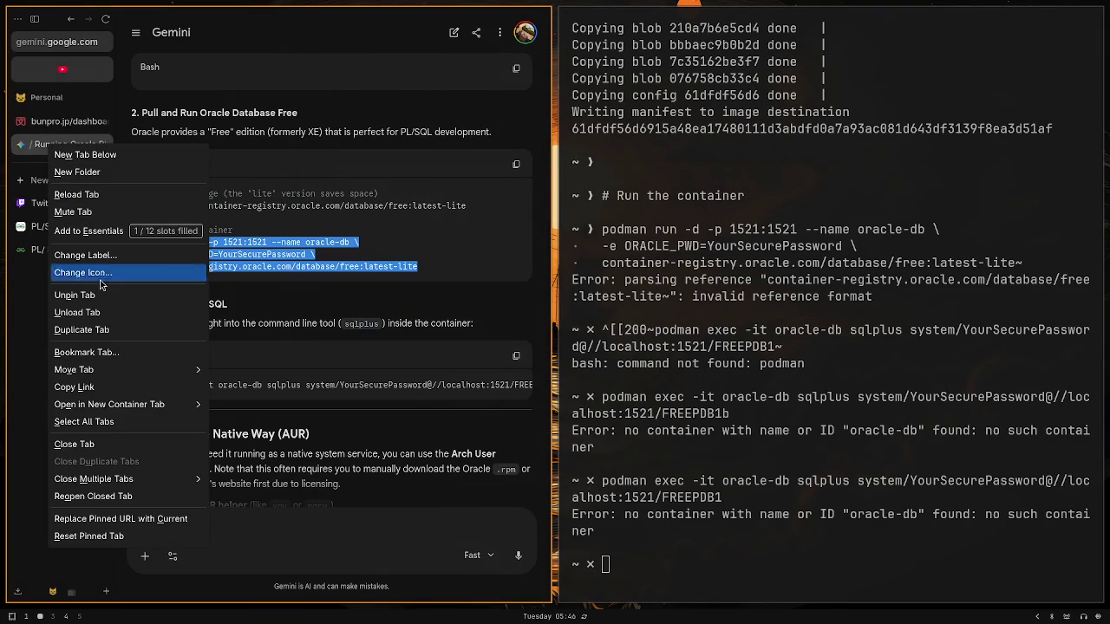
mouse_move(123, 371)
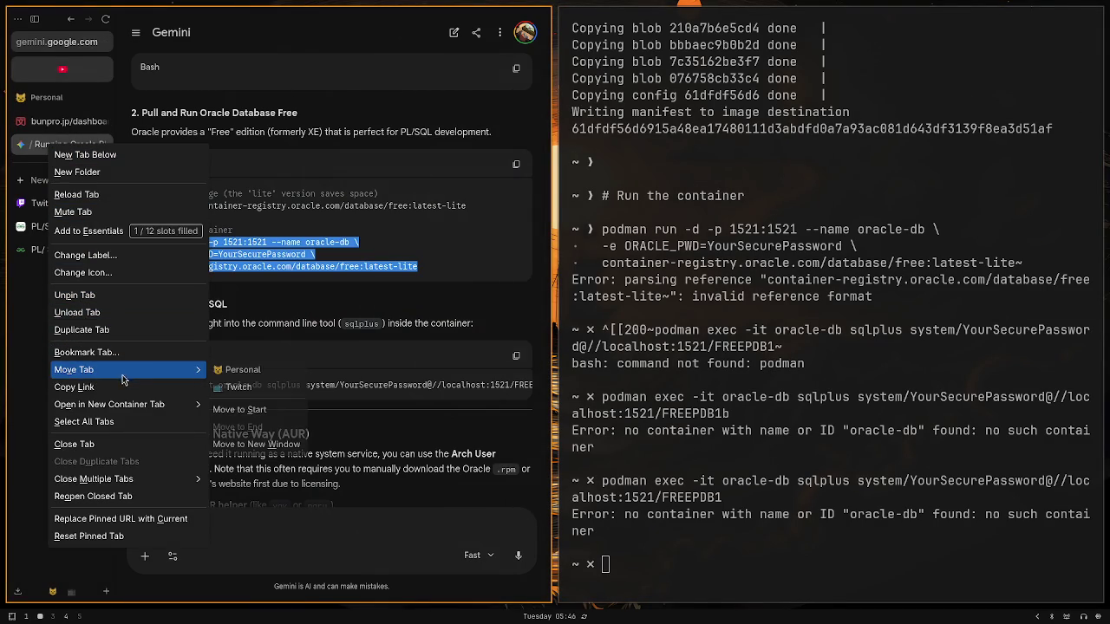
click(250, 387)
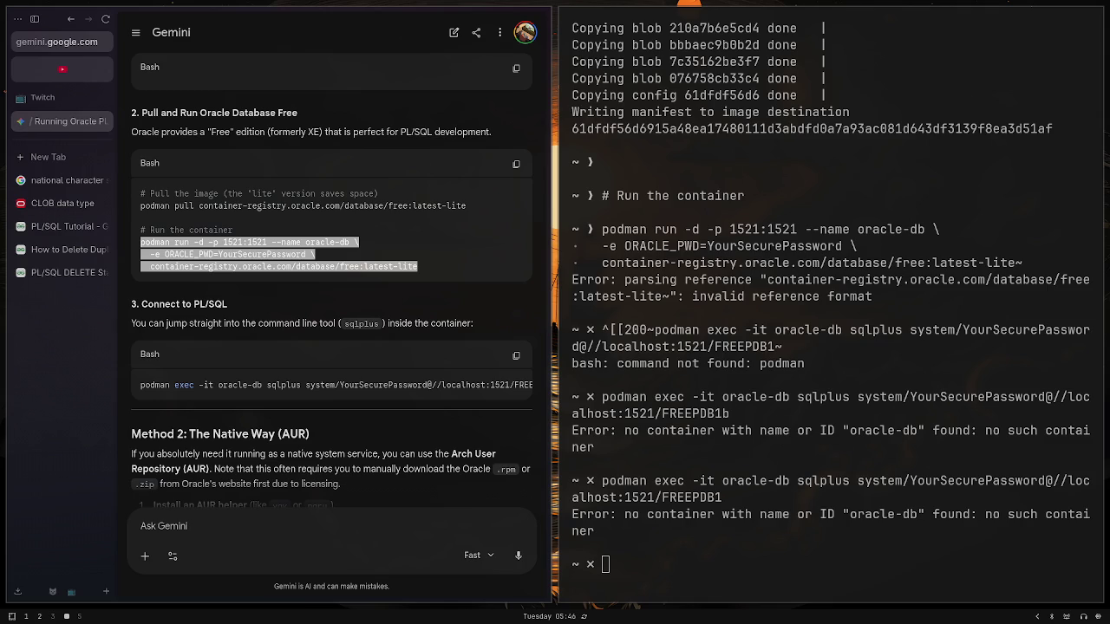
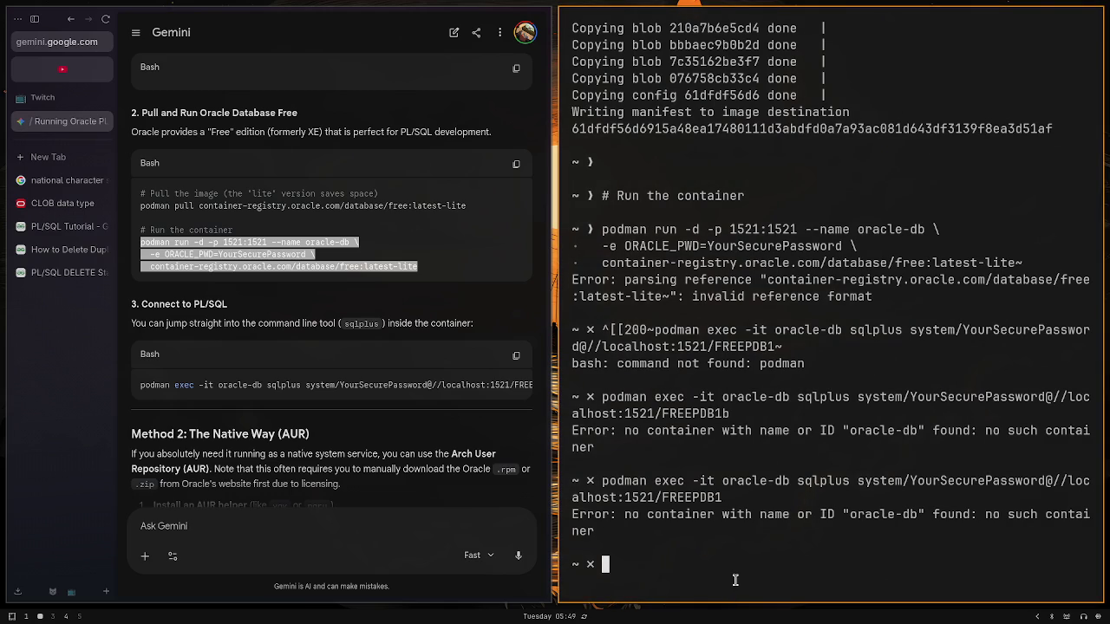
Run oracon and then .source at the bash prompt; both report command not found
text(oracon)
key(Return)
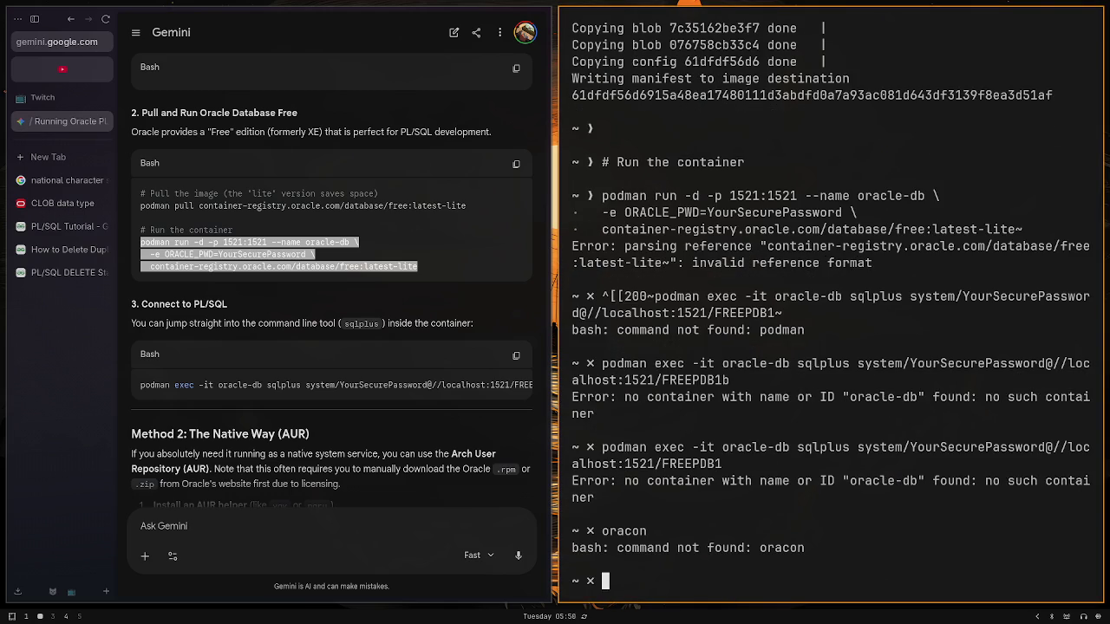
text(:)
key(BackSpace)
text(.source)
key(Return)
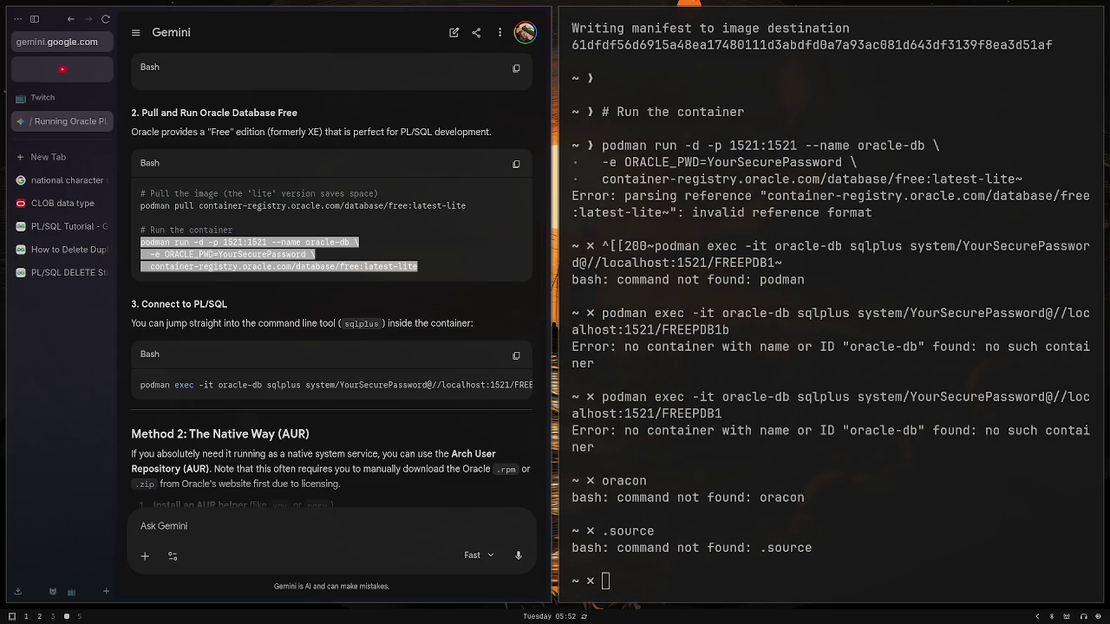
Run podman exec -it oracle-db sqlplus $ORA_CONN so SQL*Plus 23.26.1.0.0 asks for a user name
text(pod)
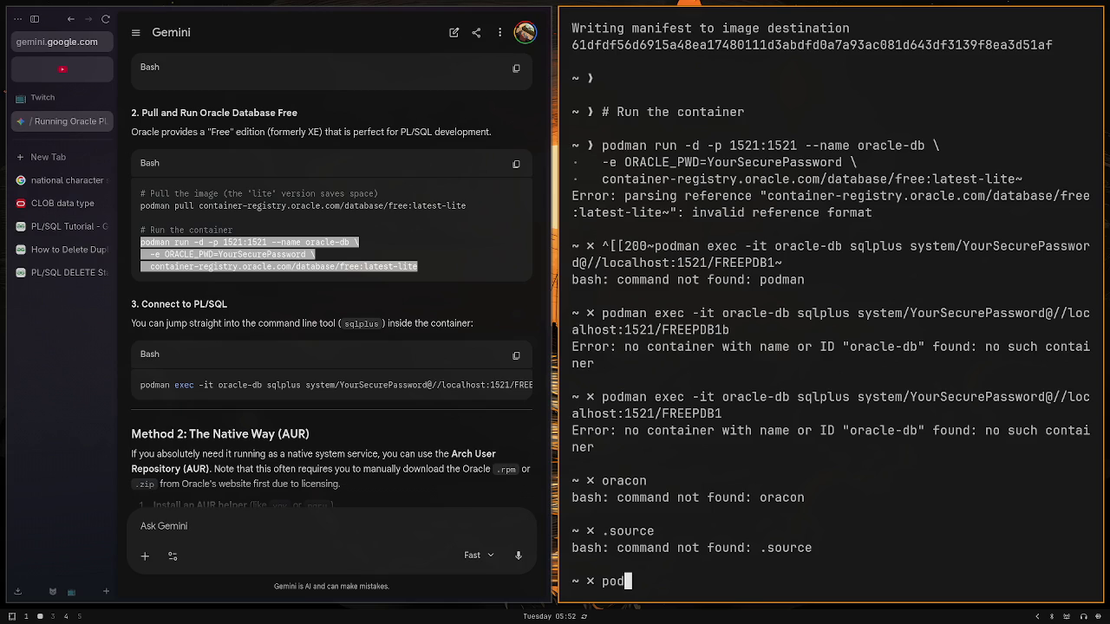
text(man)
text( ex)
text(ec -it )
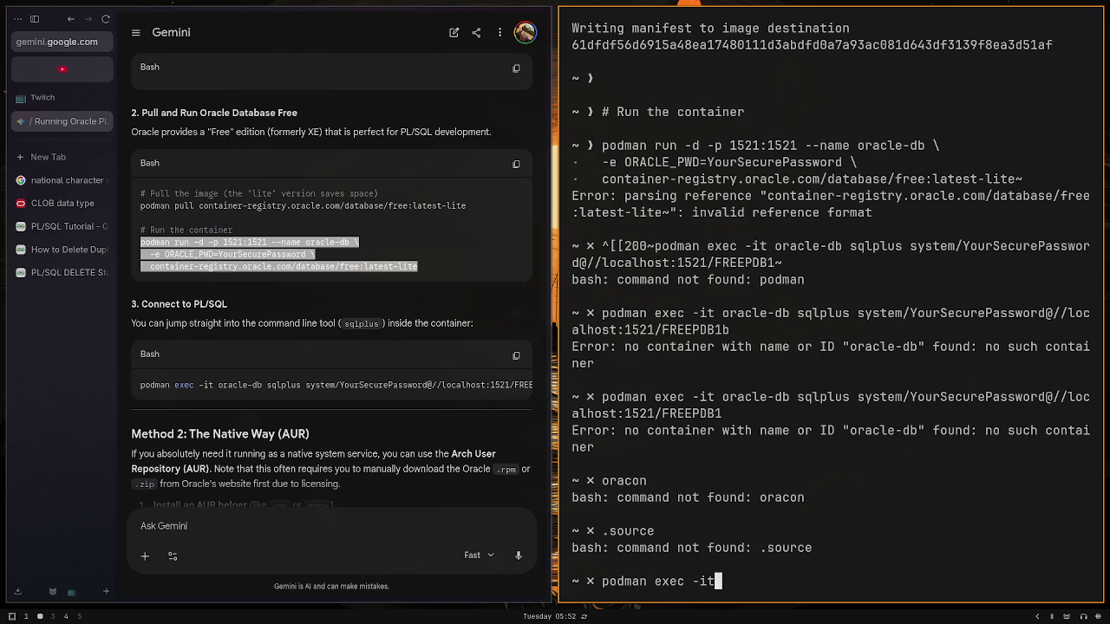
text(oracle)
text(-db sq)
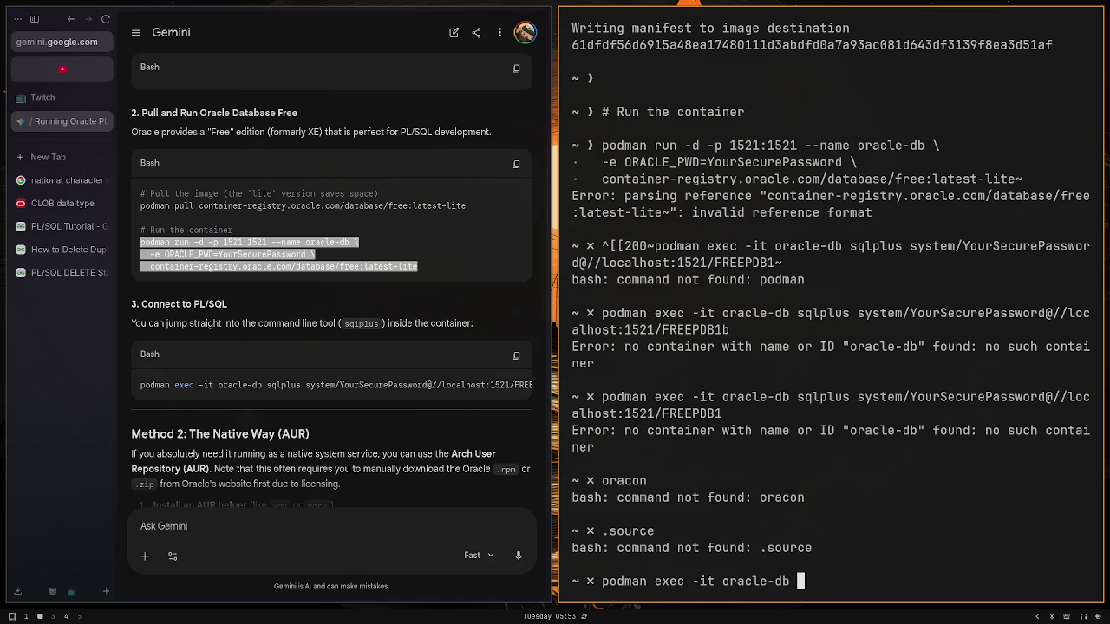
text(lplus)
text( $)
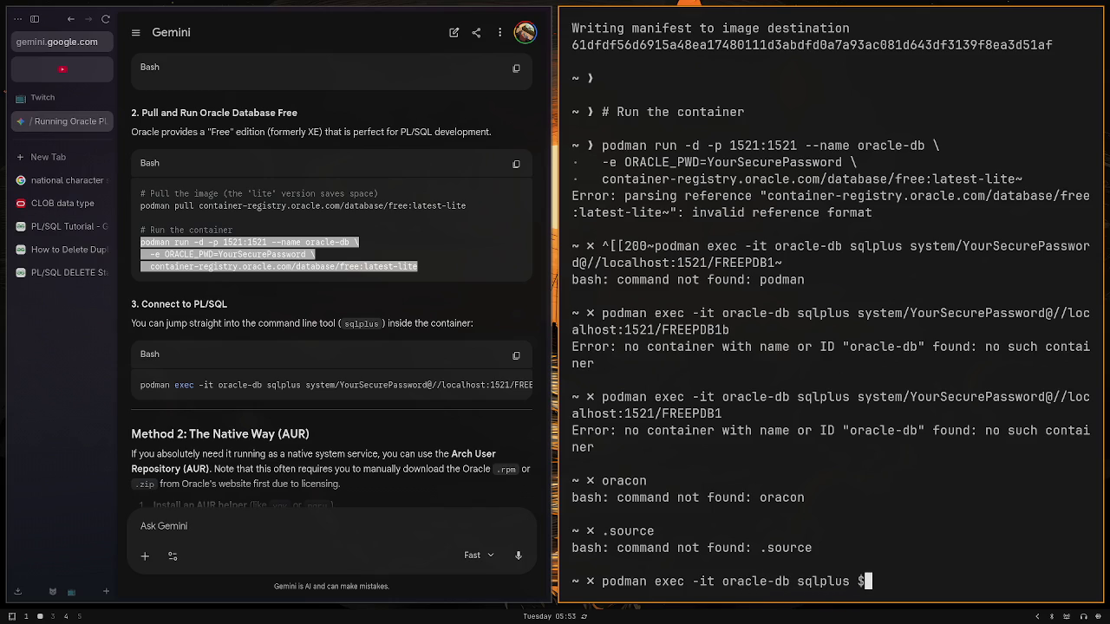
text(ORA_CONN)
key(Return)
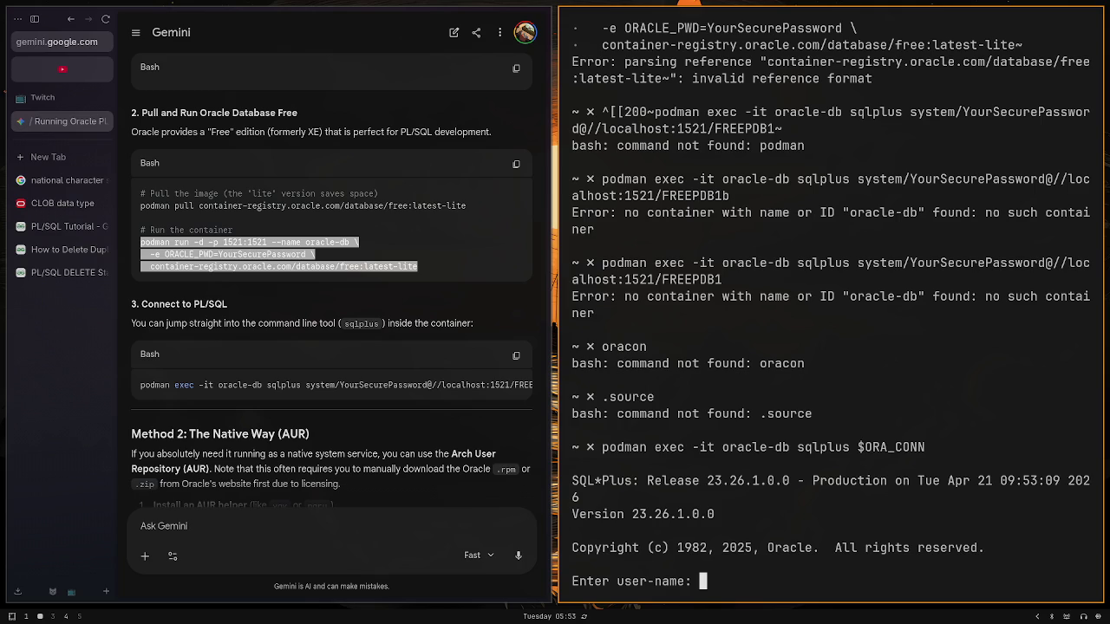
key(super+4)
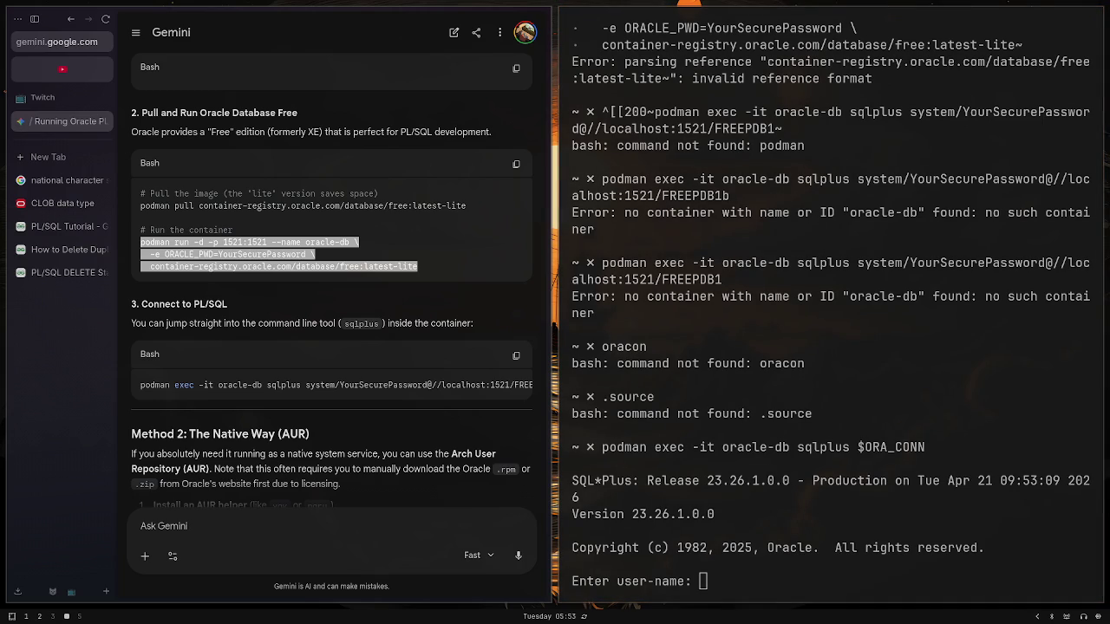
Enter a custom user name at the SQL*Plus login prompt, fixing its typos
click(312, 280)
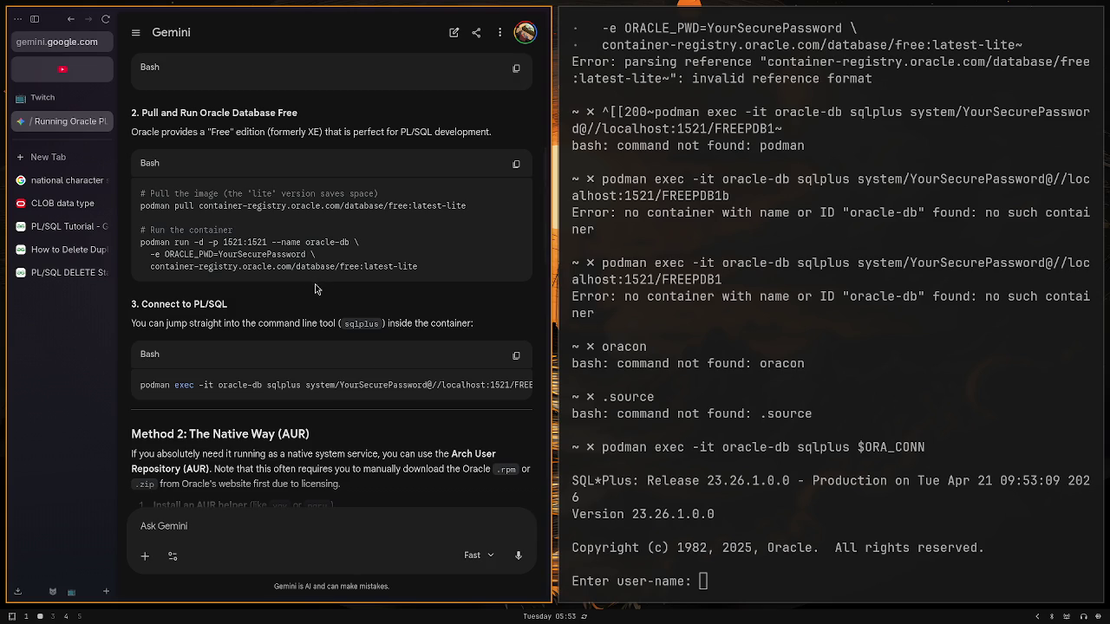
text(LOST)
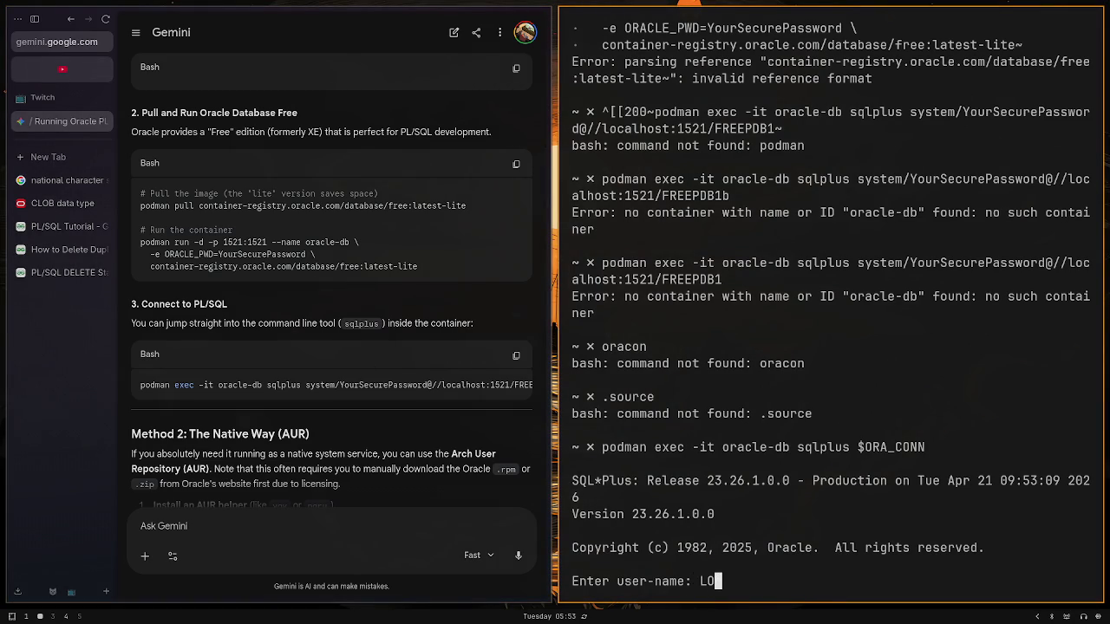
key(BackSpace)
key(BackSpace)
key(BackSpace)
text(lost_progvramm)
key(BackSpace)
key(BackSpace)
key(BackSpace)
text(ro)
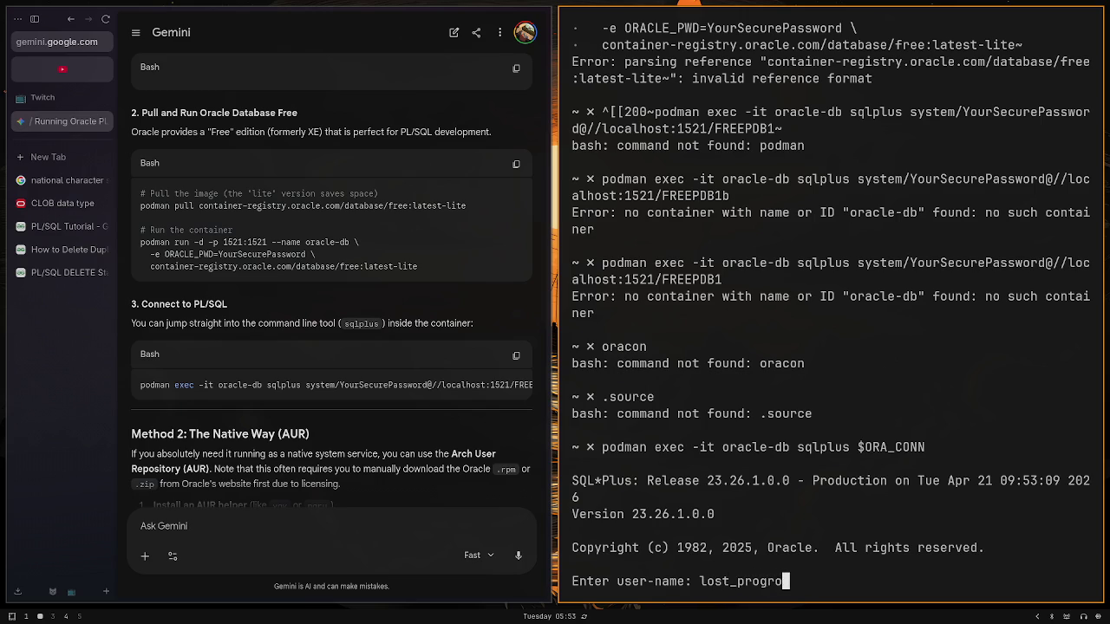
text(amm)
key(BackSpace)
key(BackSpace)
key(BackSpace)
text(a)
key(BackSpace)
key(BackSpace)
text(ogra)
key(BackSpace)
key(BackSpace)
key(BackSpace)
text(grammer)
key(Return)
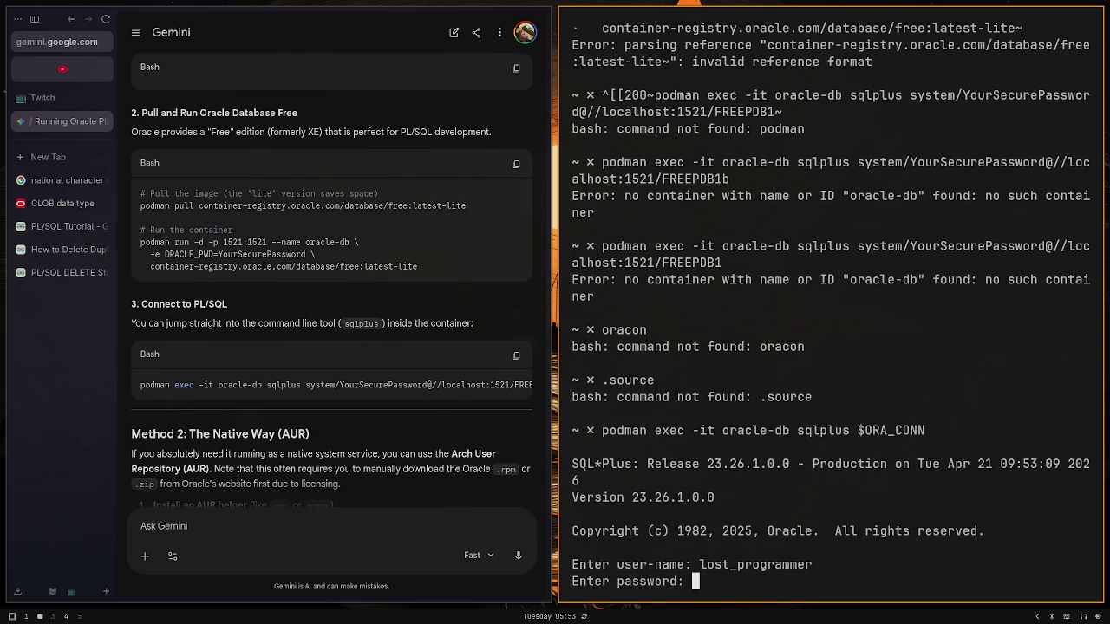
Submit an empty password, which SQL*Plus denies with ORA-01017
key(Return)
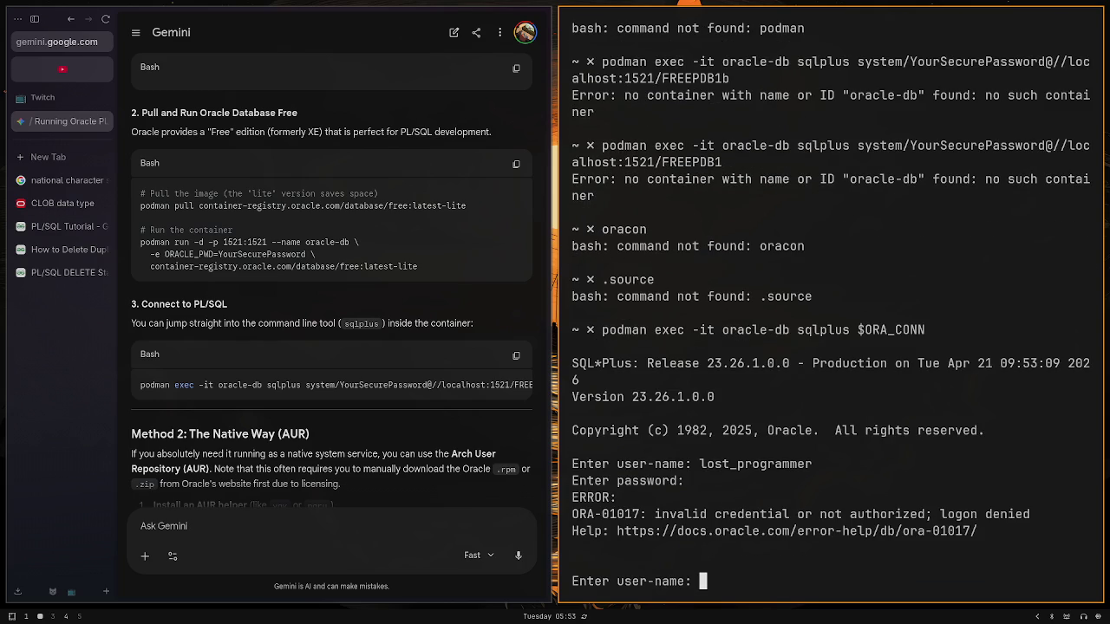
text(sys)
key(BackSpace)
key(BackSpace)
key(BackSpace)
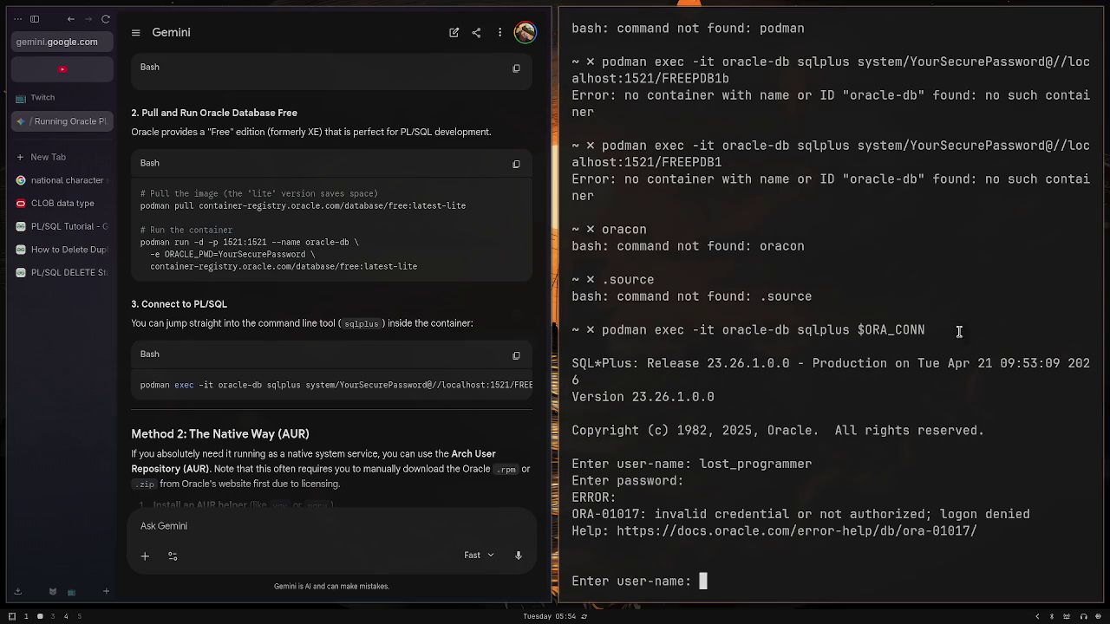
Ask Gemini why the database is asking for a username and password
scroll(438, 248, down, 3)
scroll(439, 251, down, 5)
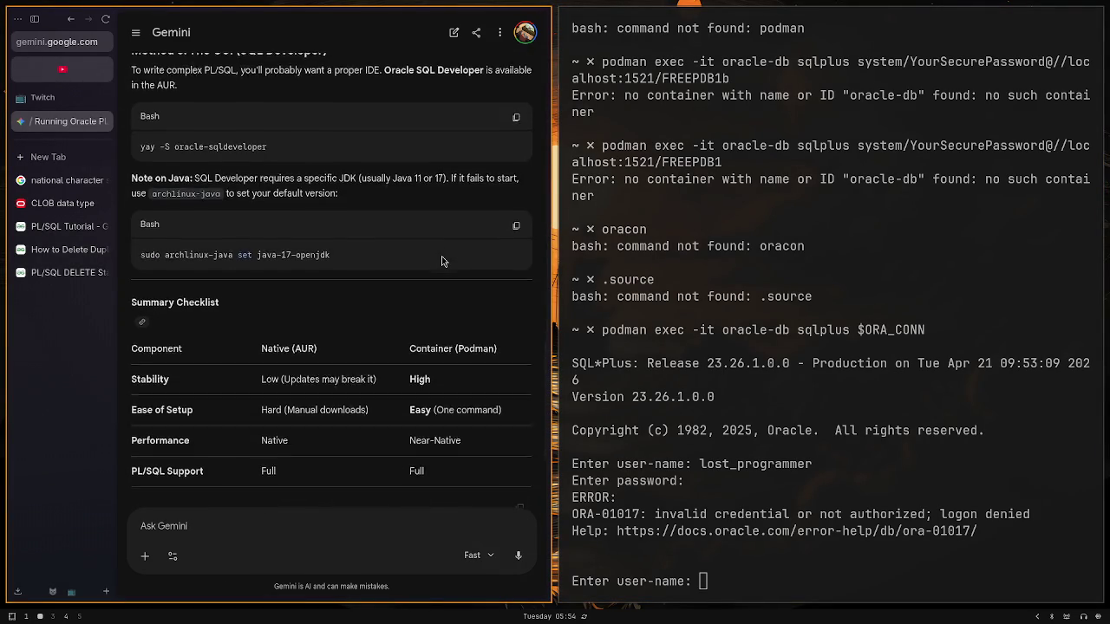
scroll(441, 255, down, 1)
scroll(443, 262, down, 1)
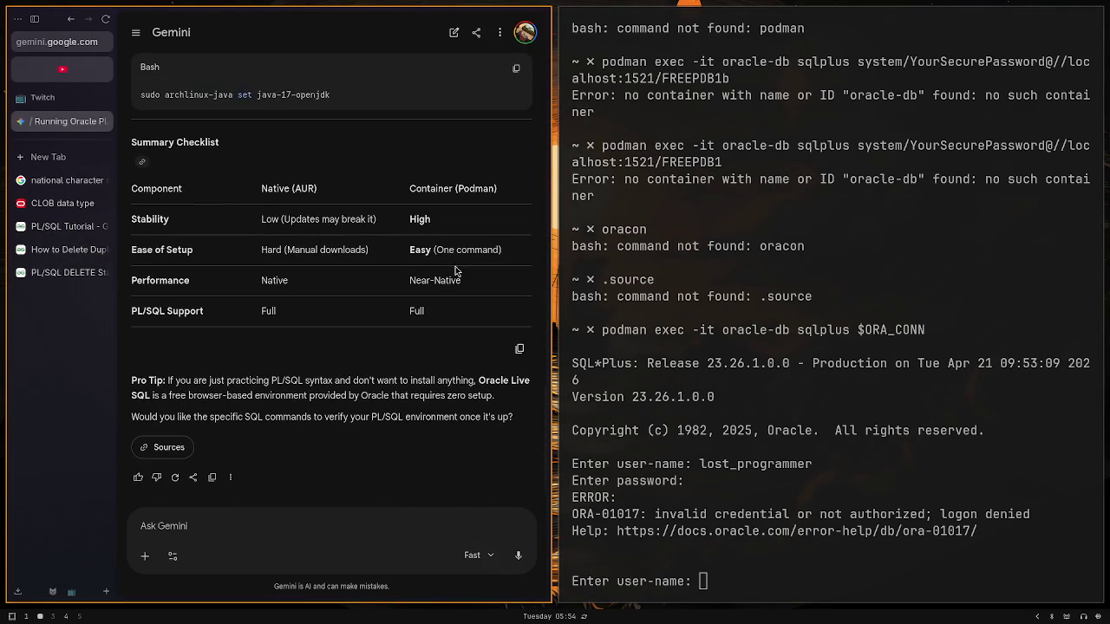
click(316, 521)
text(databs)
key(BackSpace)
text(ase askk)
key(BackSpace)
text(ing for userna)
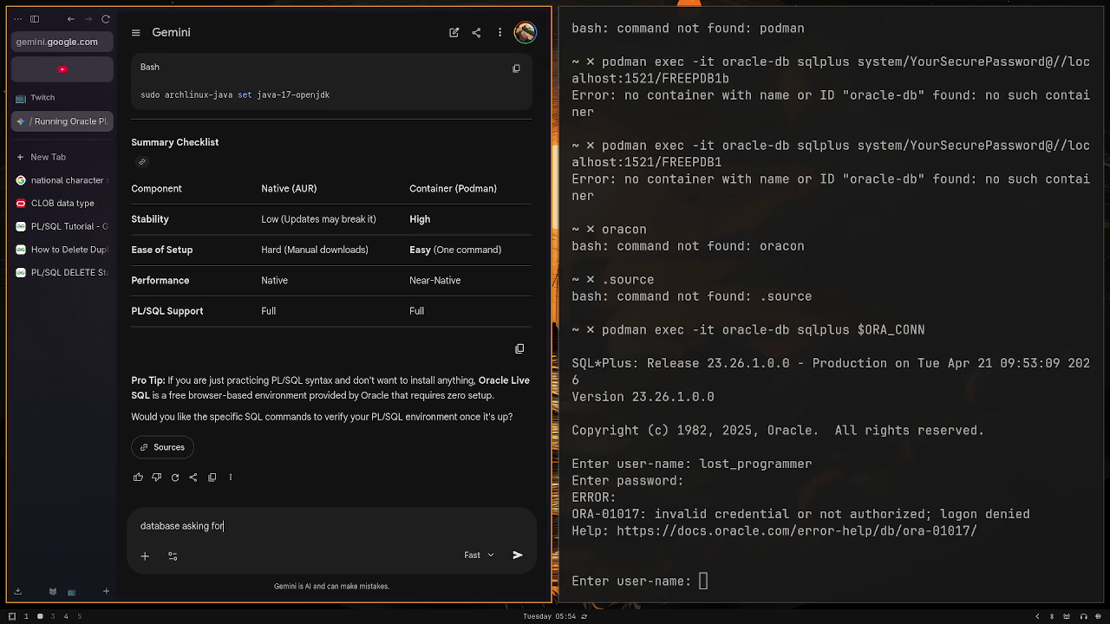
text(me n)
key(BackSpace)
text(and password)
key(Return)
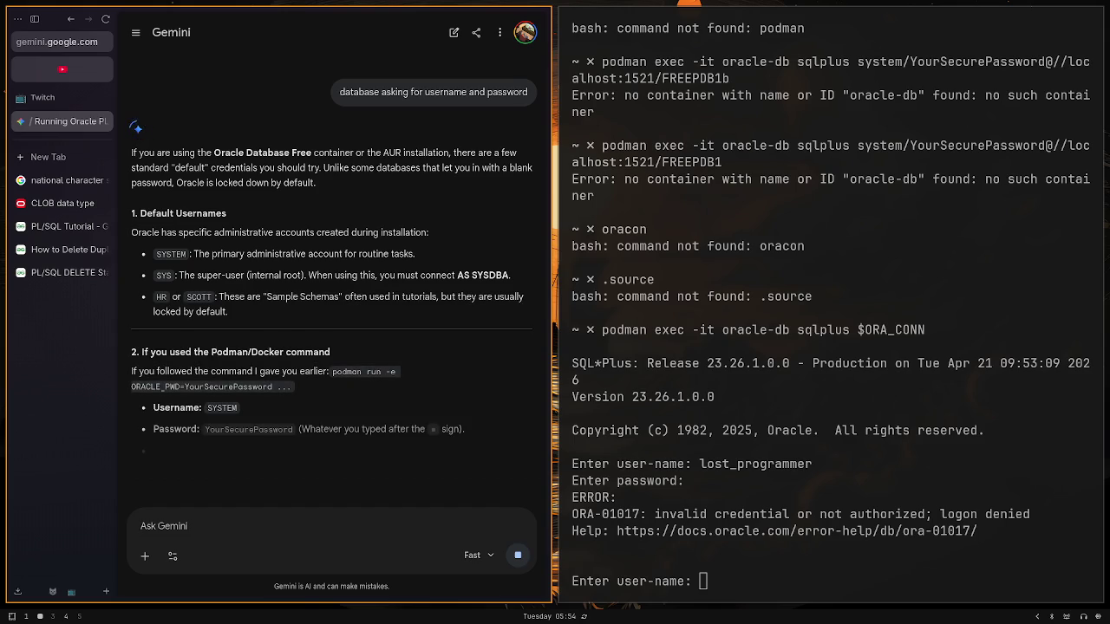
Enter system as the user name at the SQL*Plus login prompt
click(740, 555)
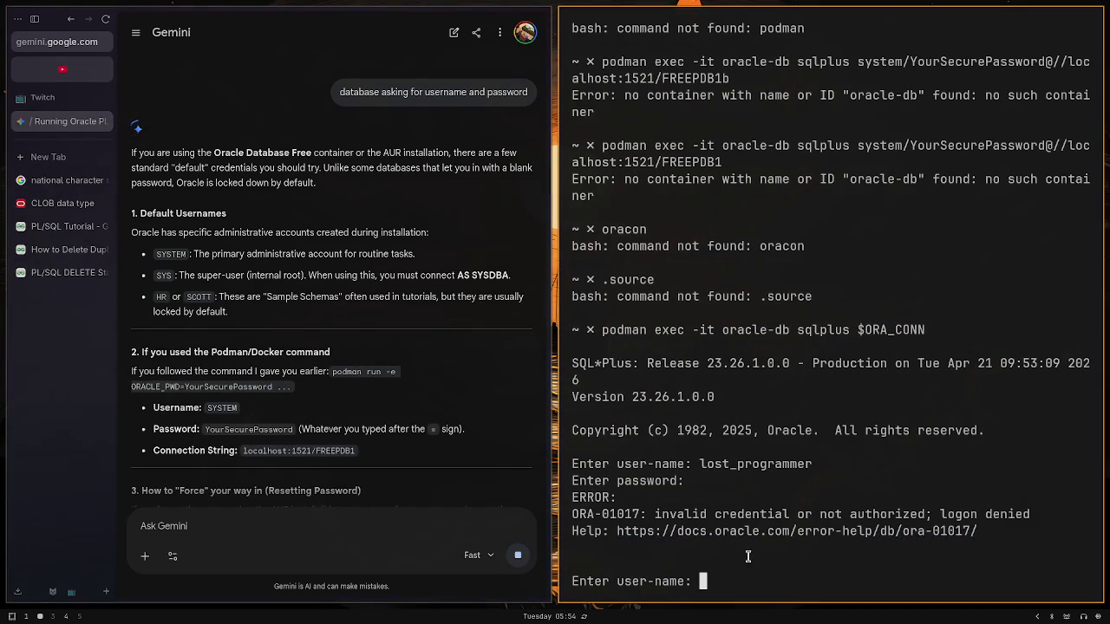
text(system)
key(Return)
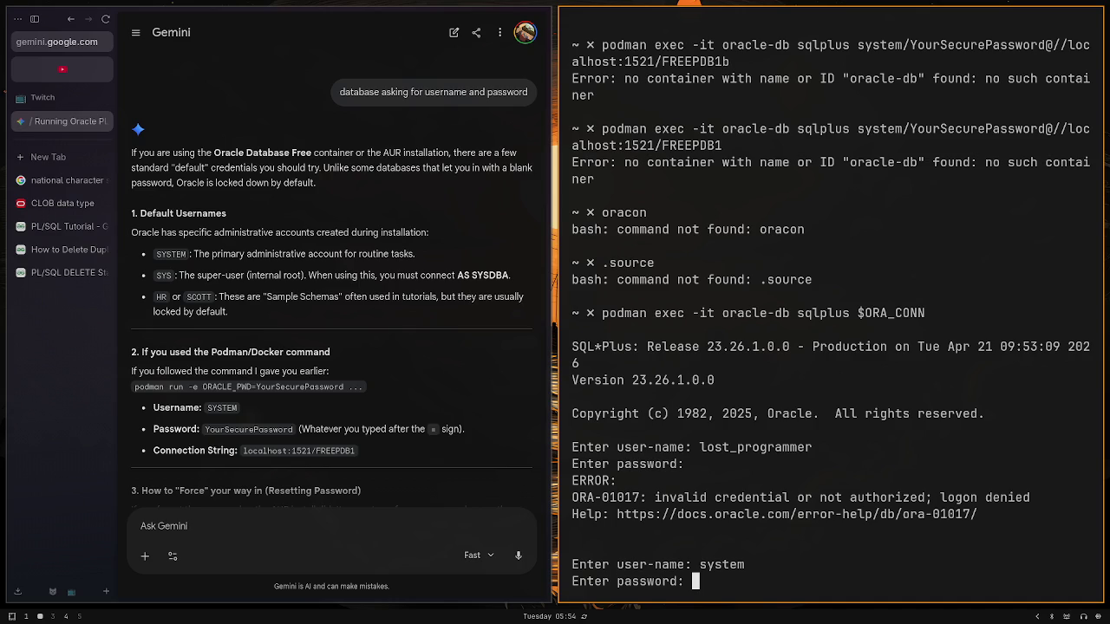
Submit the system password to connect to Oracle AI Database 26ai Free at the SQL> prompt
key(Return)
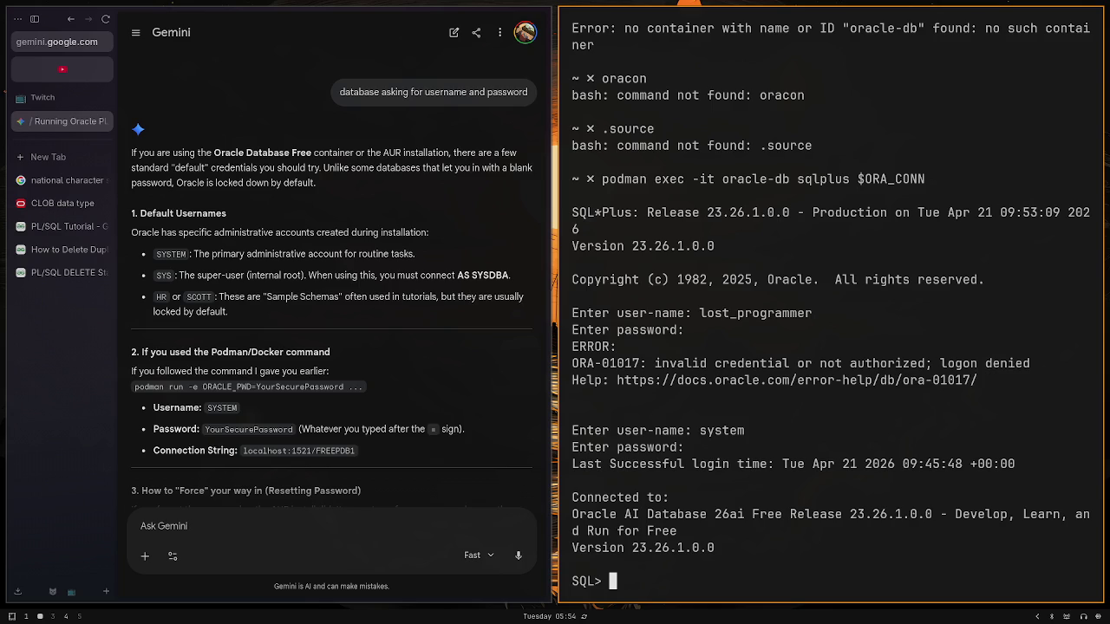
key(super+4)
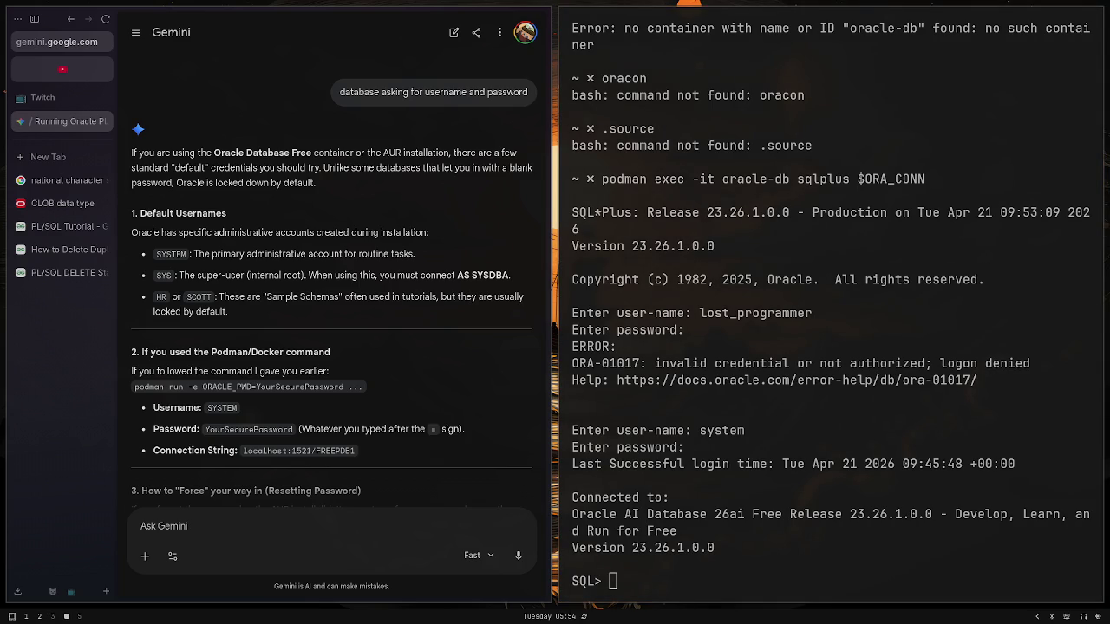
Ask Gemini 'do you need to run the container everytime you start the computer'
scroll(459, 390, up, 10)
scroll(459, 390, up, 5)
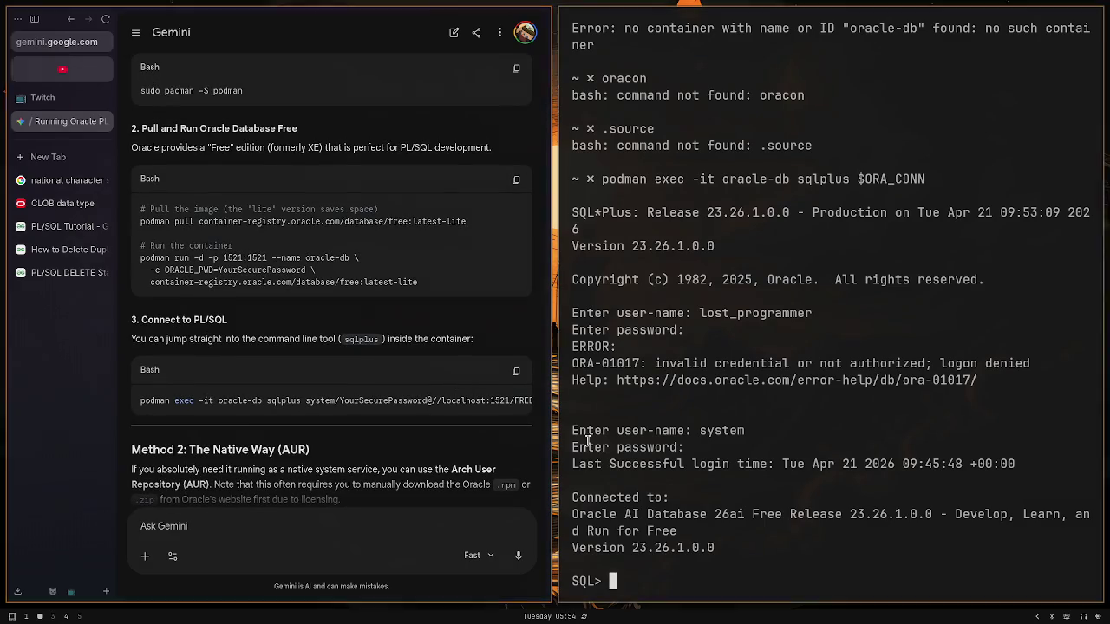
text(do you nee)
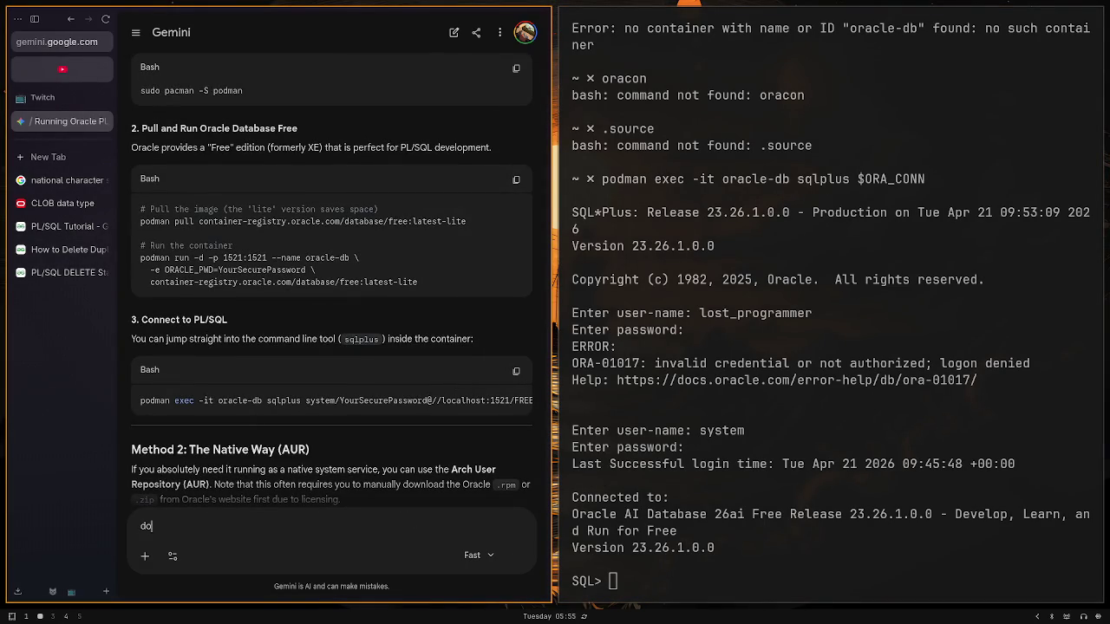
text(d to )
text(run the container)
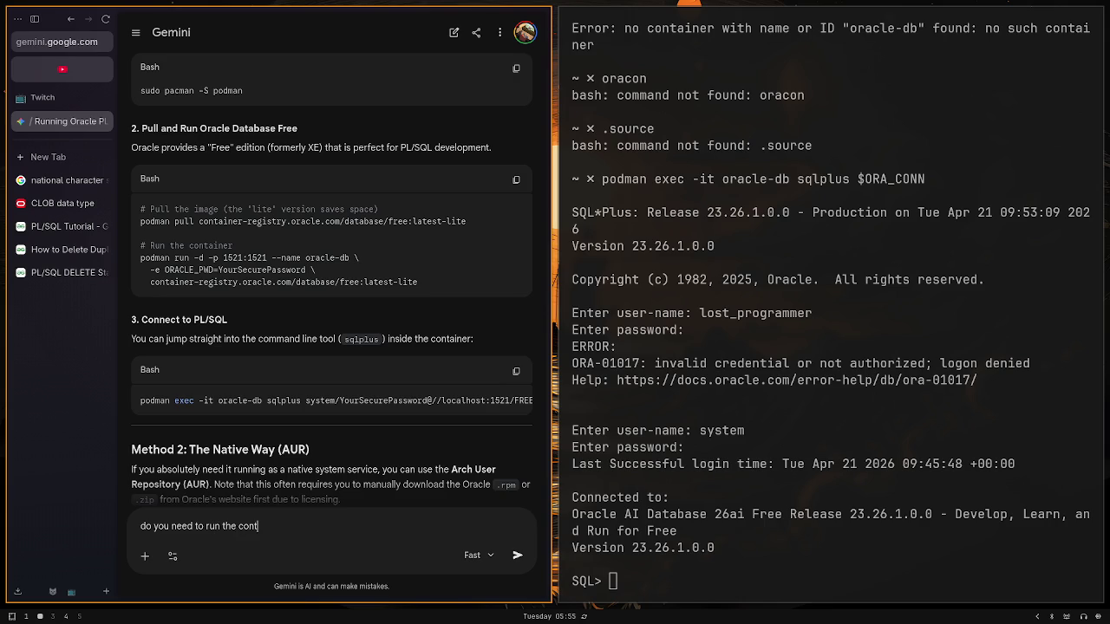
text( everytime )
text(you start the)
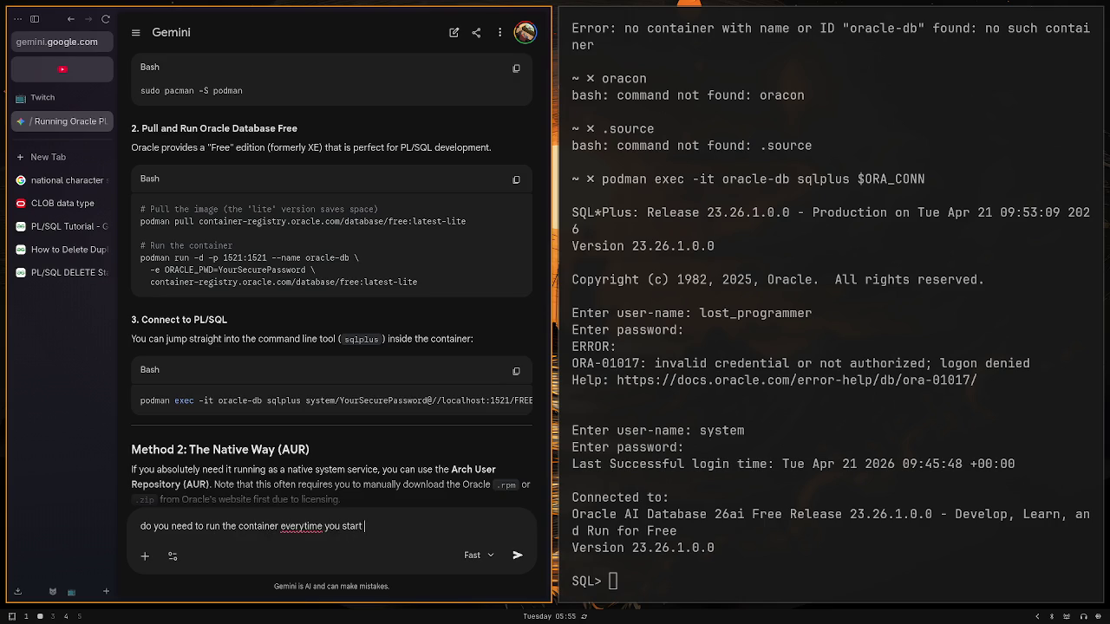
text( computer)
key(Return)
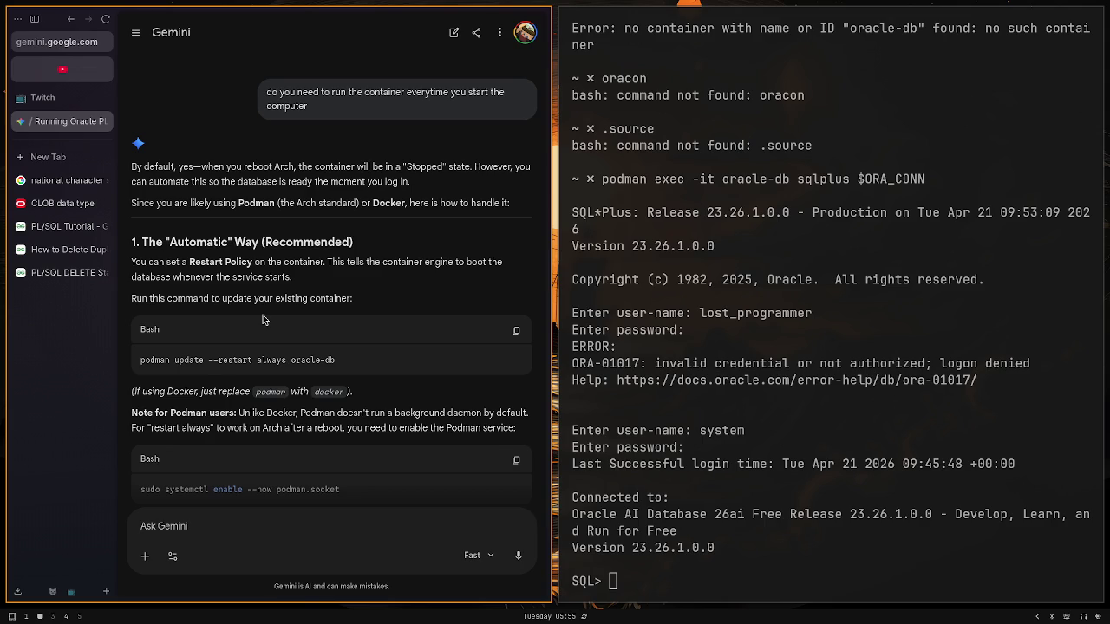
Copy Gemini's podman exec sqlplus connect command from '3. Connect to PL/SQL'
scroll(263, 319, down, 1)
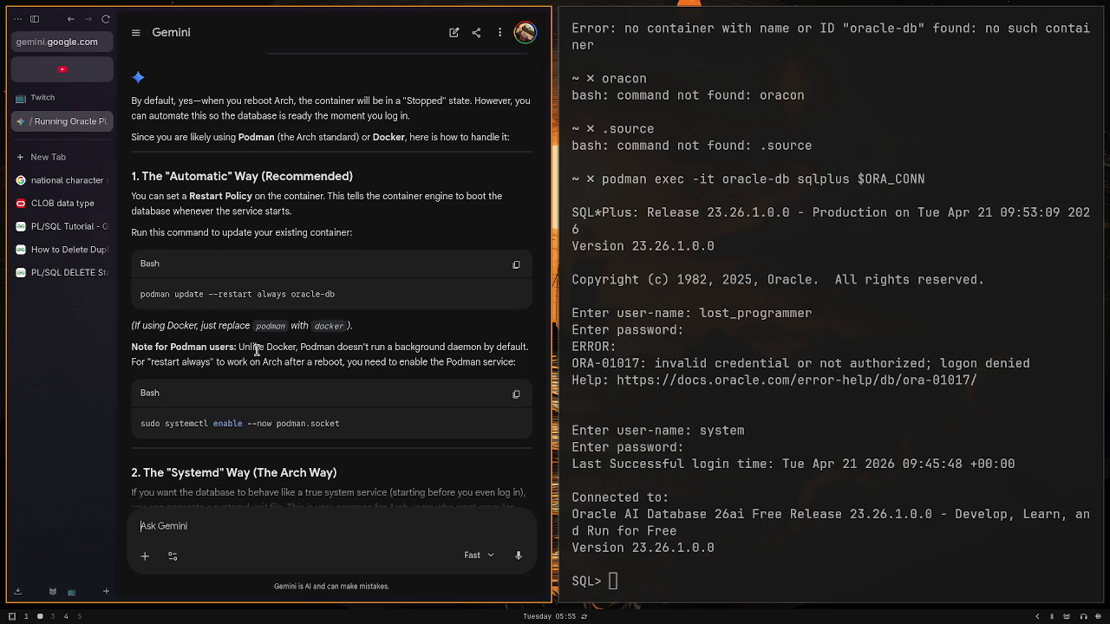
scroll(257, 350, down, 3)
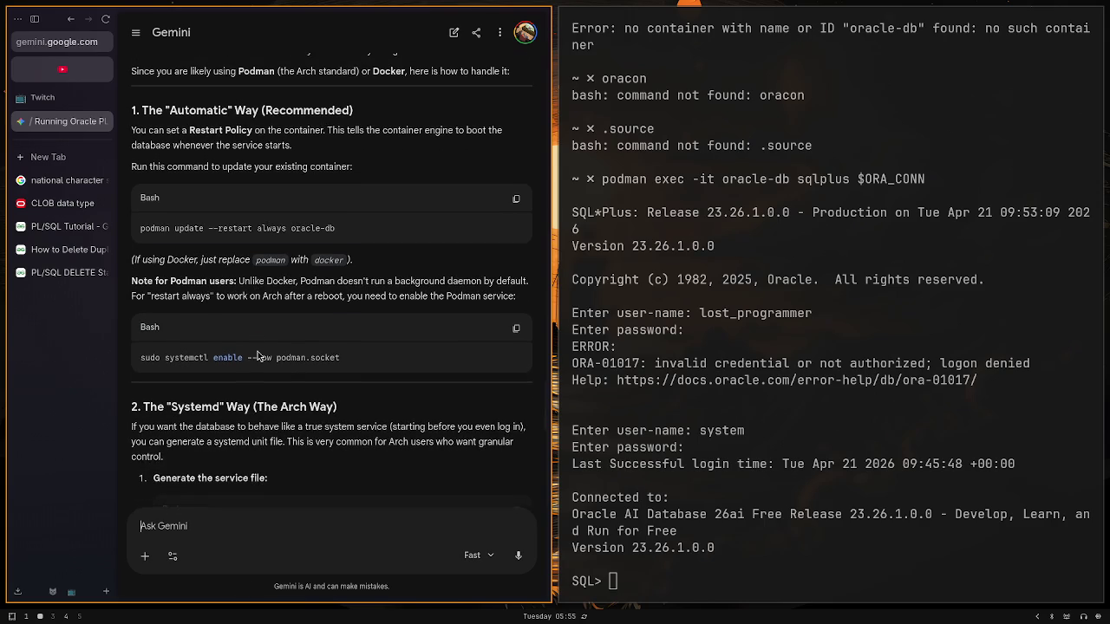
scroll(258, 354, down, 3)
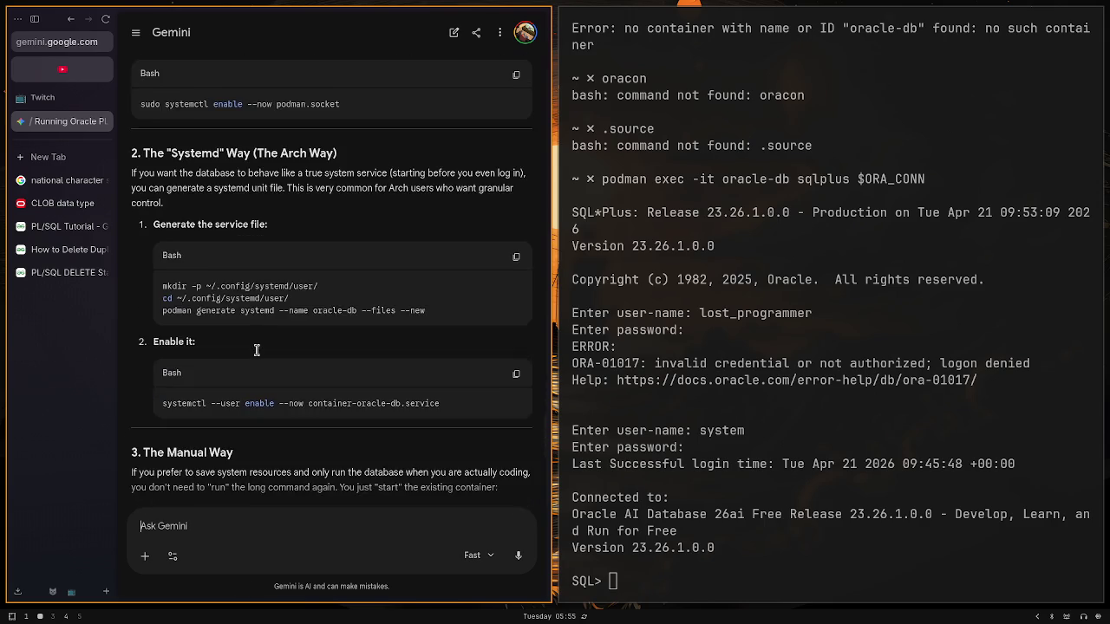
scroll(258, 351, down, 3)
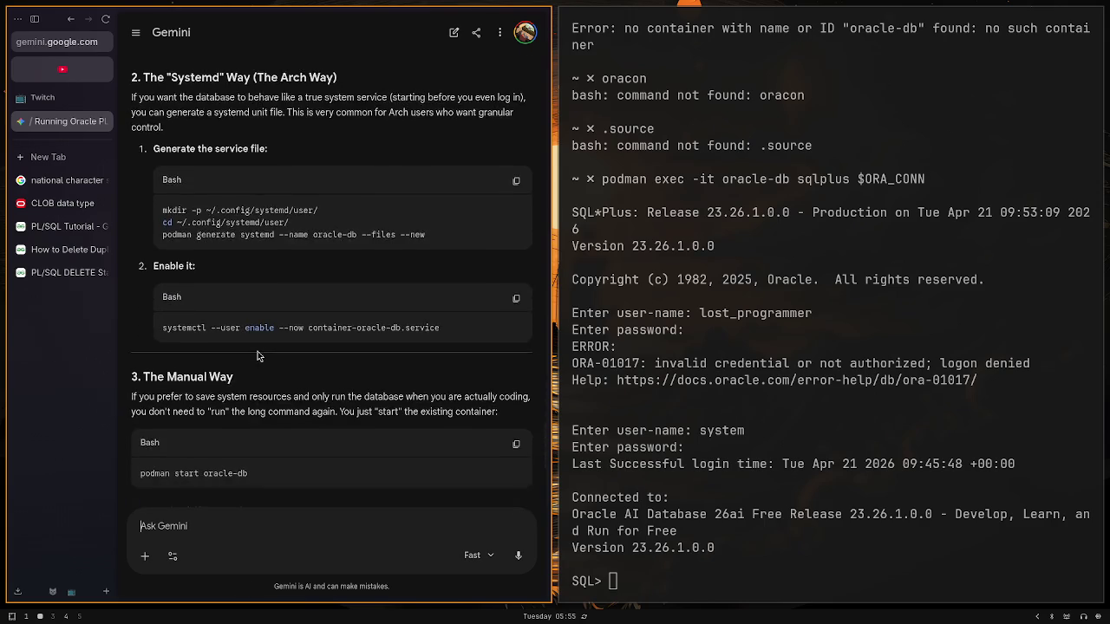
scroll(257, 350, down, 1)
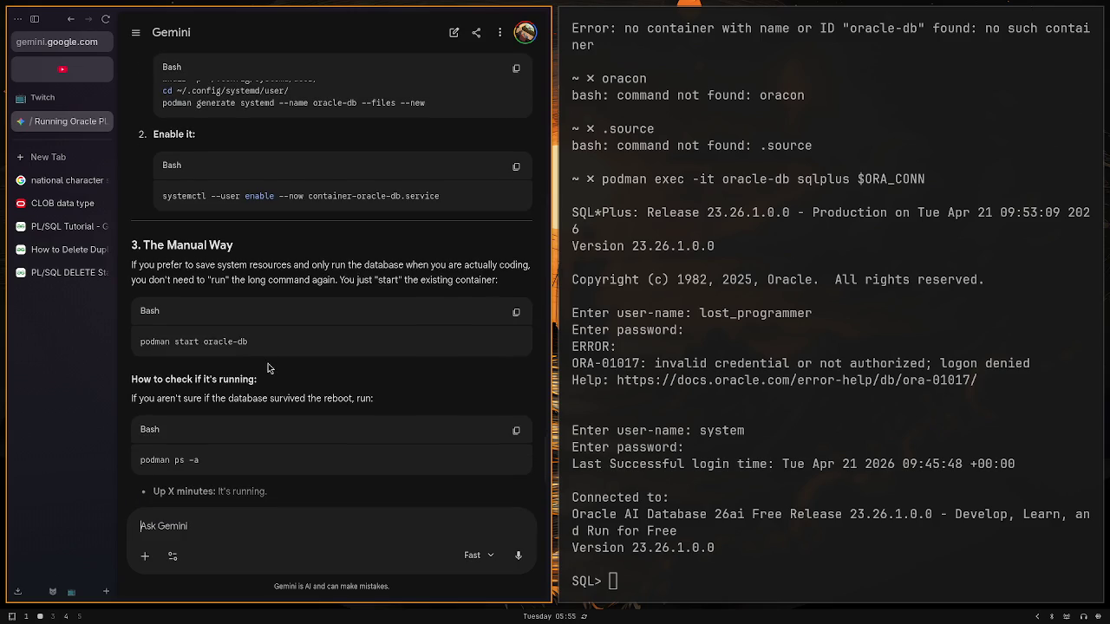
scroll(268, 368, down, 1)
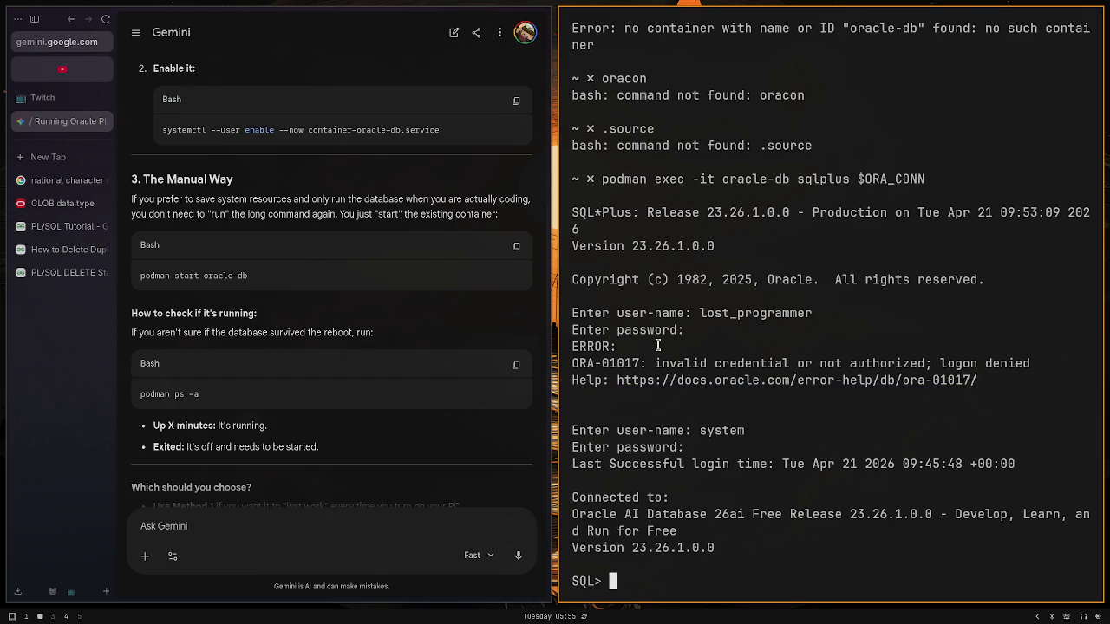
scroll(607, 344, up, 6)
scroll(526, 322, up, 15)
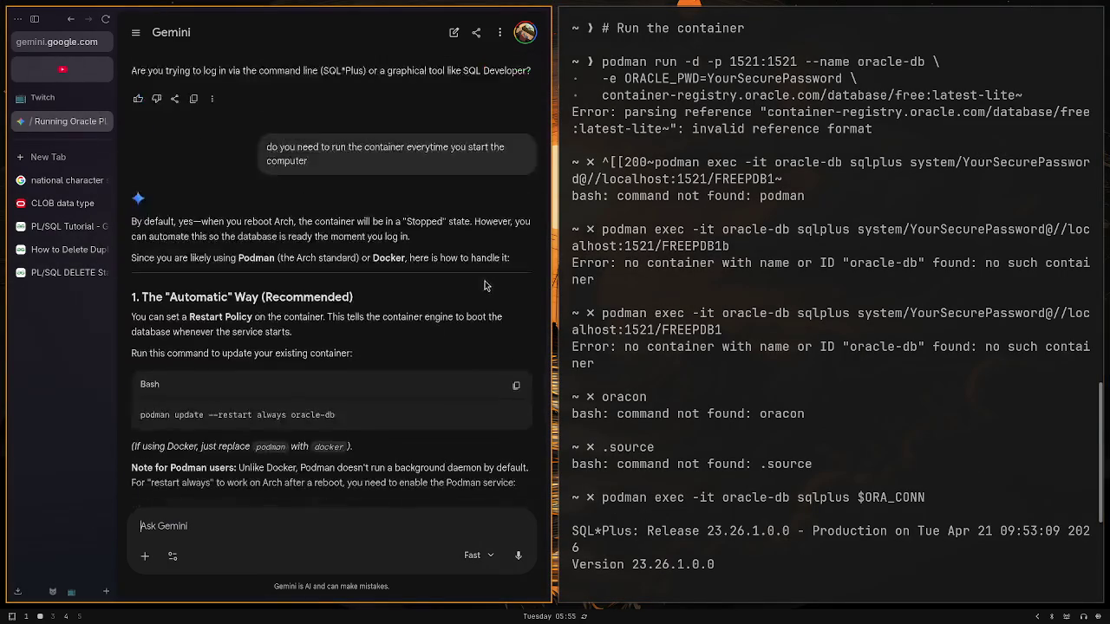
scroll(444, 296, up, 10)
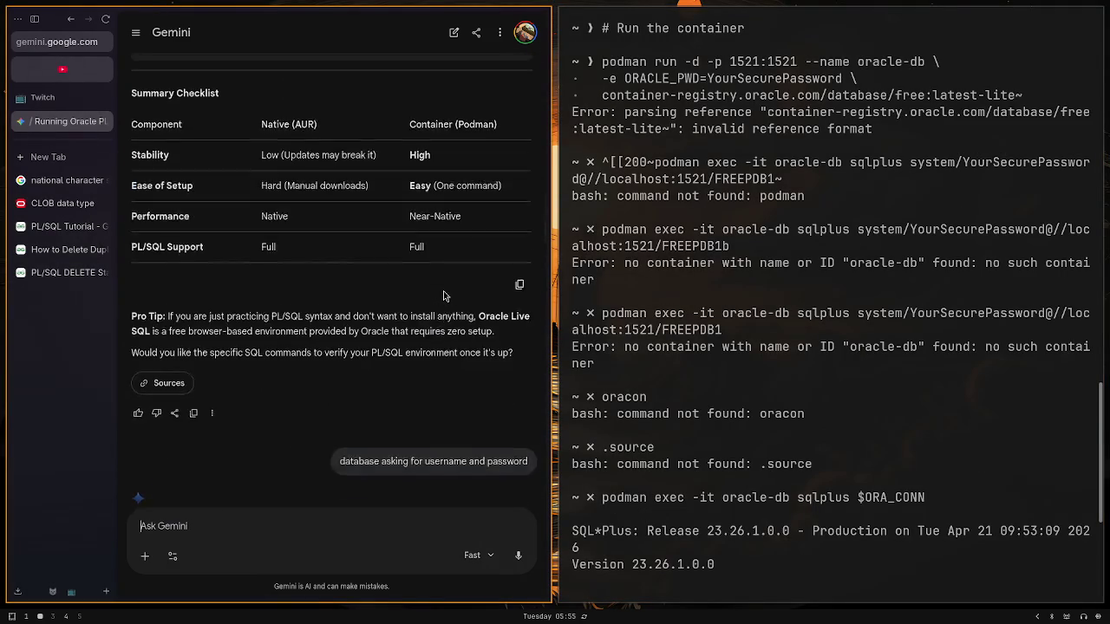
scroll(332, 218, down, 3)
scroll(339, 209, up, 8)
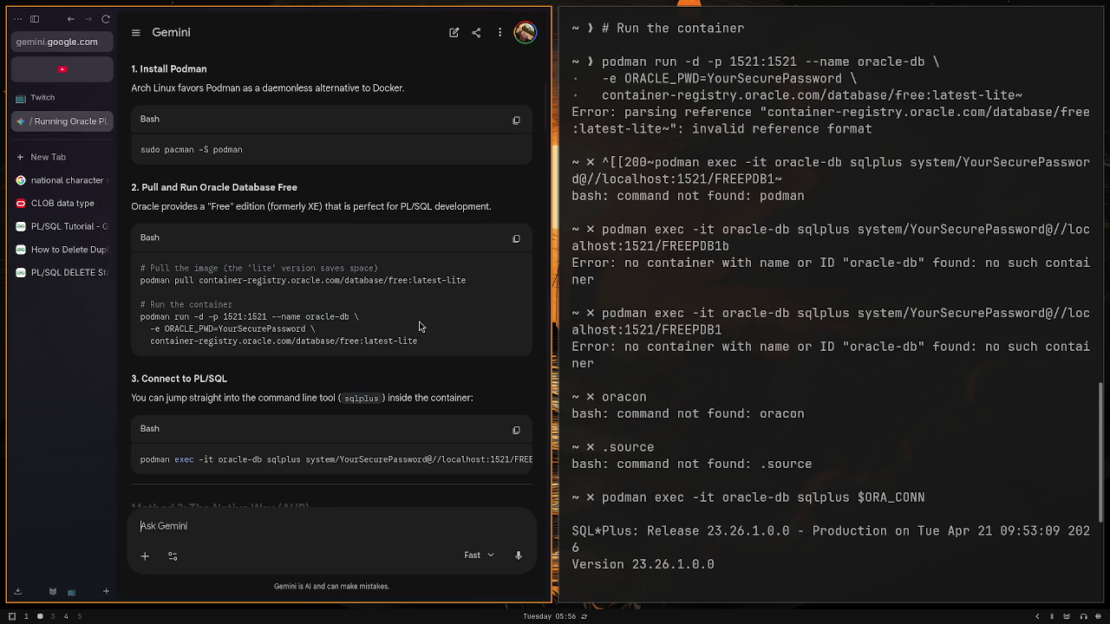
scroll(419, 326, down, 1)
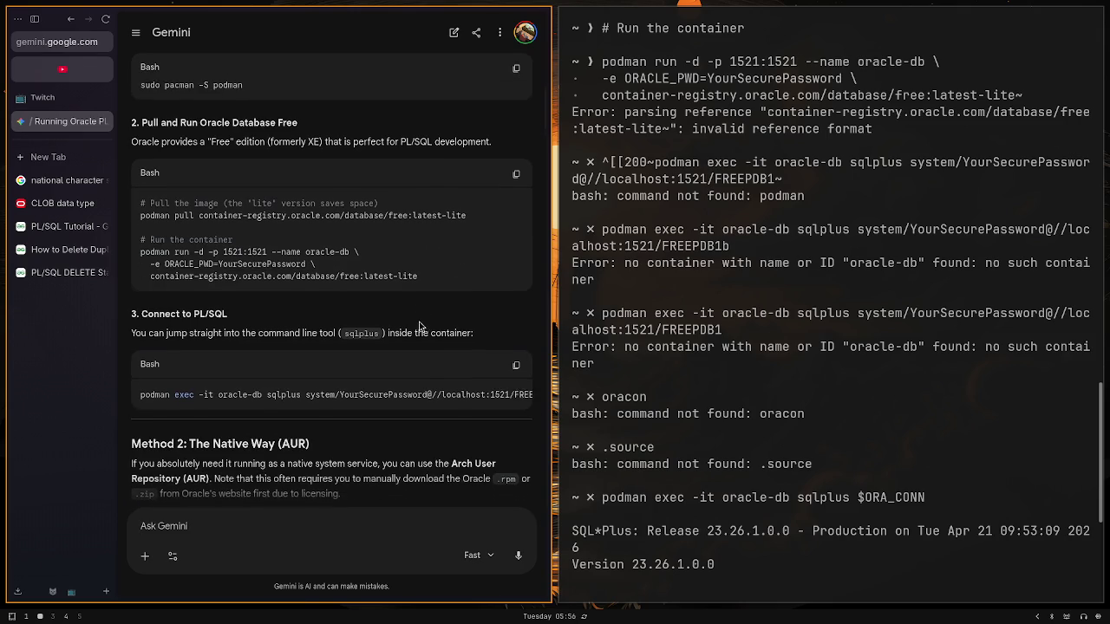
click(513, 366)
Put the browser back beside the terminal and switch to the notes workspace
key(super+v)
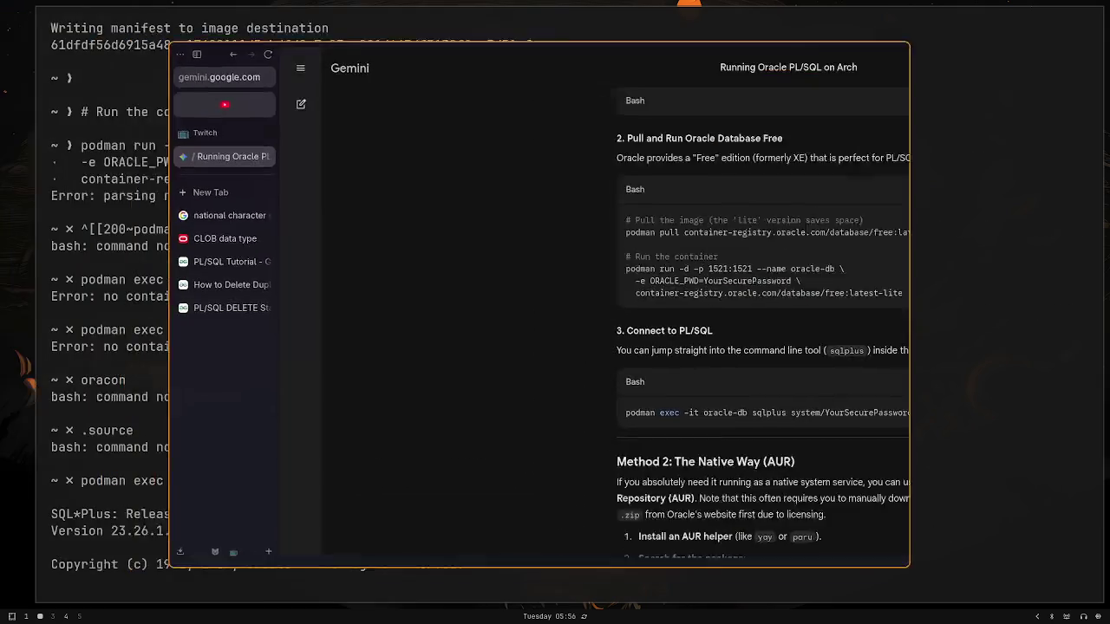
key(super+v)
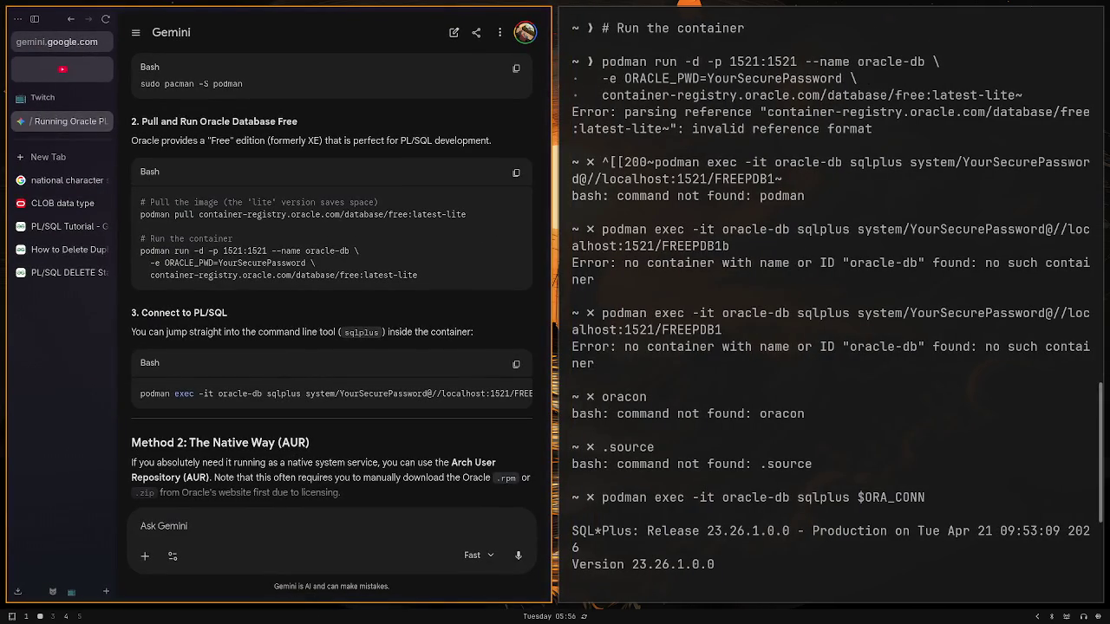
key(super+1)
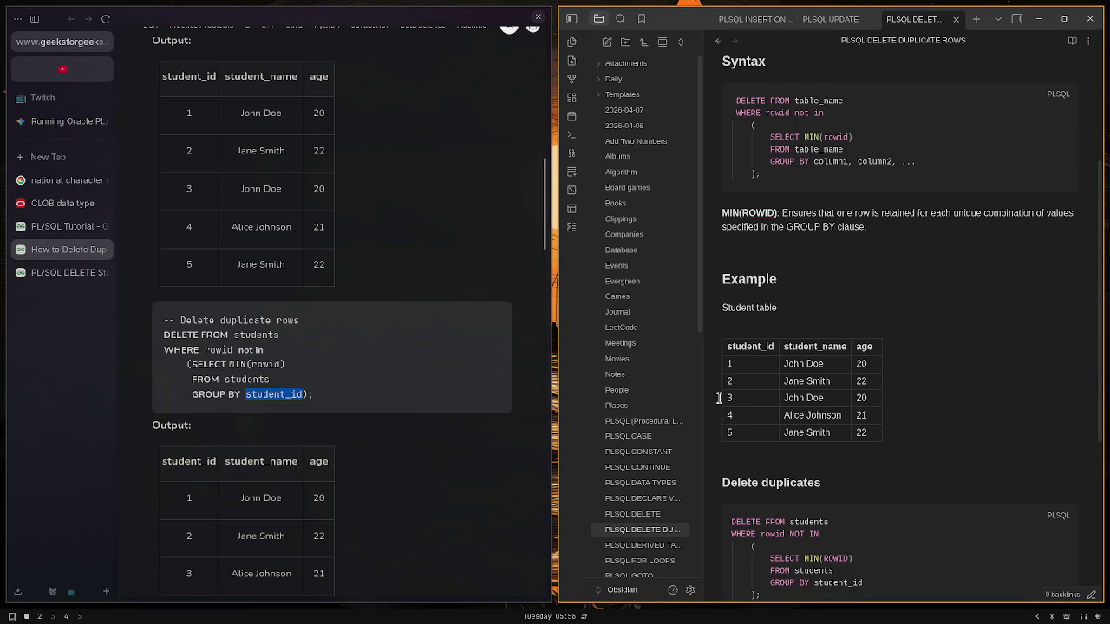
Paste the podman exec sqlplus command under Resources, labelled 'Enter the plsql database'
click(668, 425)
scroll(876, 328, down, 5)
scroll(876, 328, down, 2)
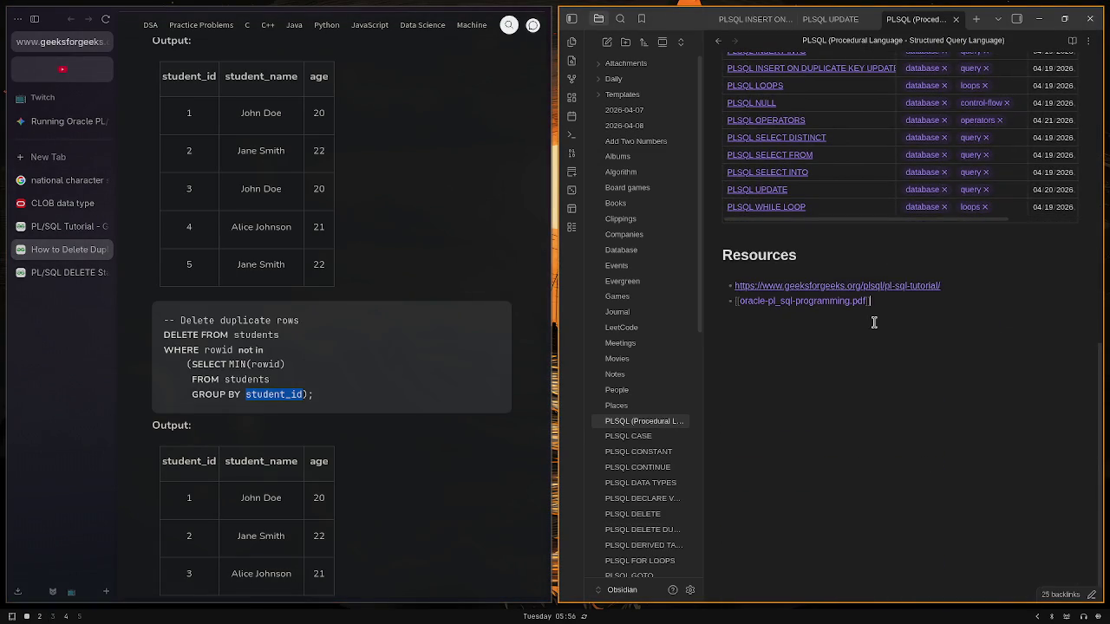
key(ctrl+v)
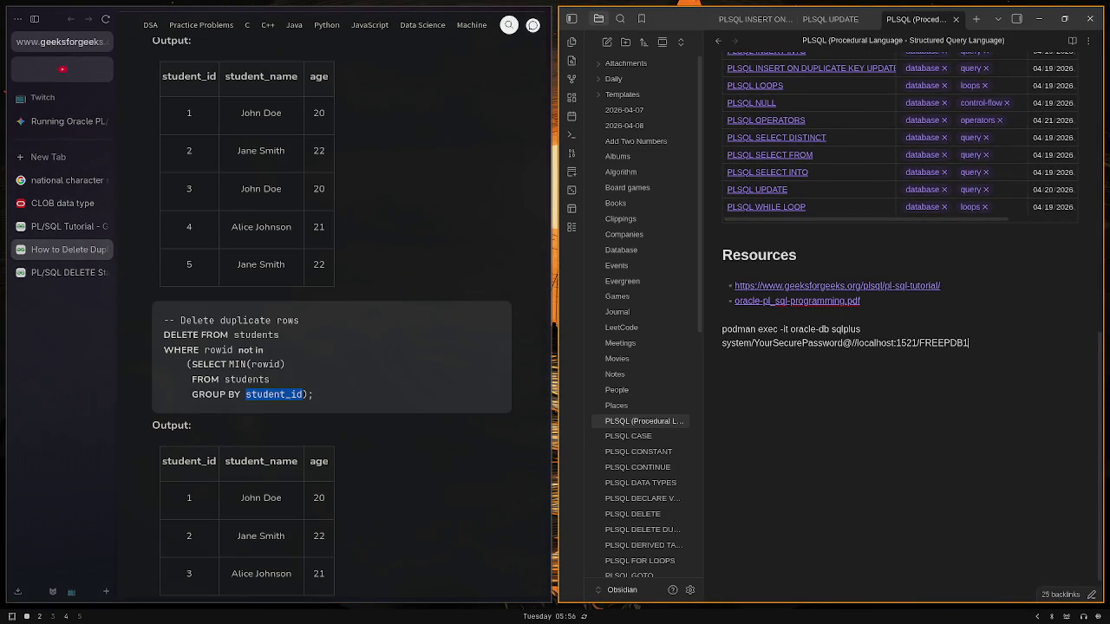
click(885, 305)
key(Return)
key(Return)
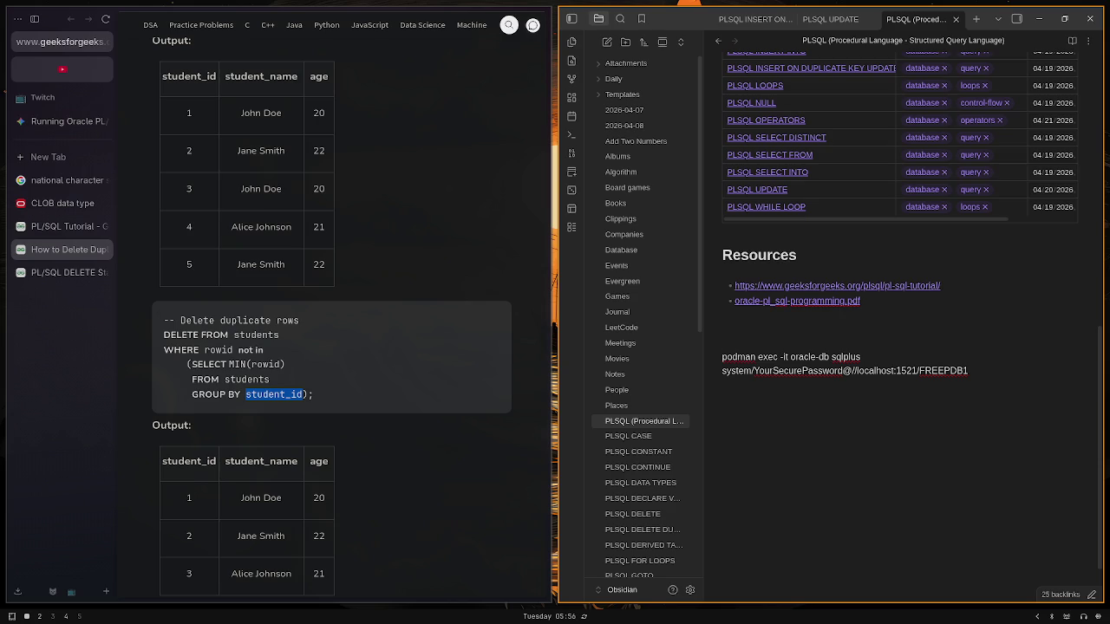
text(Enter the )
text(plsql datab)
text(ase)
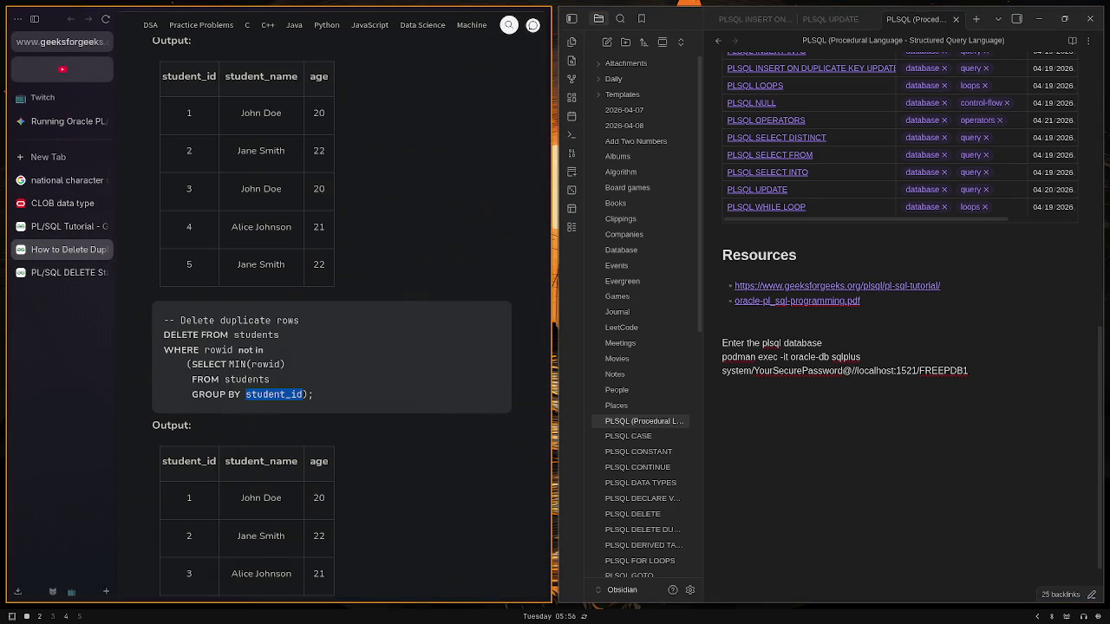
key(super+2)
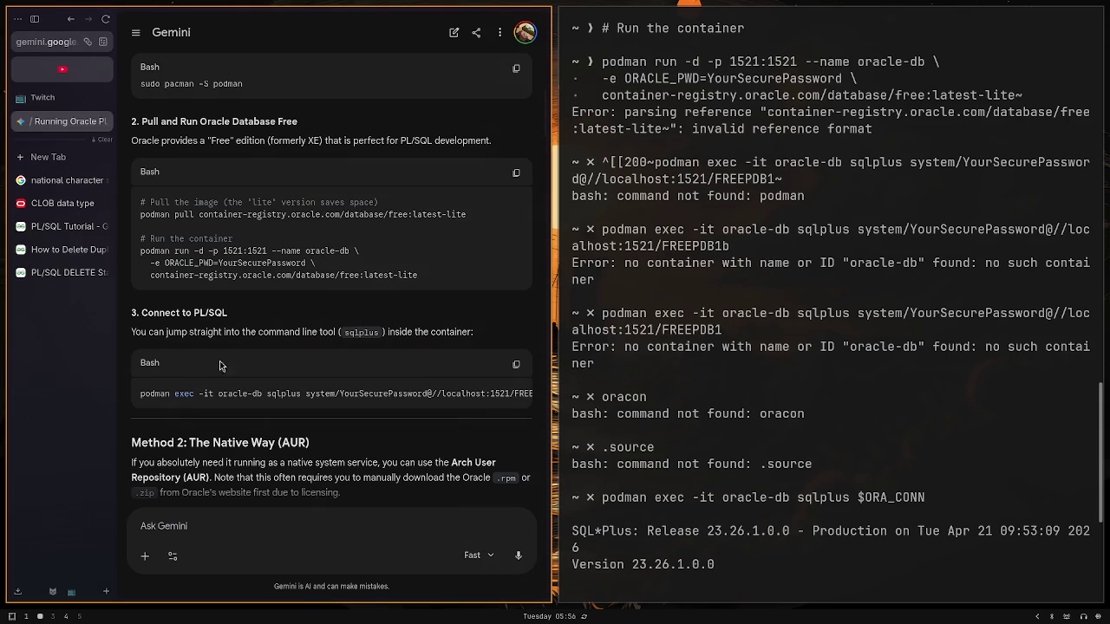
Copy the podman ps -a command from Gemini's 'How to check if it's running' section
key(super+1)
key(super+2)
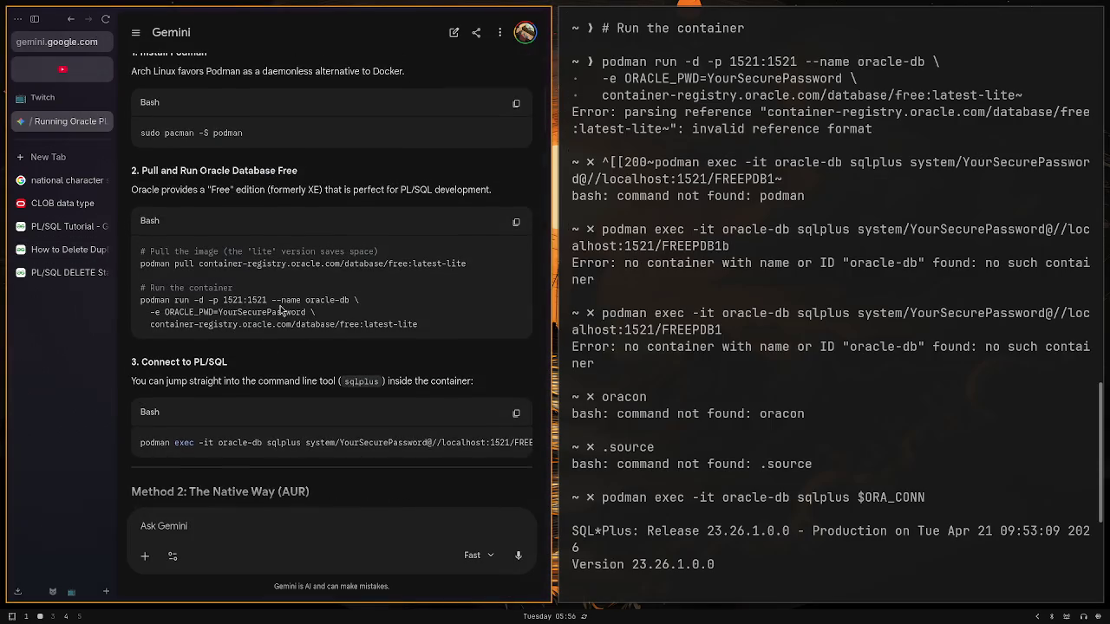
scroll(242, 335, down, 2)
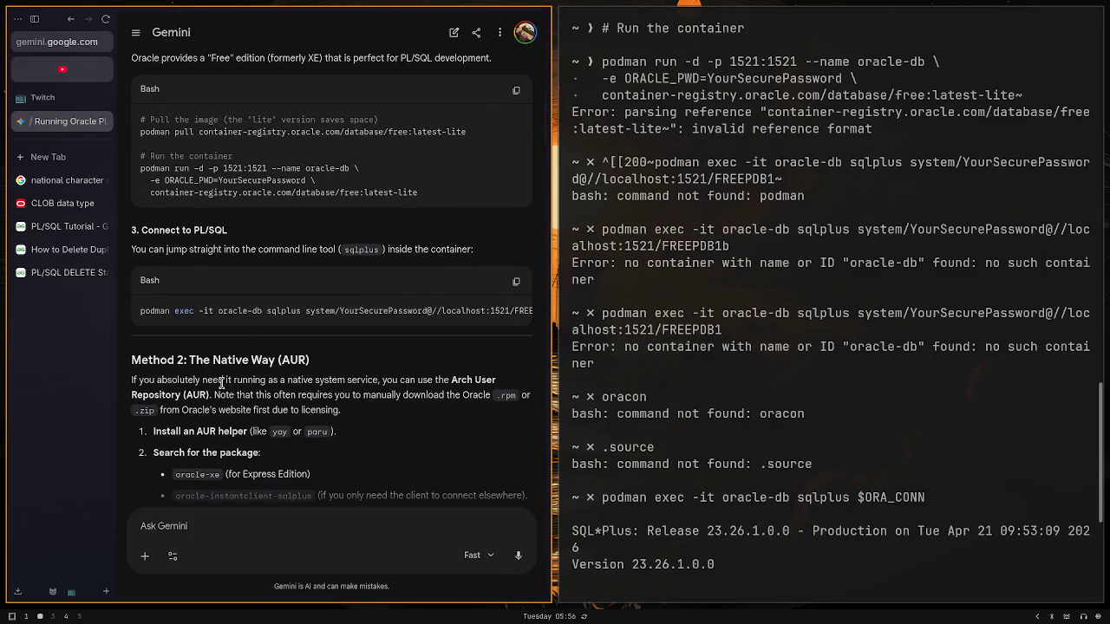
scroll(231, 374, up, 1)
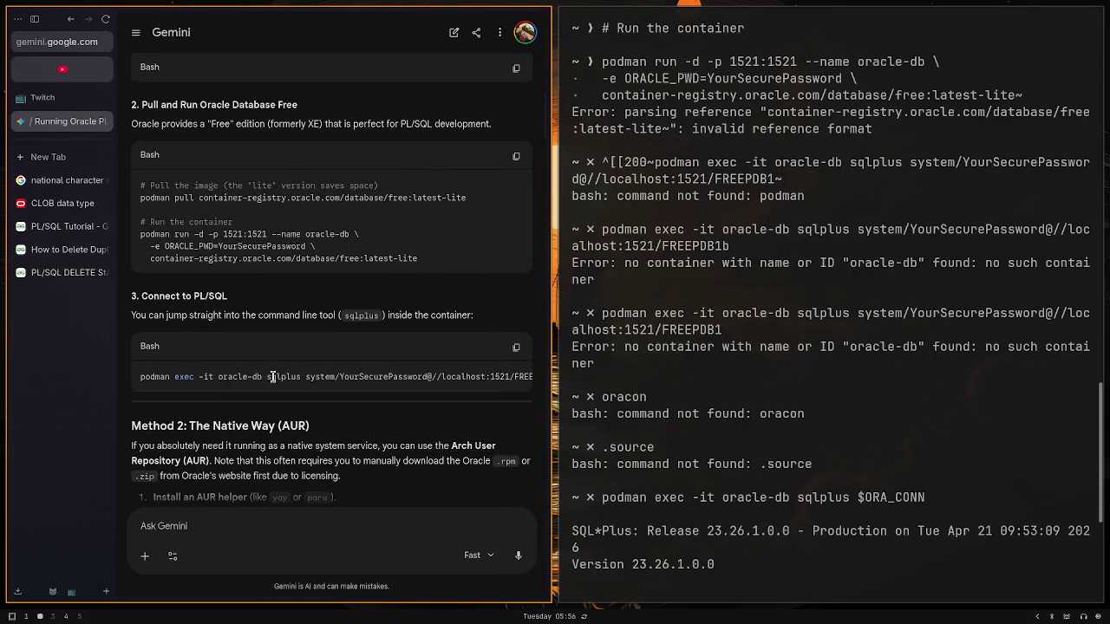
scroll(436, 359, up, 1)
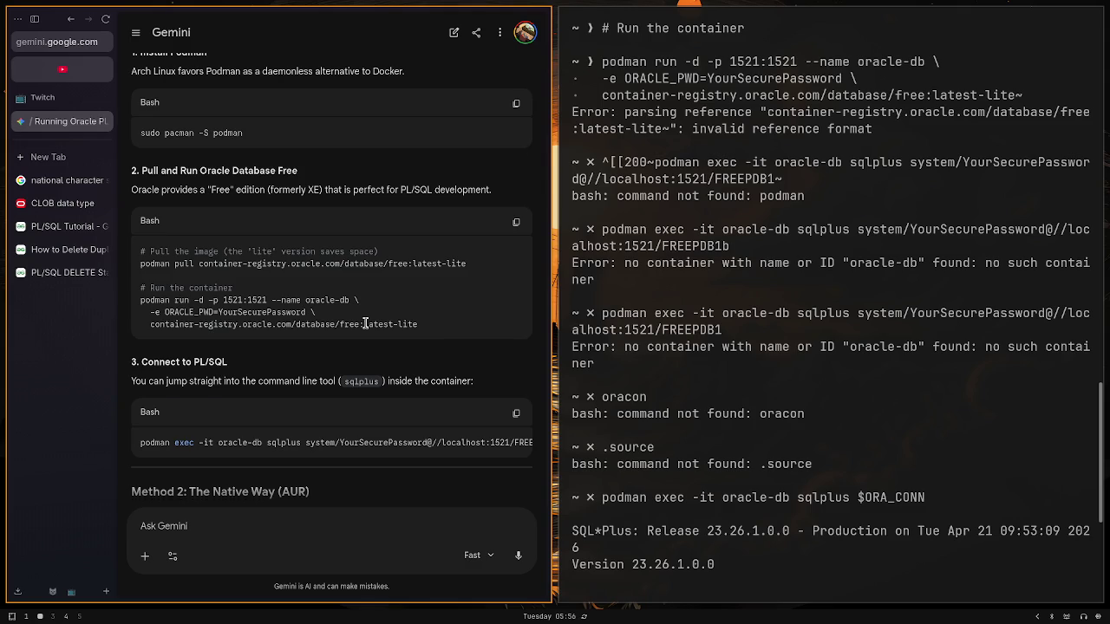
scroll(366, 316, down, 5)
scroll(364, 302, down, 15)
scroll(363, 301, down, 8)
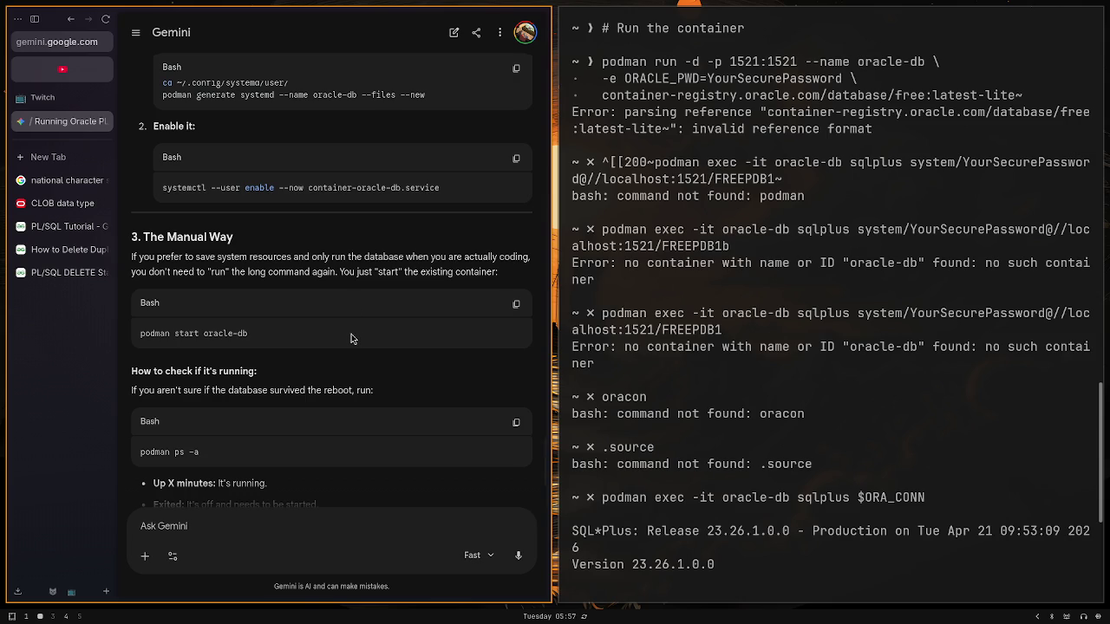
scroll(376, 330, down, 2)
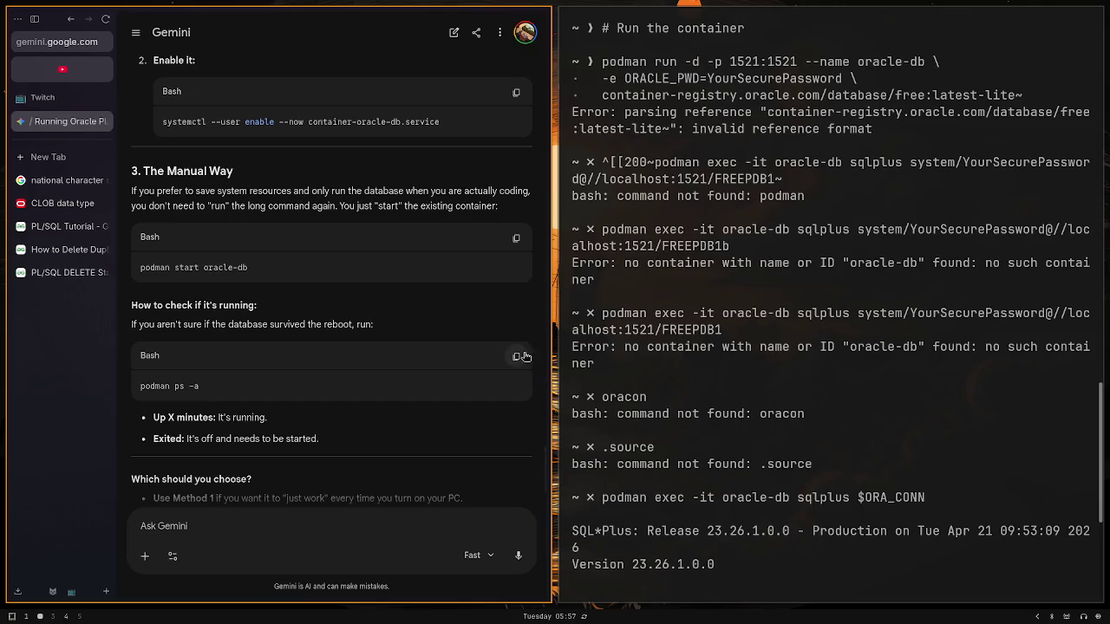
click(516, 356)
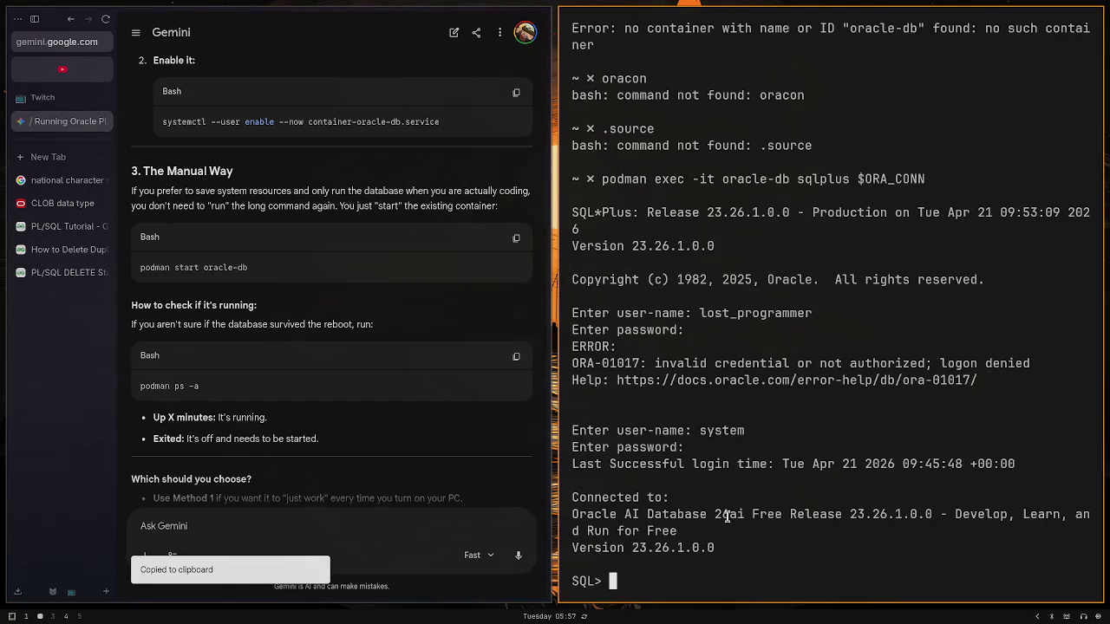
Exit SQL*Plus, run podman ps -a showing oracle-db healthy, and copy podman start oracle-db
text(eist)
key(Return)
text(exit)
key(Return)
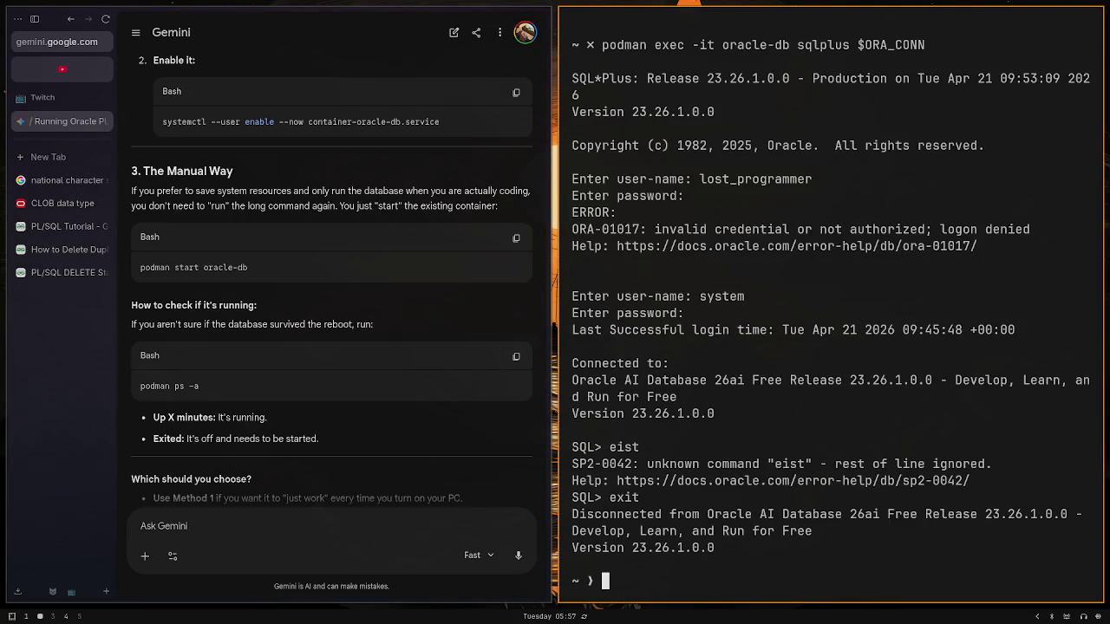
text(podman ps -a)
key(Return)
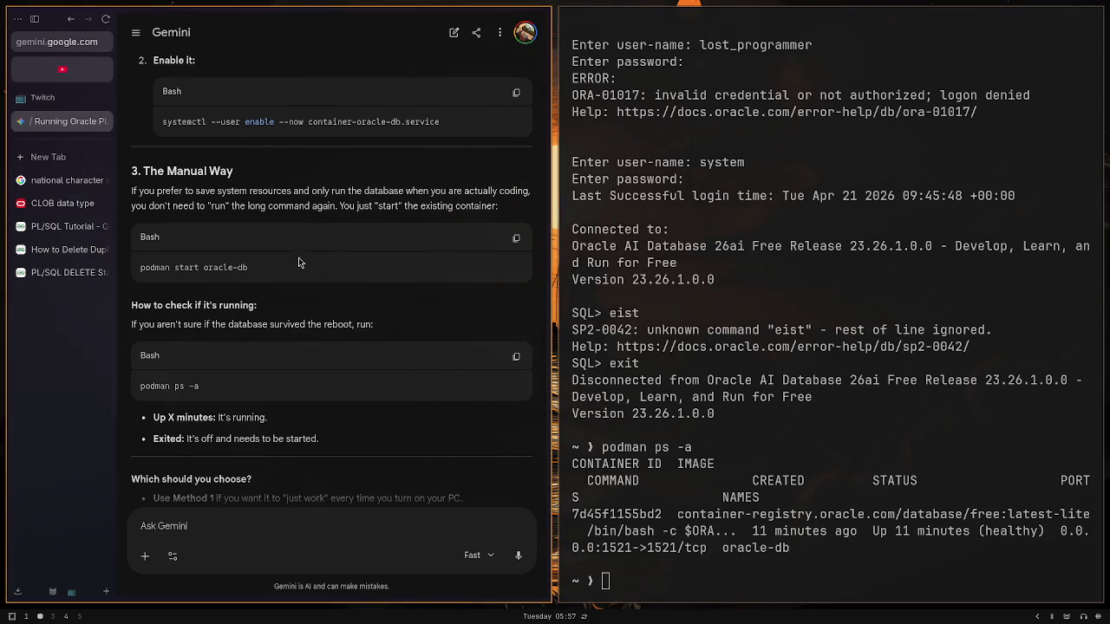
click(515, 238)
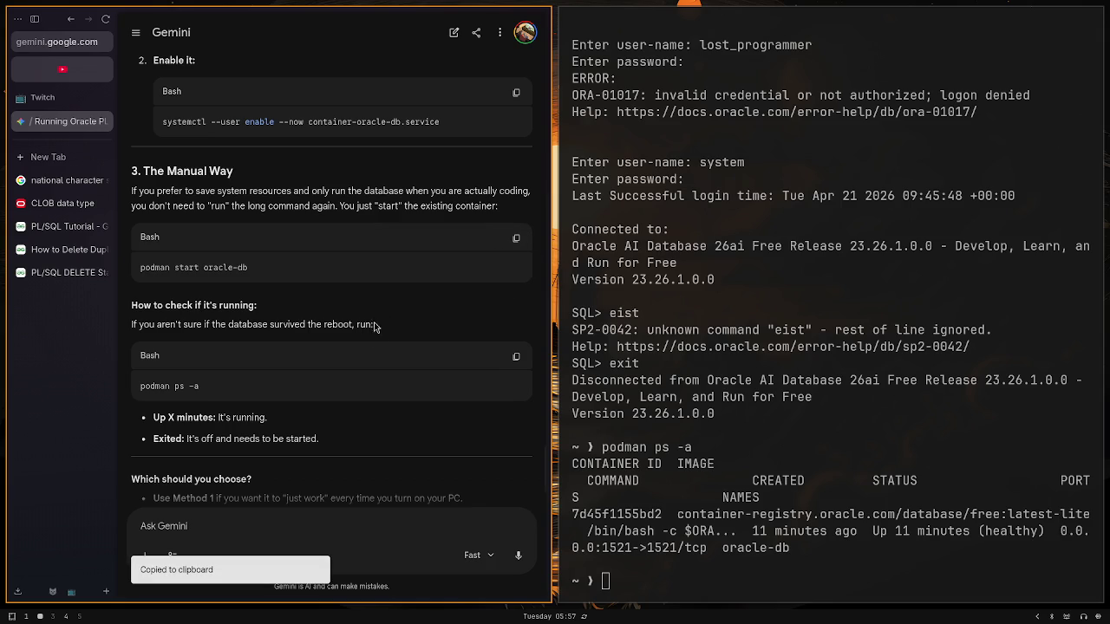
key(super+1)
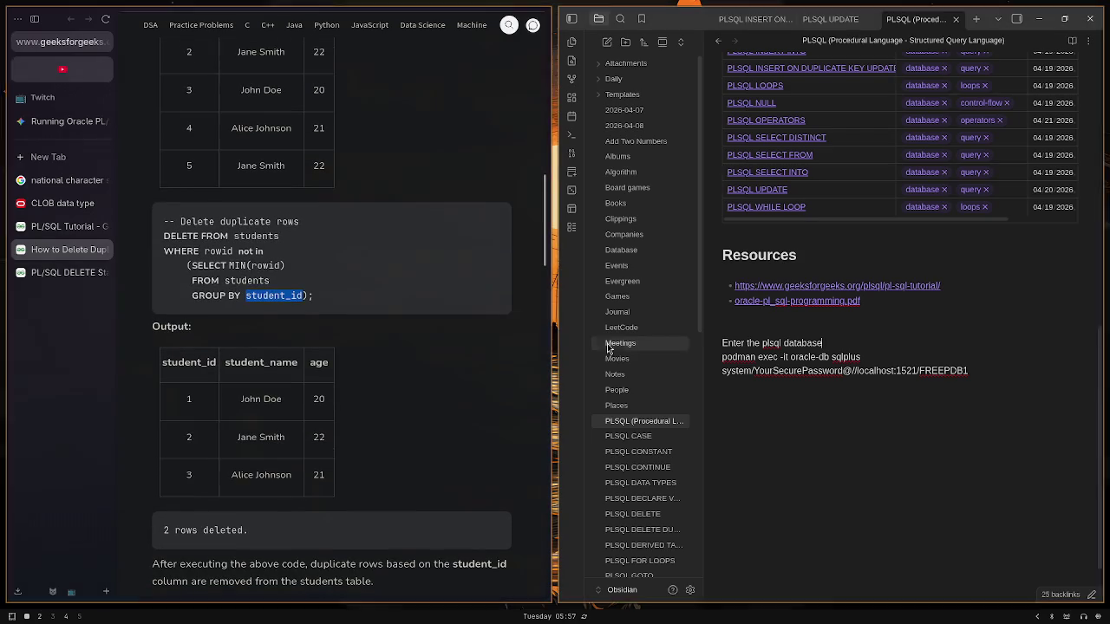
Paste the podman start command, add 'Start the database again' plus username and password lines, then open a ```bash fence
key(Return)
key(ctrl+v)
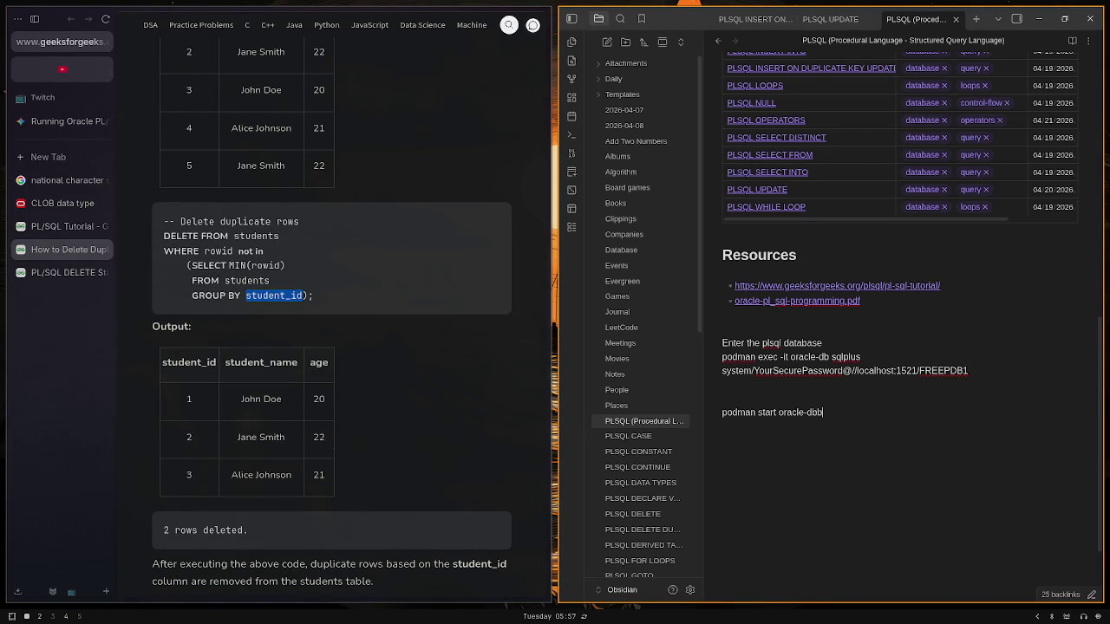
text(S)
text(rt eh)
text(he database again)
text(Use)
text(ame)
text(: System)
text(Passowr)
key(BackSpace)
text(ord: YOUR)
key(BackSpace)
key(BackSpace)
key(BackSpace)
text(ourSecurePassw)
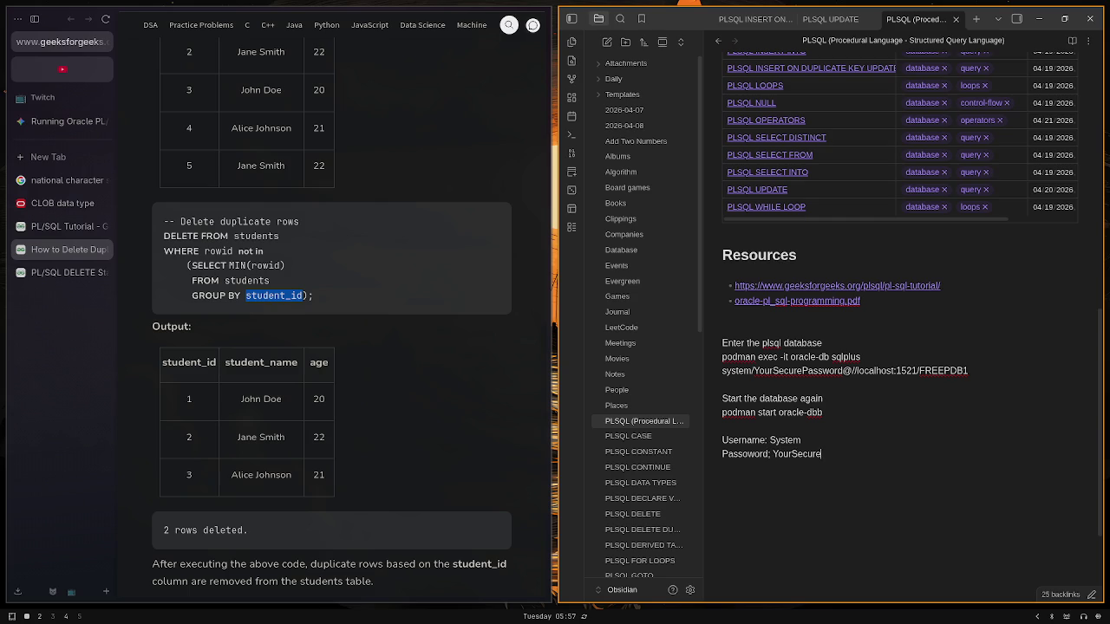
text(ord)
key(Return)
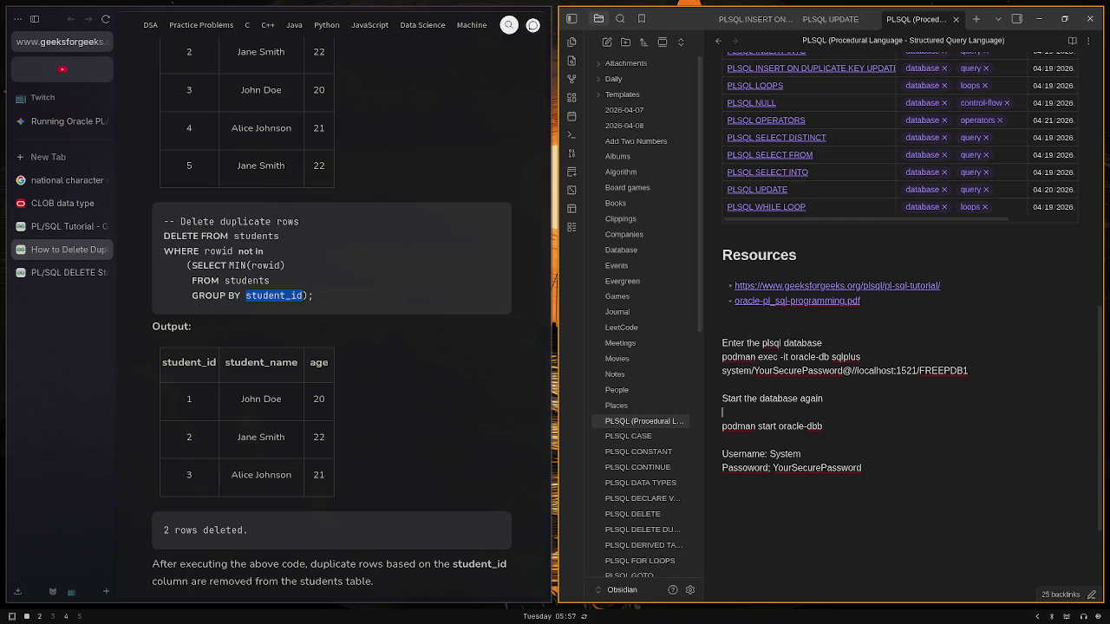
text(```)
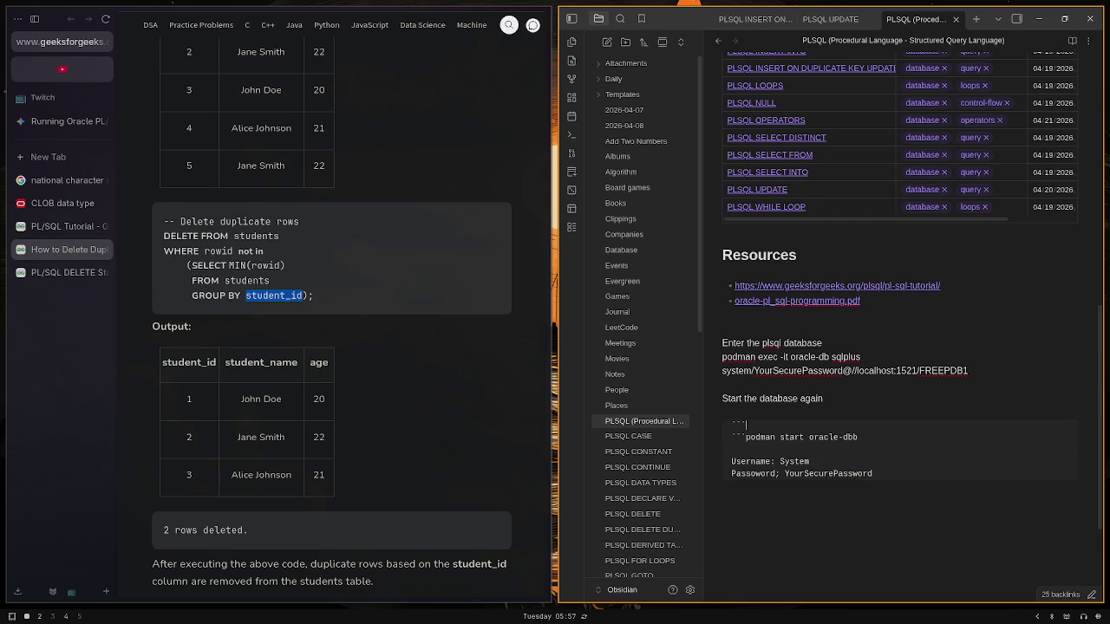
text(bash)
Keep the start command inside its fence and add a ```bash block under 'Enter the plsql database'
drag(910, 438, 750, 439)
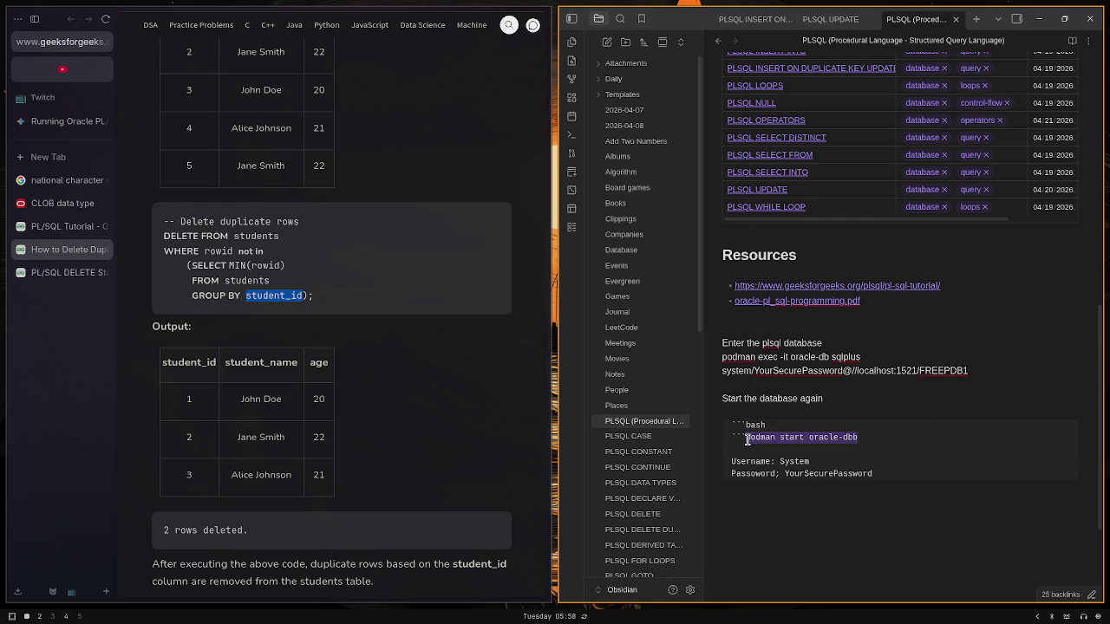
key(BackSpace)
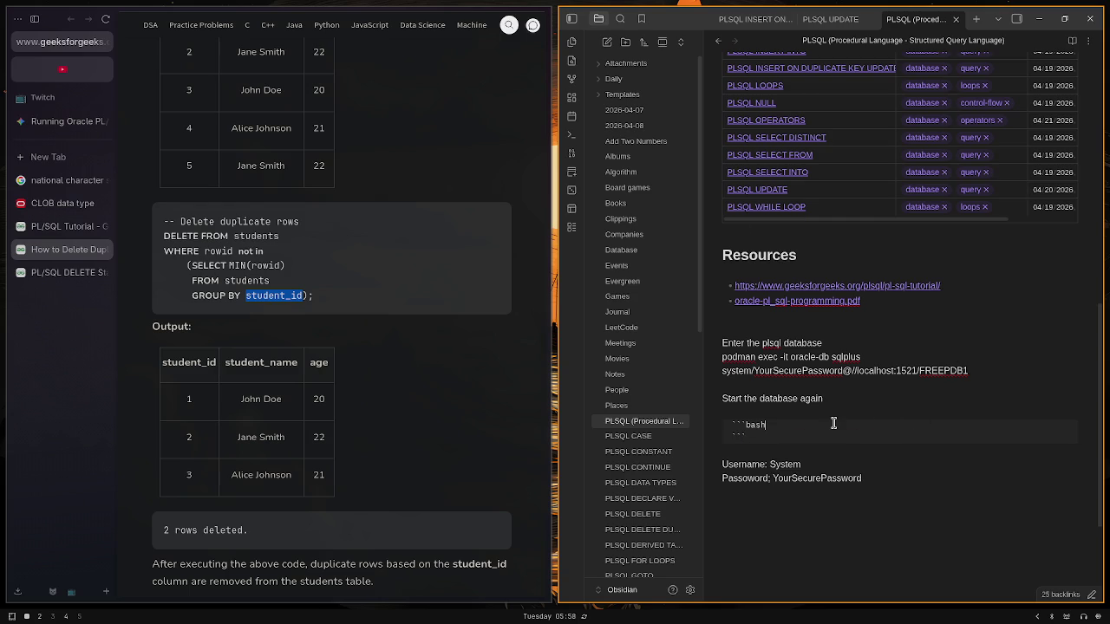
key(ctrl+z)
key(ctrl+z)
click(848, 392)
click(838, 338)
key(Return)
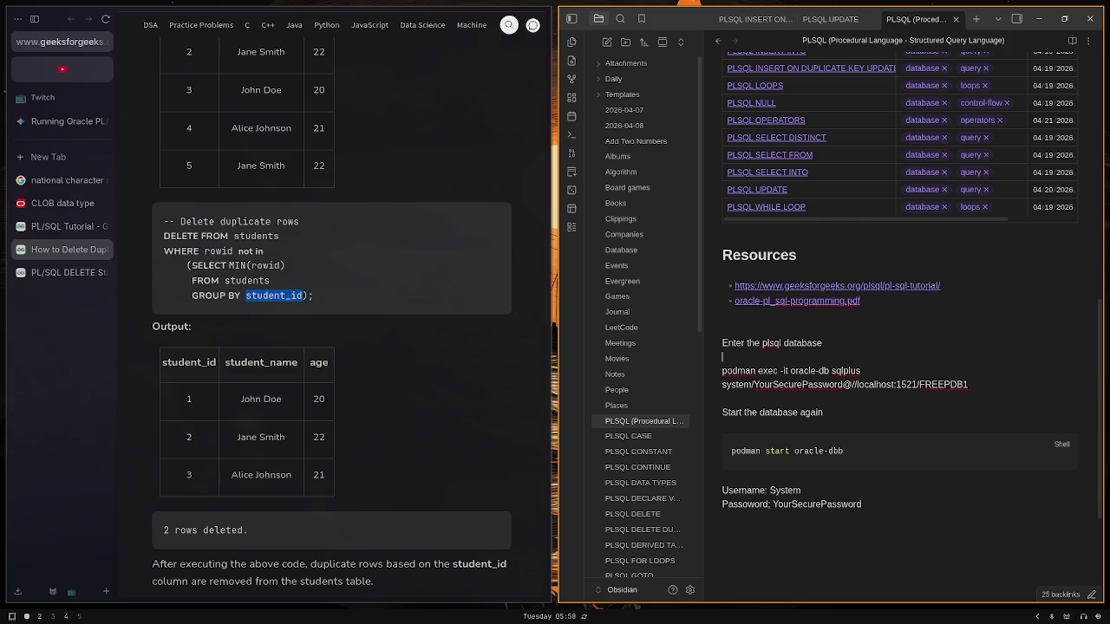
text(```)
text(base)
key(BackSpace)
key(BackSpace)
key(BackSpace)
text(ashe)
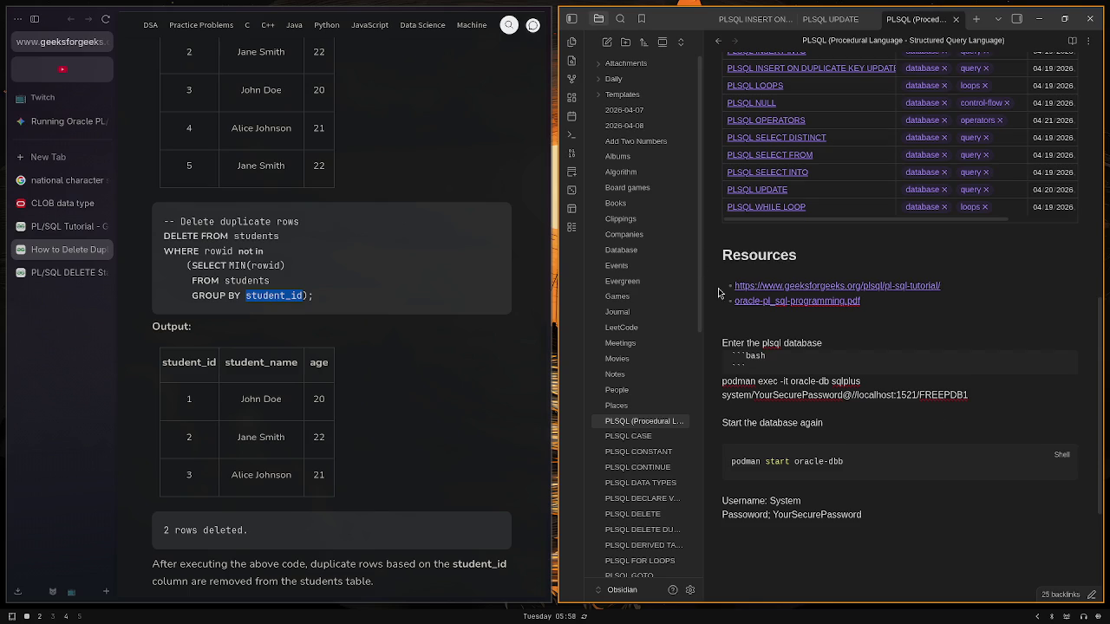
Move the two-line podman exec sqlplus connect command into the new bash block
drag(976, 399, 701, 384)
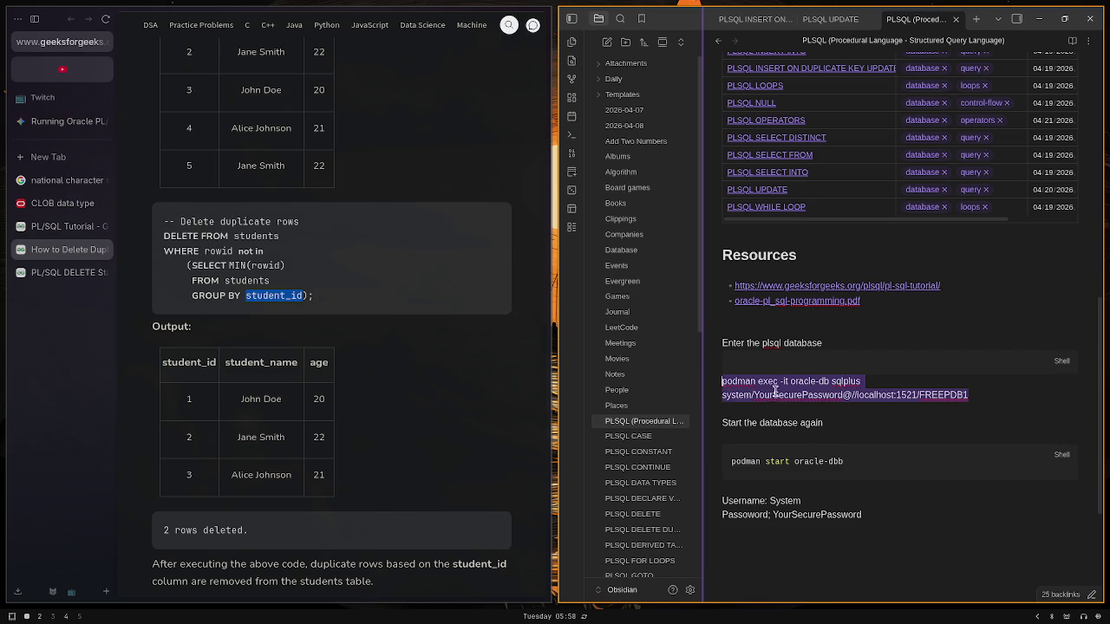
key(ctrl+x)
click(840, 361)
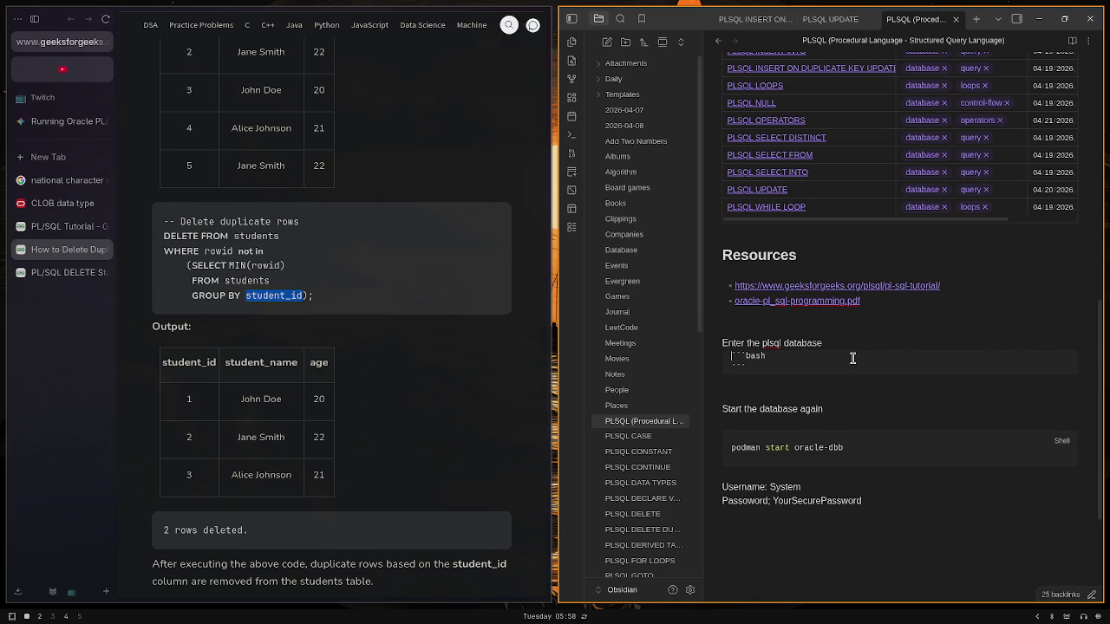
key(Return)
key(ctrl+v)
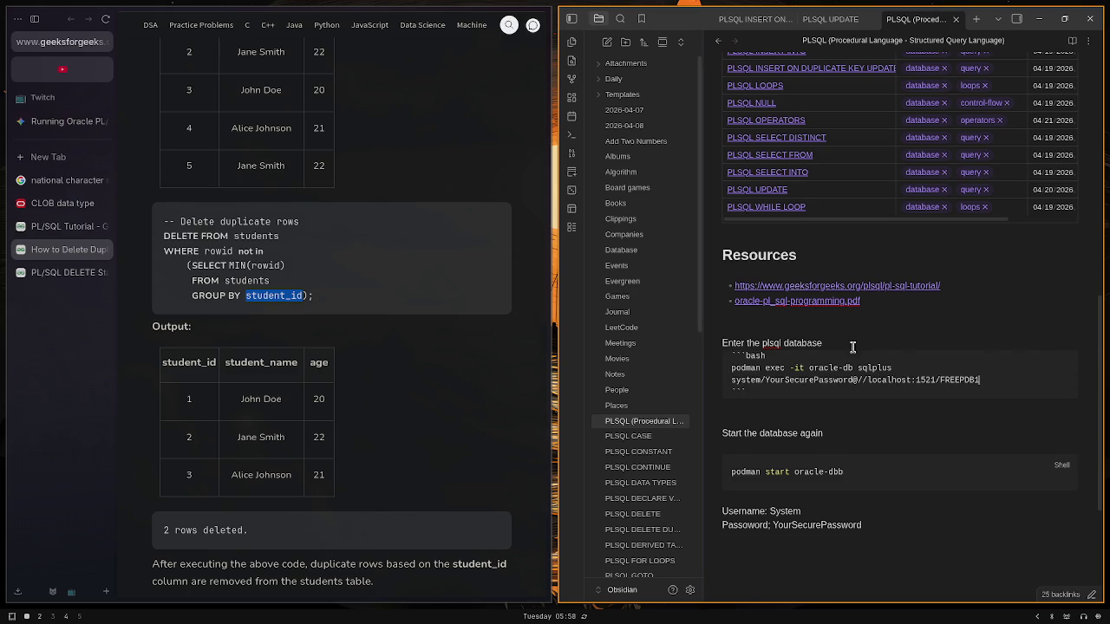
scroll(967, 351, down, 2)
scroll(968, 352, down, 1)
click(859, 366)
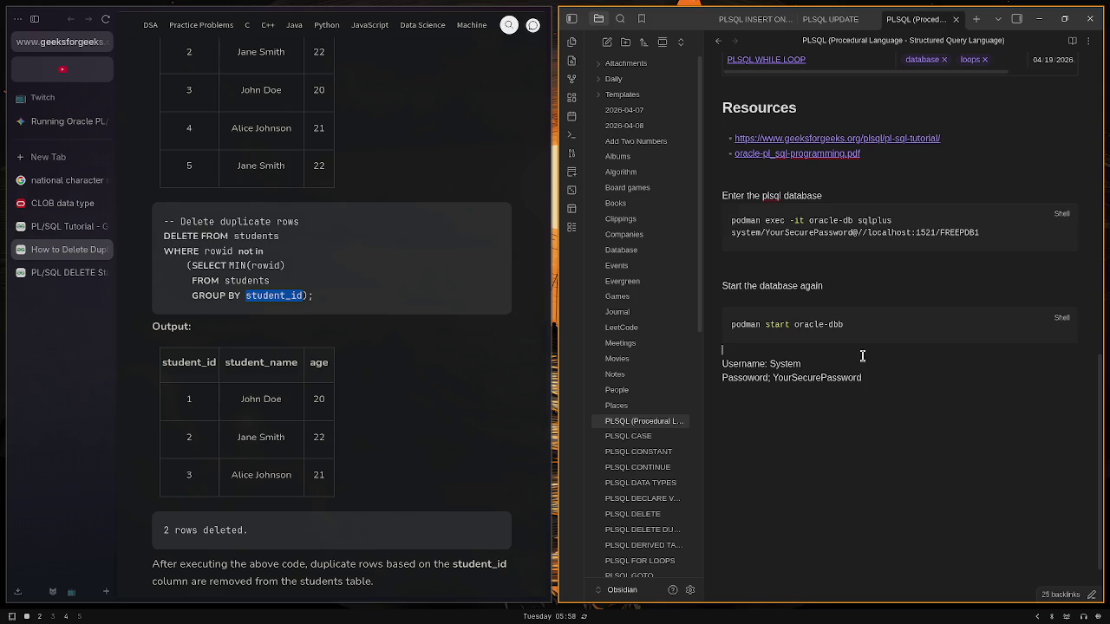
Rename the heading to 'Connect the plsql database' and replace the connection string with $ORA_CONN
scroll(870, 354, up, 2)
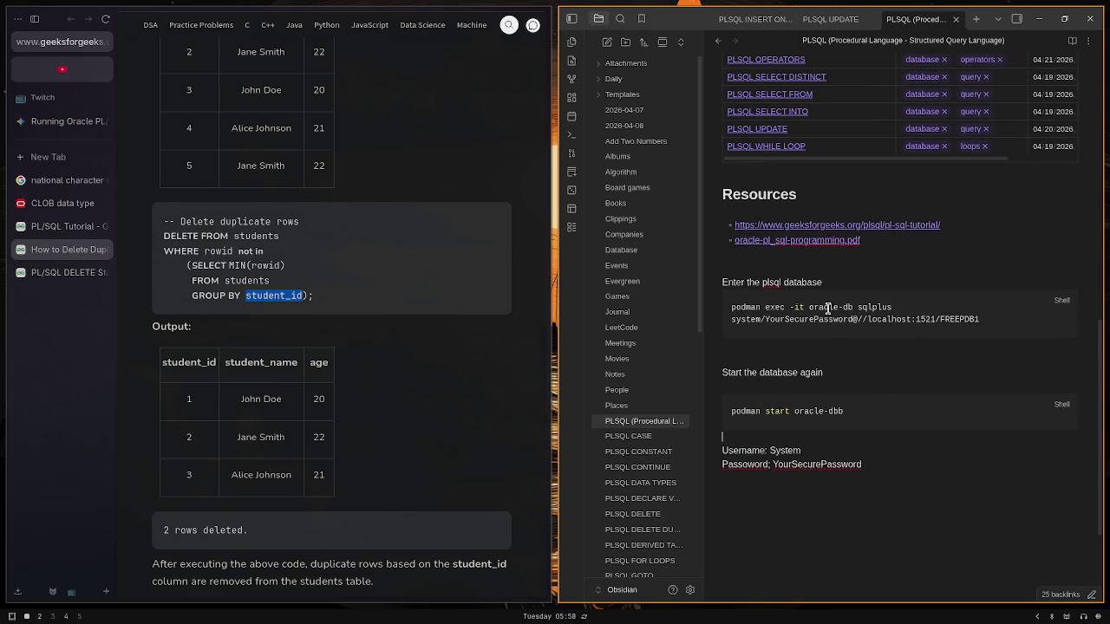
double_click(735, 282)
text(Connect)
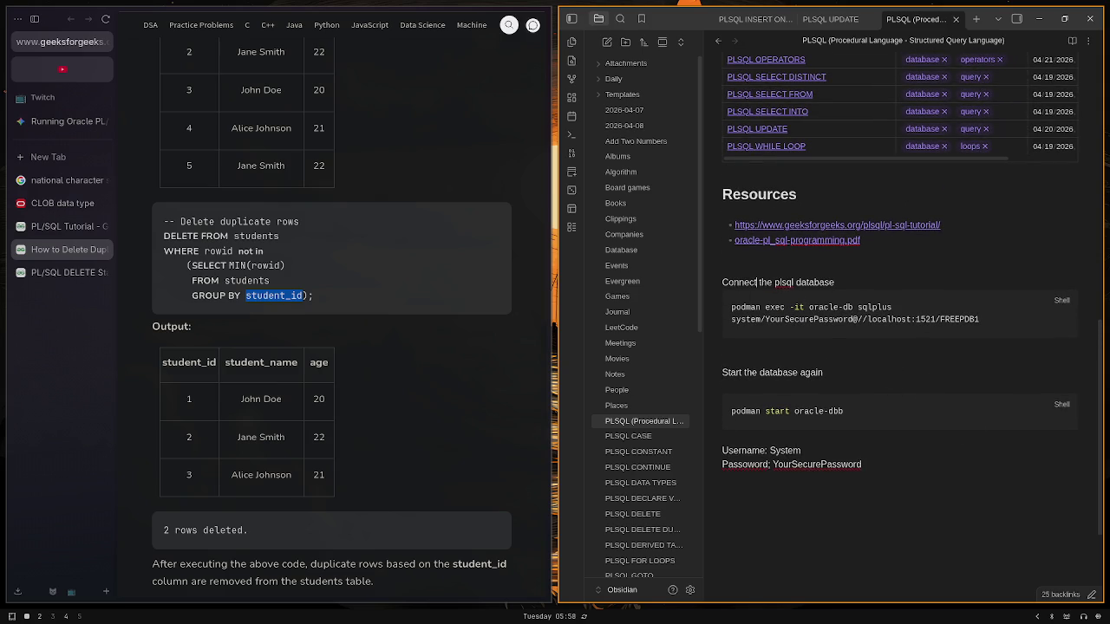
drag(1003, 319, 726, 319)
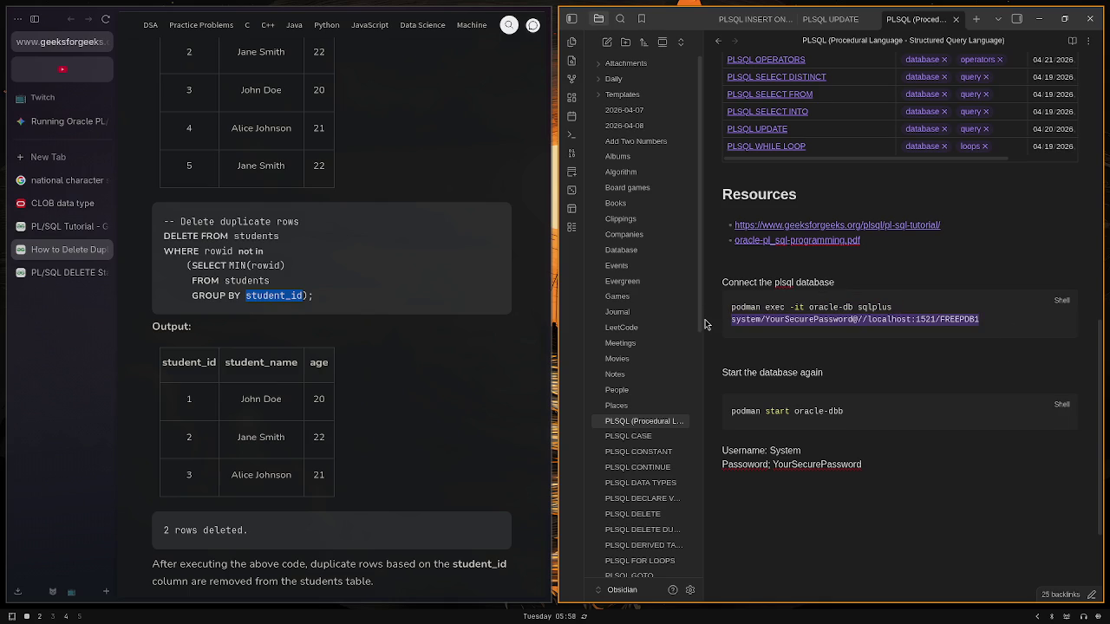
key(BackSpace)
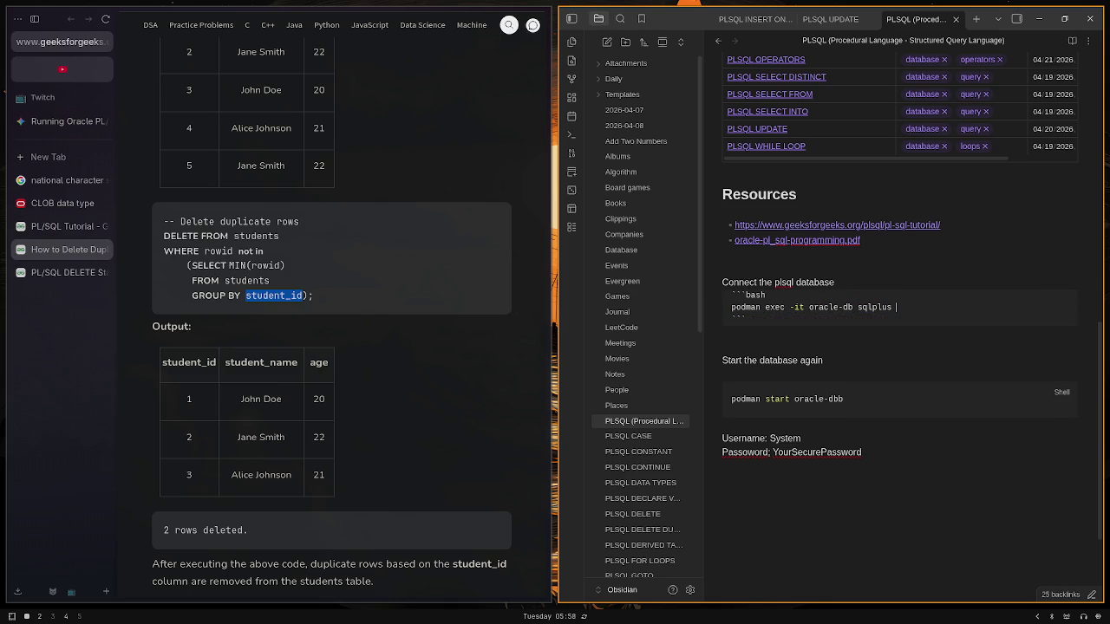
text($)
text(ORA_CO)
text(NN)
Paste the full system-login sqlplus command below the $ORA_CONN code block
scroll(864, 365, down, 2)
click(872, 388)
click(886, 268)
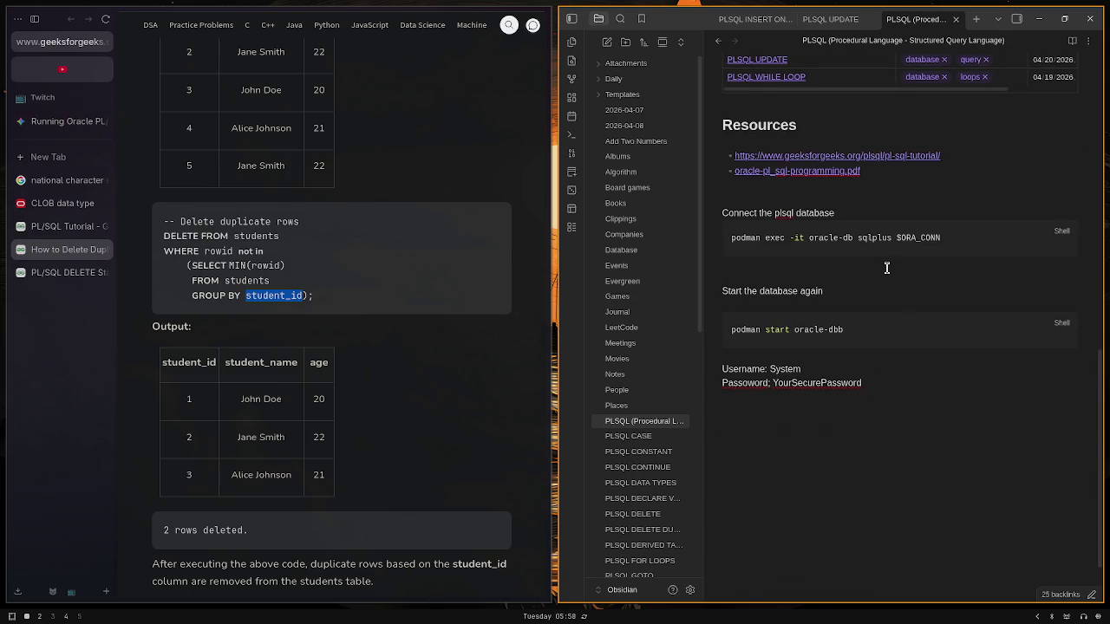
scroll(512, 362, down, 2)
scroll(520, 360, up, 2)
click(922, 252)
click(871, 268)
key(ctrl+v)
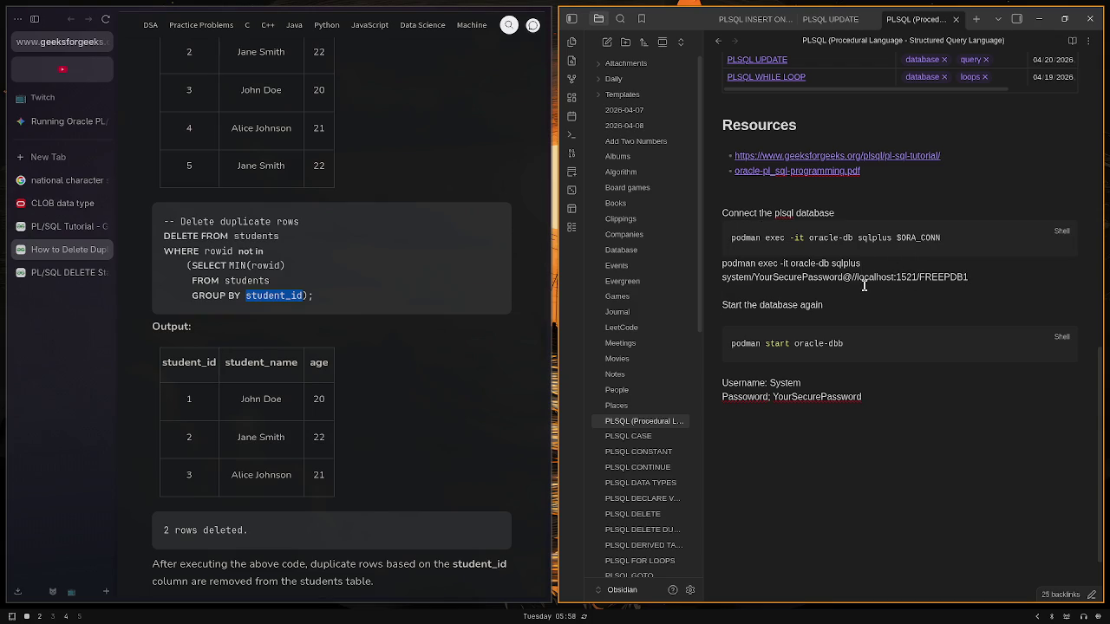
Label the pasted command with 'or' and wrap it in its own ```bash block
click(723, 264)
key(Return)
key(Up)
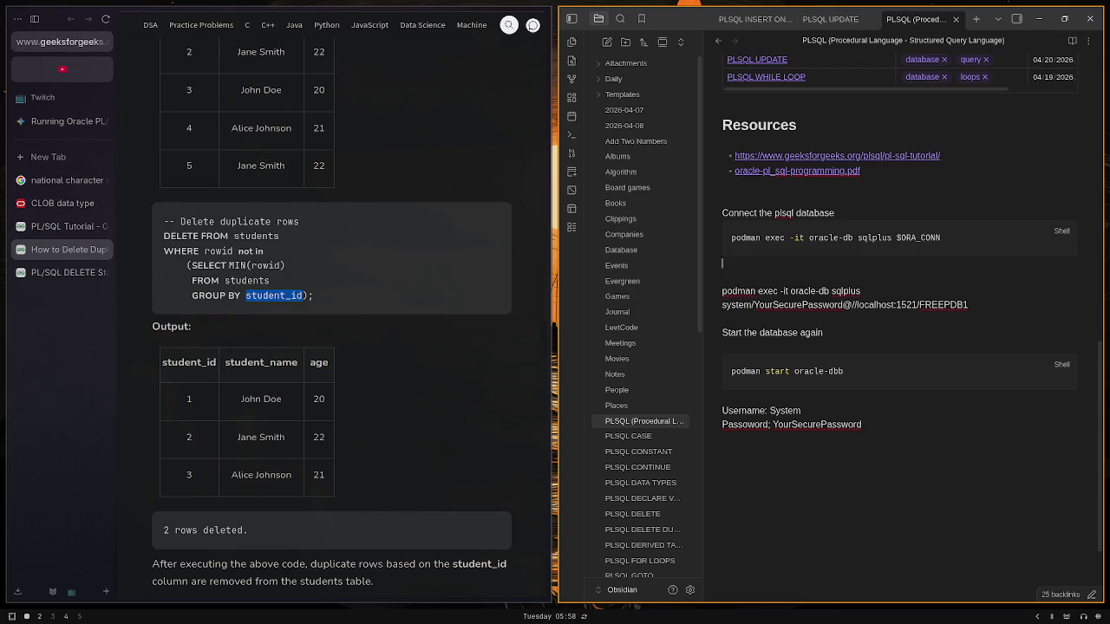
text(or )
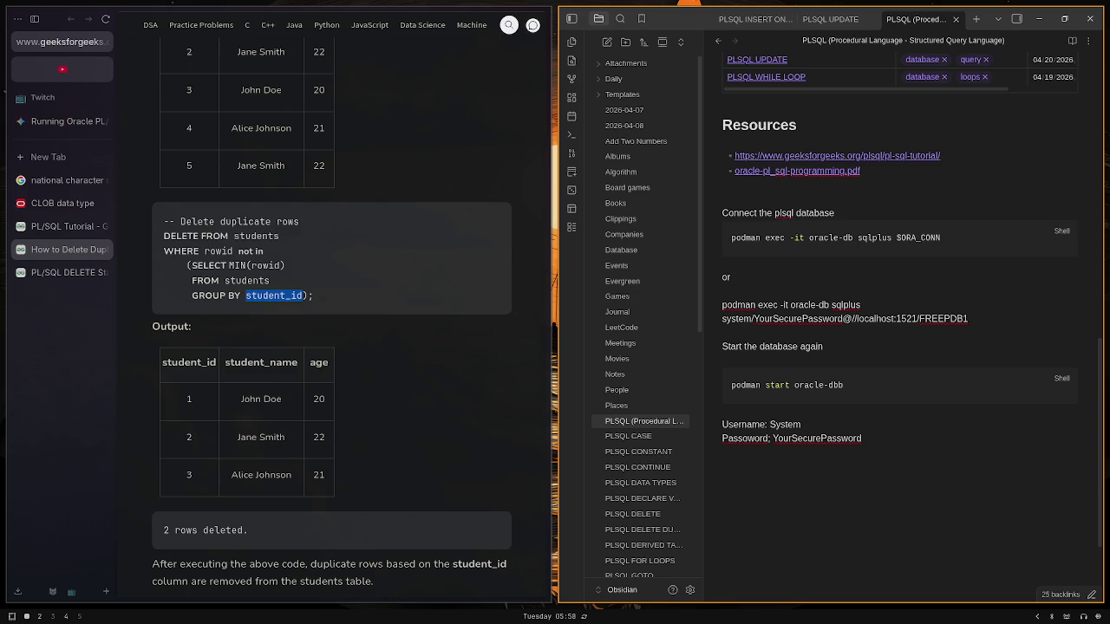
text(```bash)
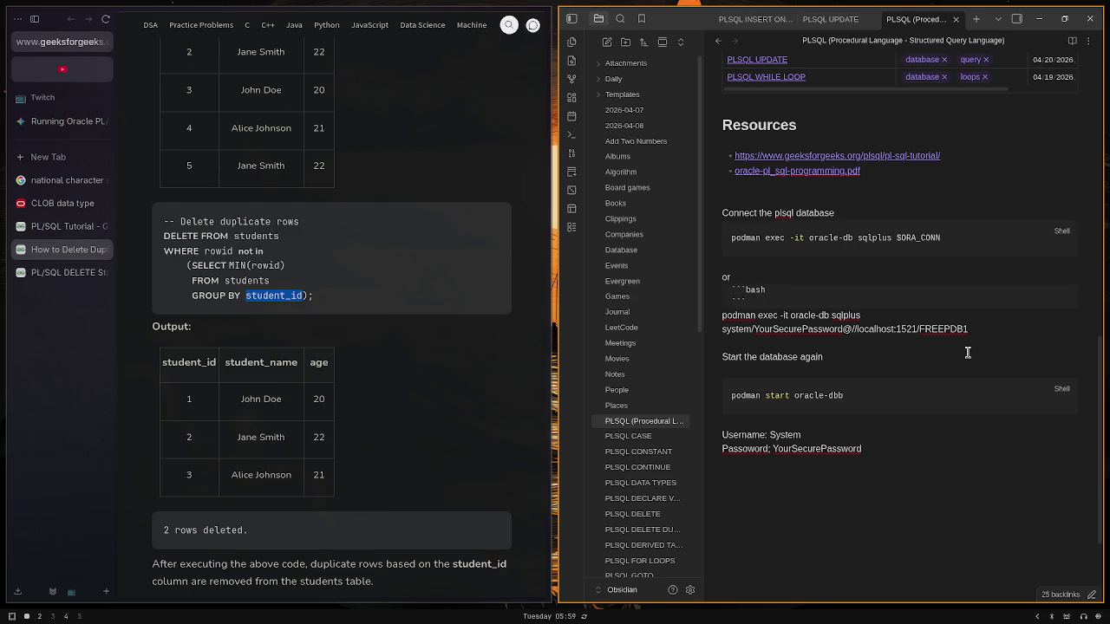
drag(981, 327, 697, 316)
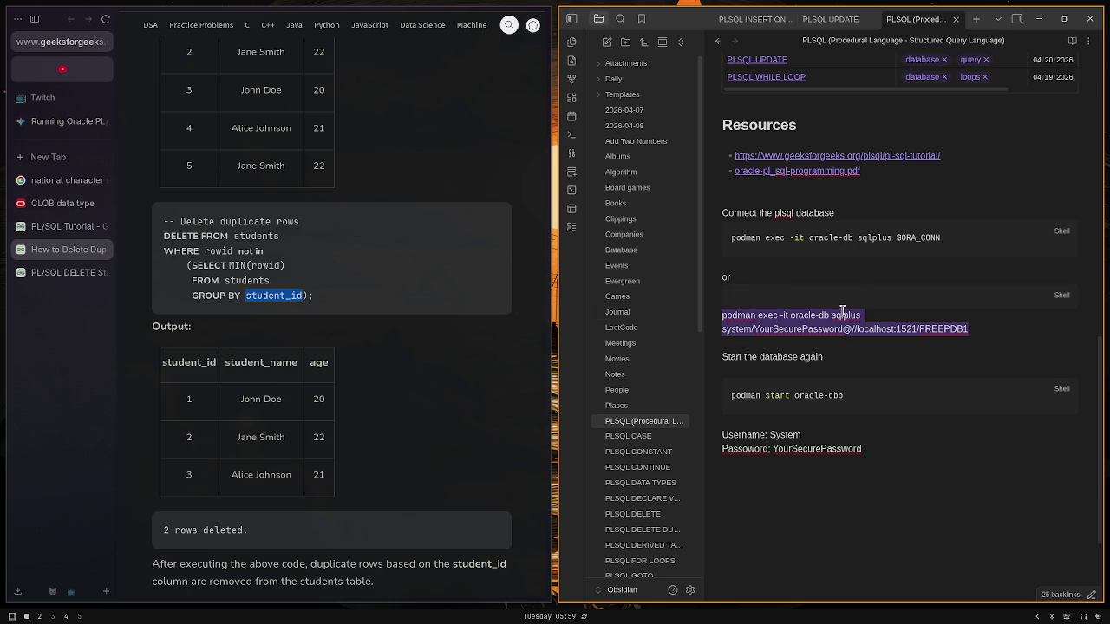
key(ctrl+x)
click(847, 289)
key(ctrl+v)
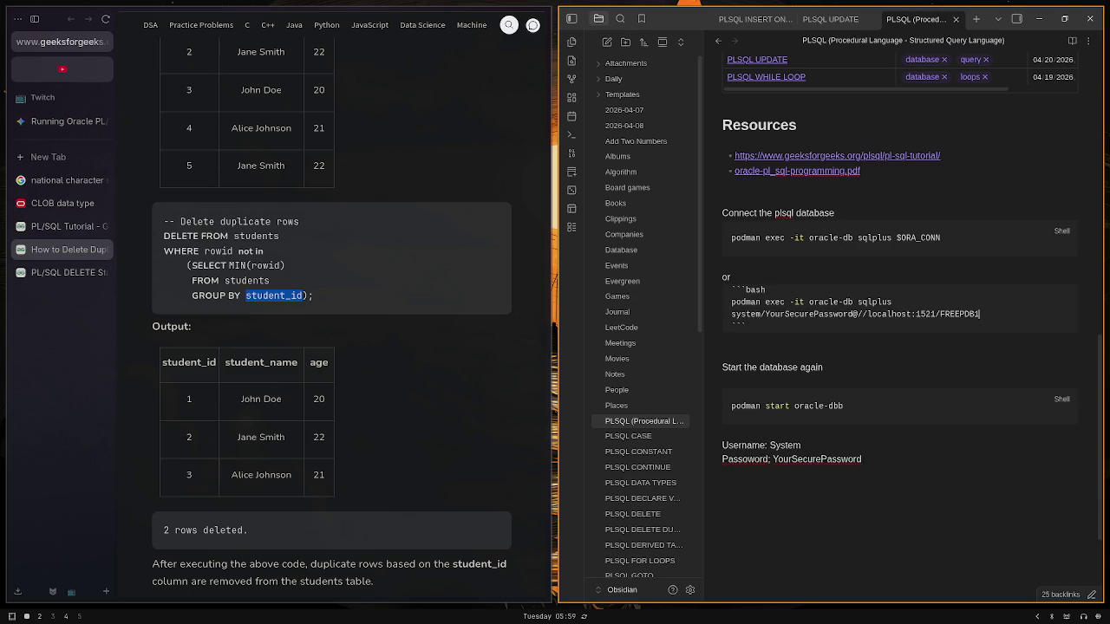
click(892, 345)
scroll(892, 344, up, 2)
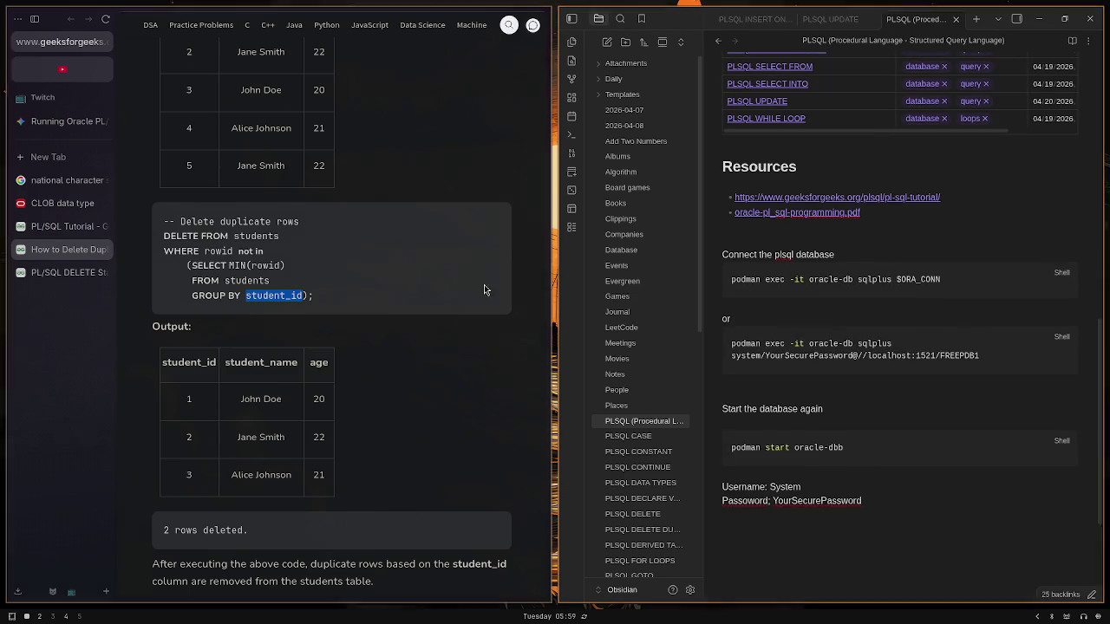
scroll(461, 307, down, 2)
scroll(470, 303, up, 2)
scroll(471, 300, down, 2)
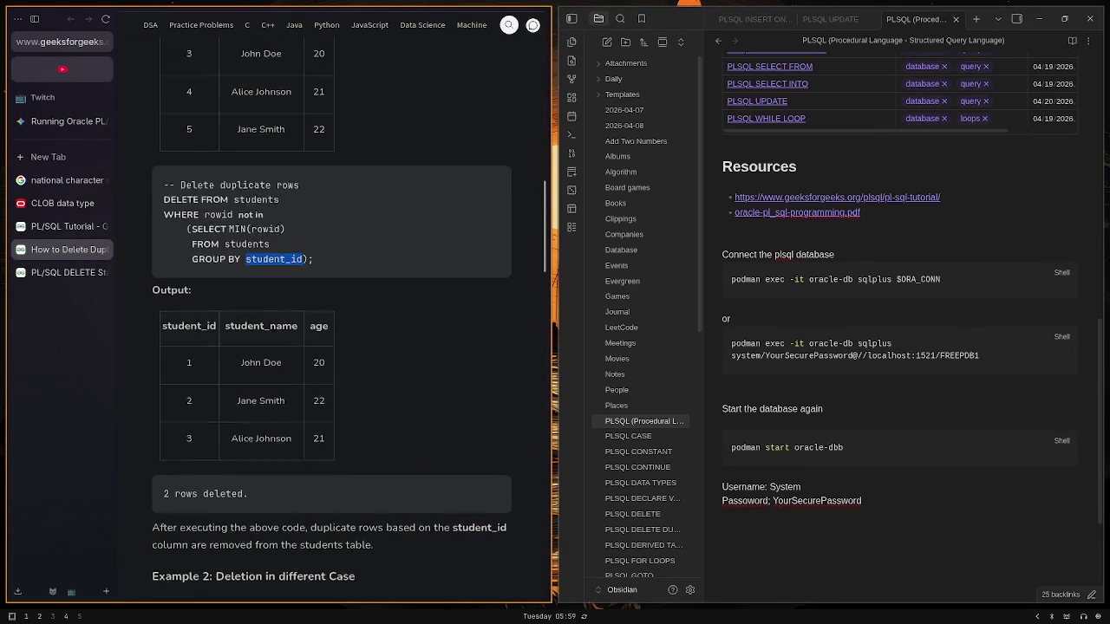
scroll(470, 300, up, 1)
key(super+2)
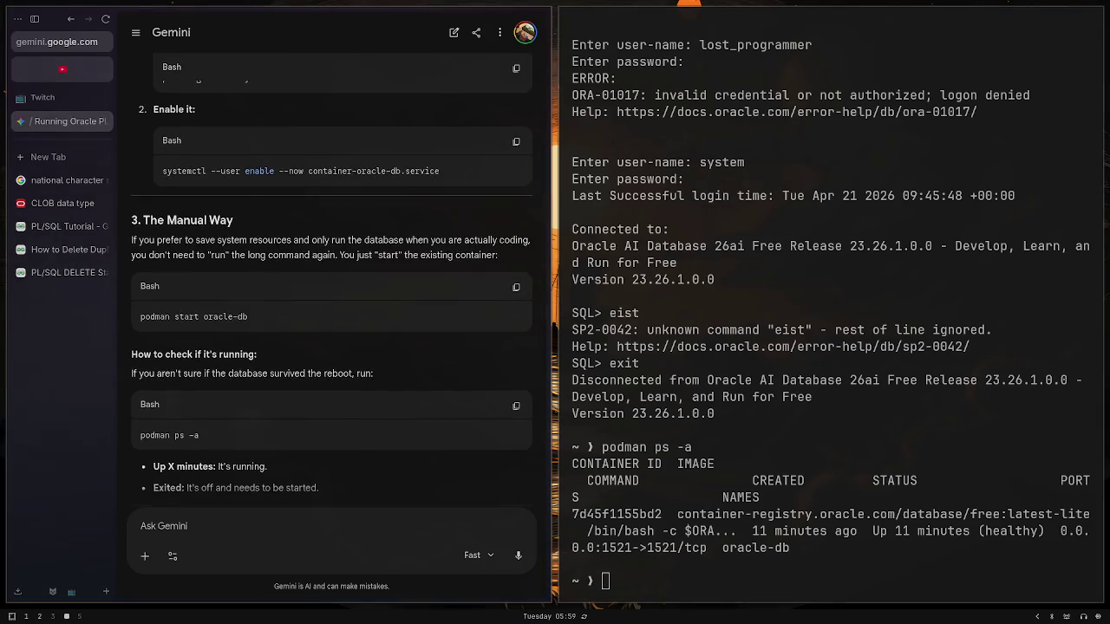
Rerun the sqlplus connect command and log in as system, retrying after the first attempt fails
key(super+1)
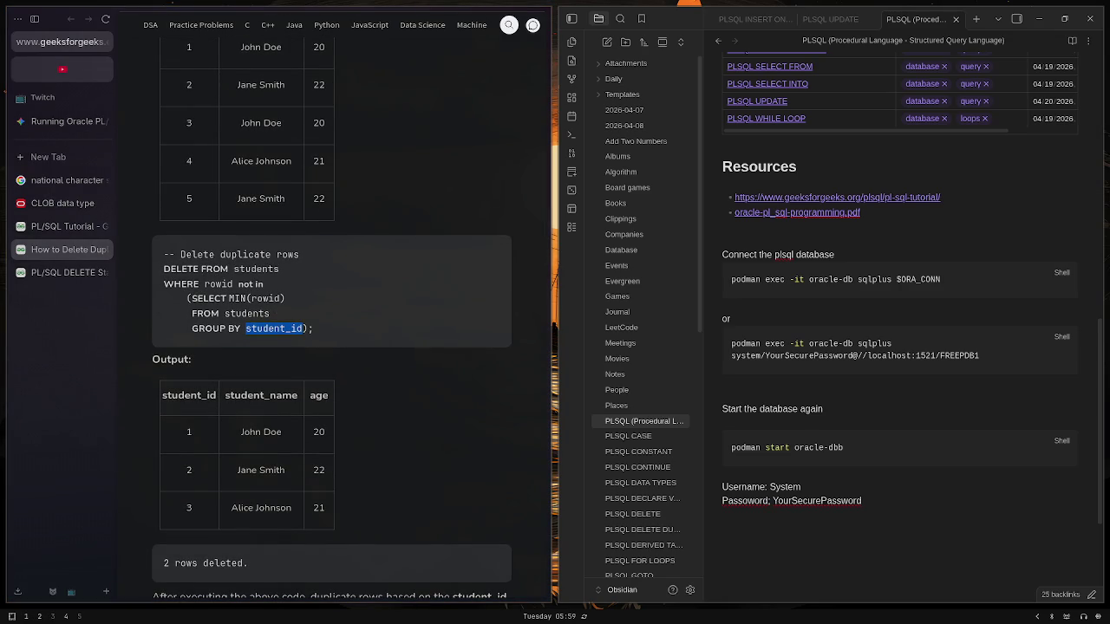
key(super+2)
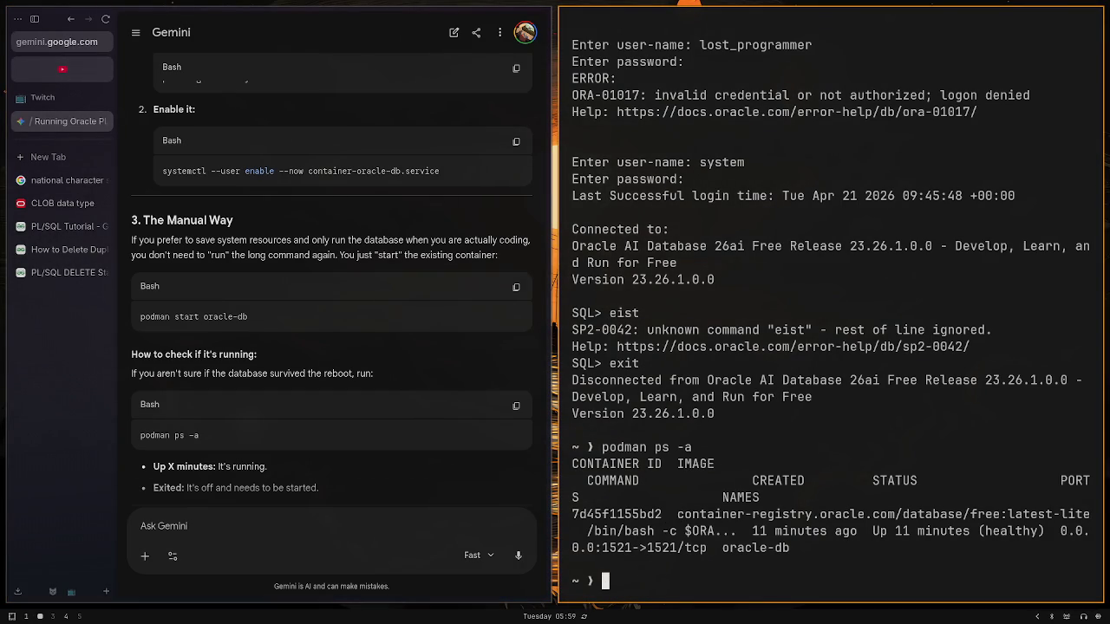
key(Up)
key(Up)
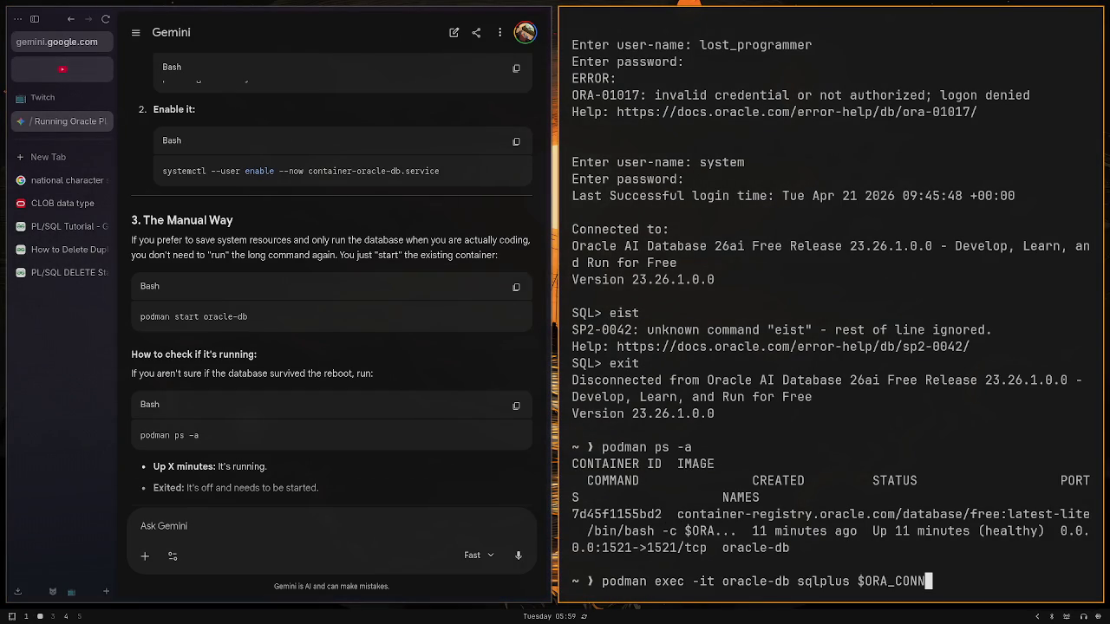
key(Return)
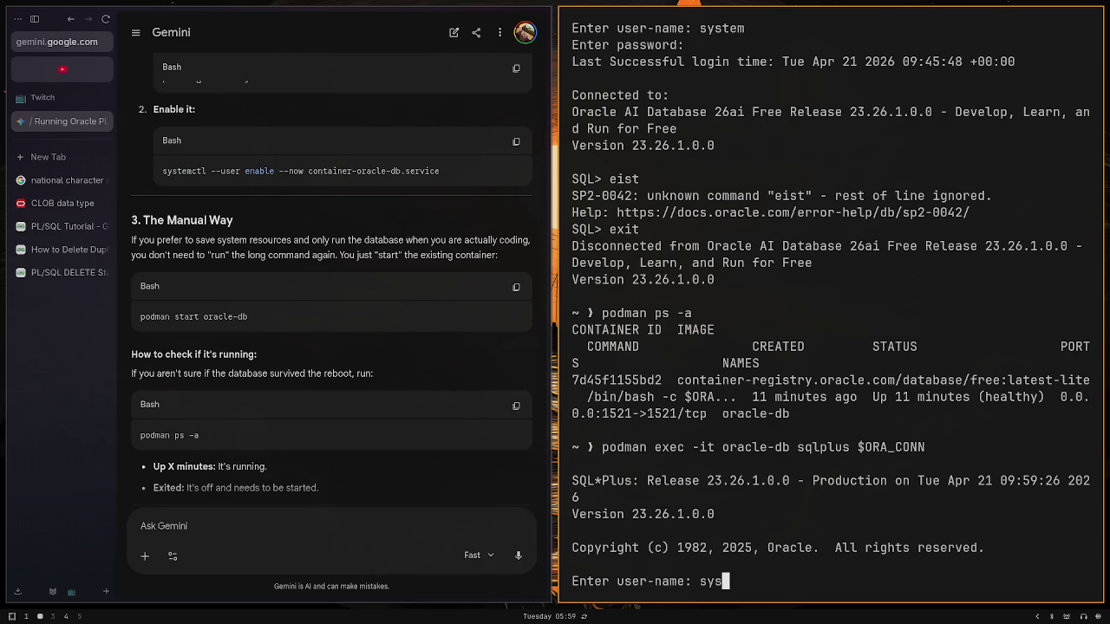
key(Return)
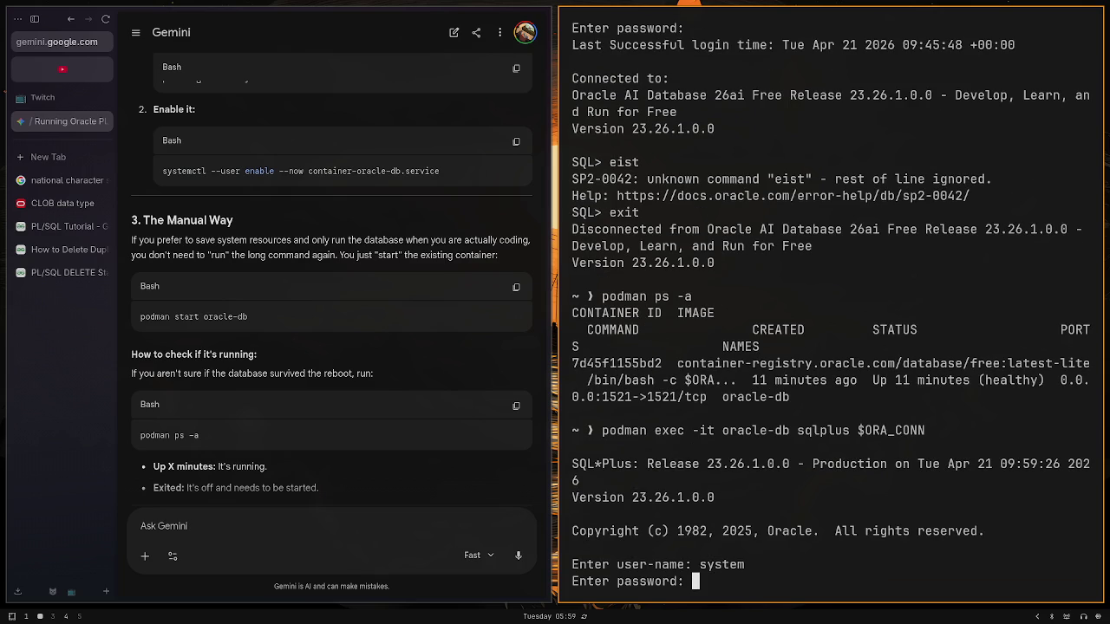
key(Return)
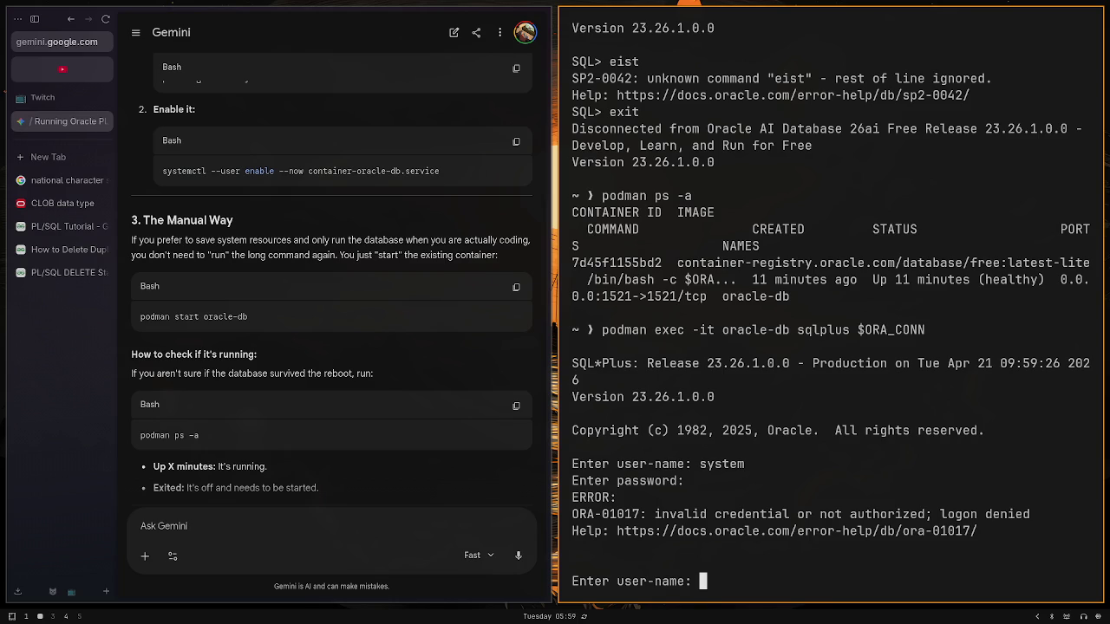
key(Return)
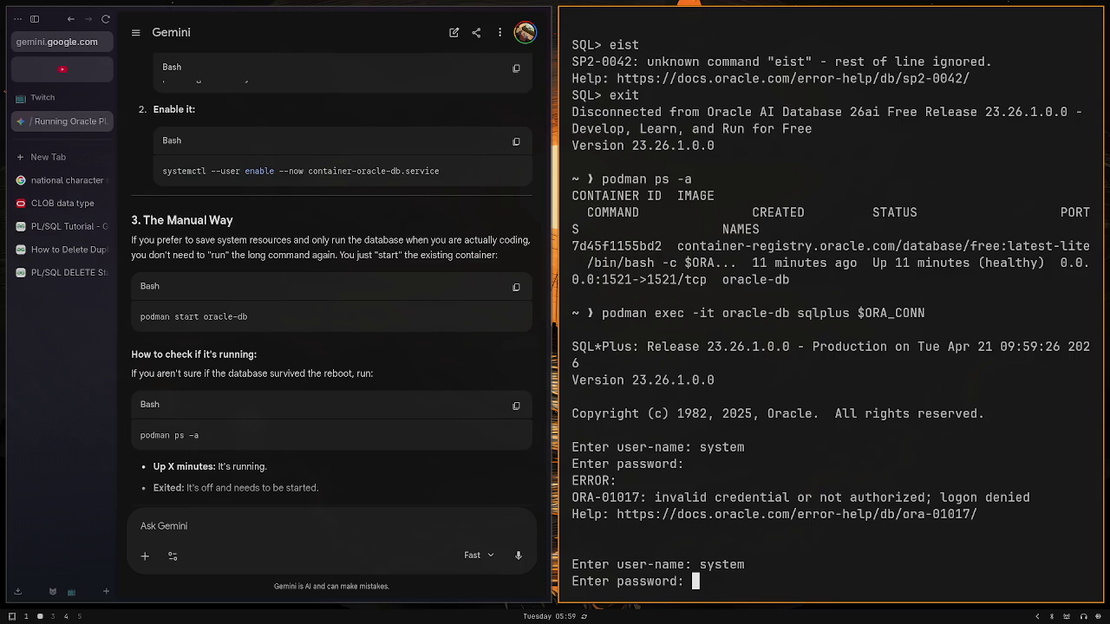
key(Return)
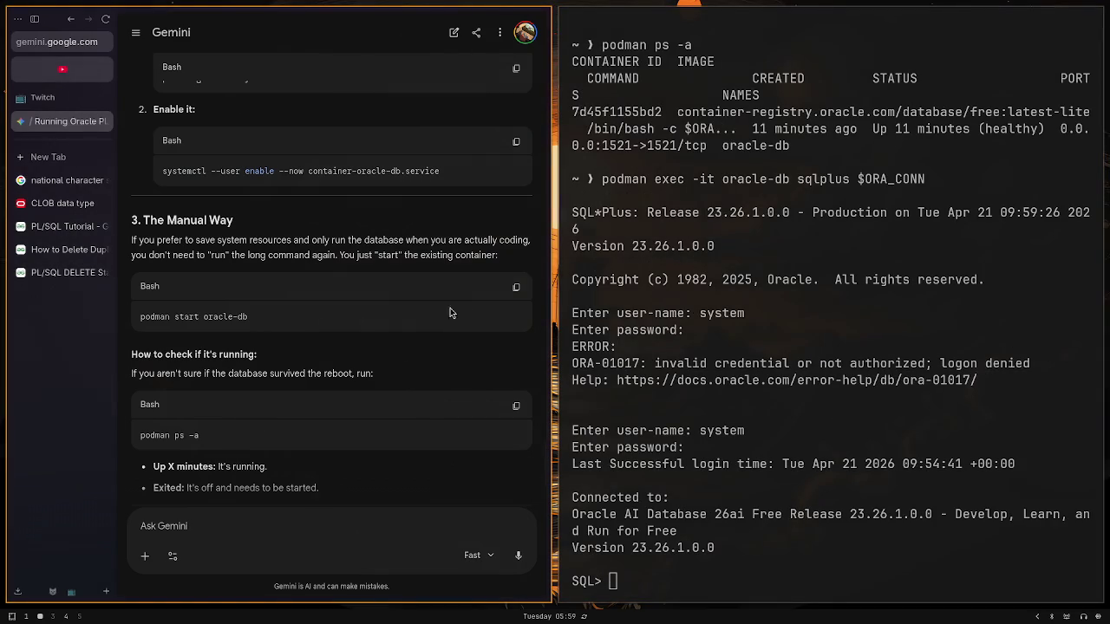
click(102, 204)
Flip through the national character set results, CLOB data type page and PL/SQL Tutorial tabs
click(66, 181)
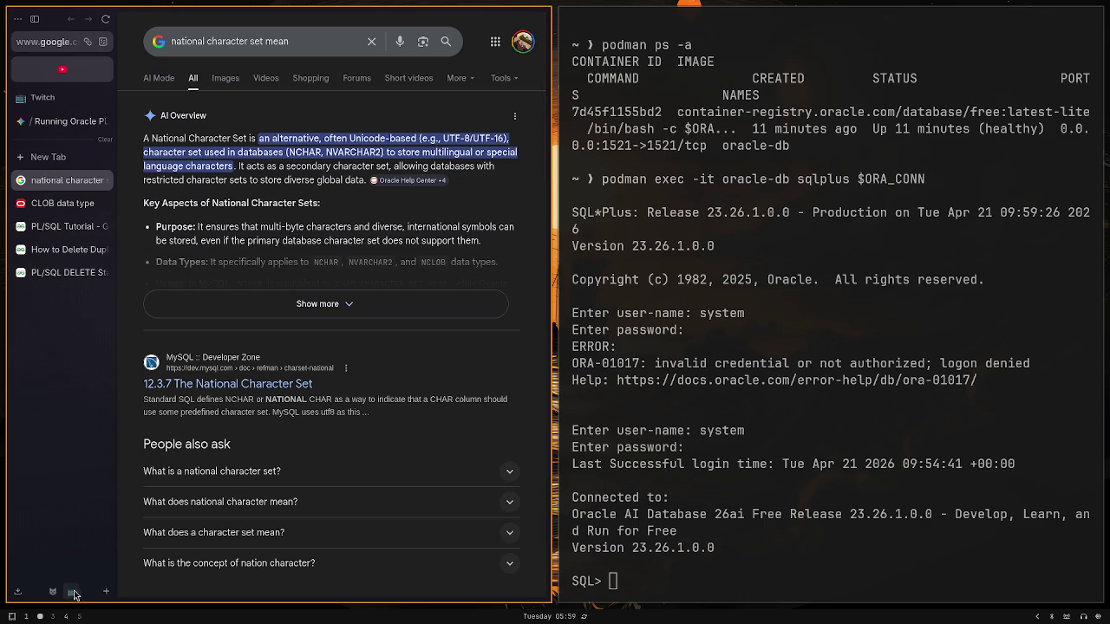
click(82, 208)
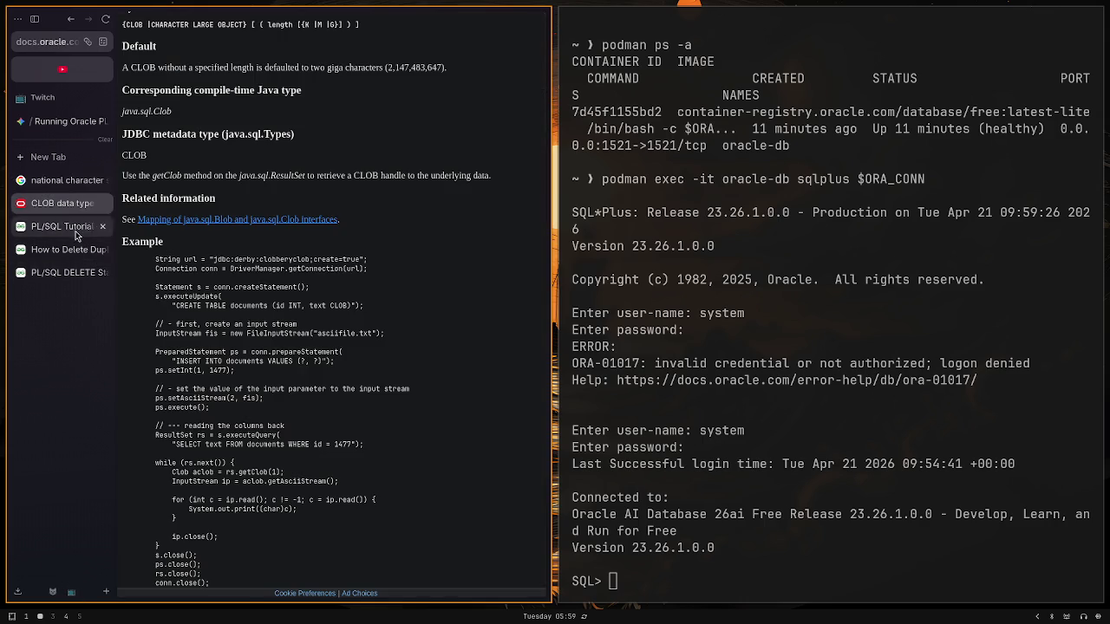
click(69, 227)
click(52, 592)
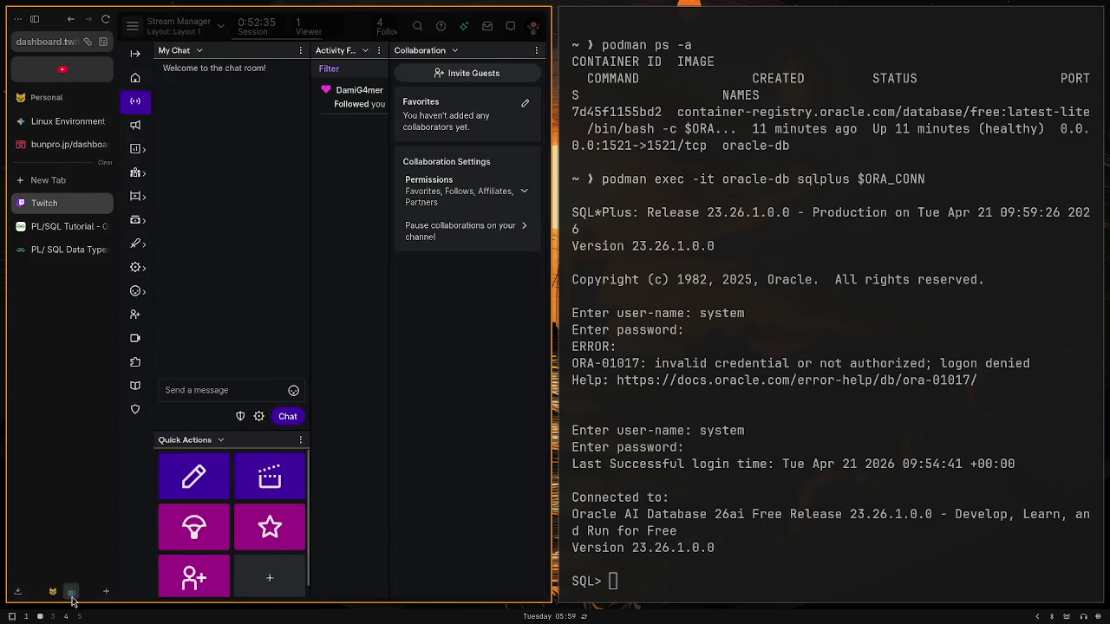
click(71, 592)
click(84, 180)
click(81, 165)
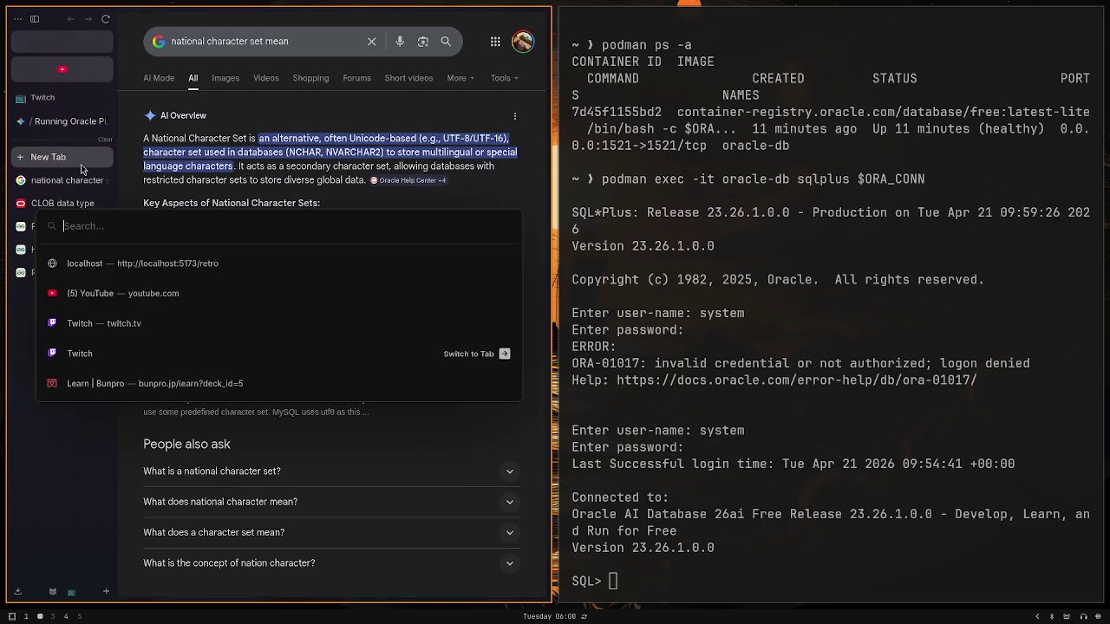
key(Escape)
click(70, 227)
Open the How to Delete Duplicate Rows article, copy its Example 2 sales code into SQL*Plus
click(70, 251)
click(69, 226)
click(264, 411)
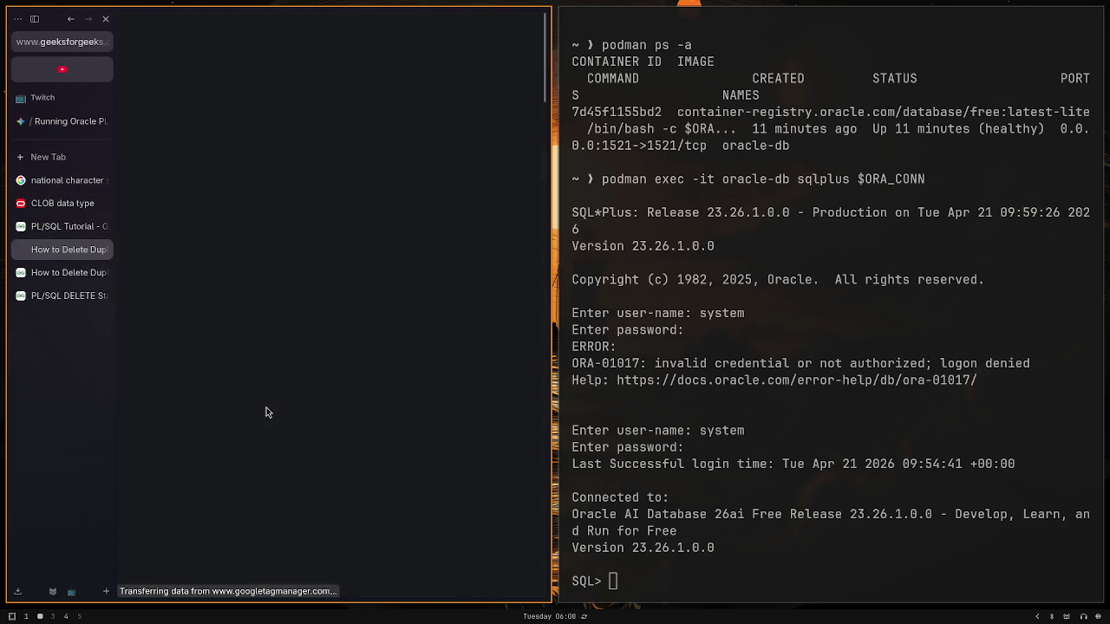
scroll(268, 315, down, 10)
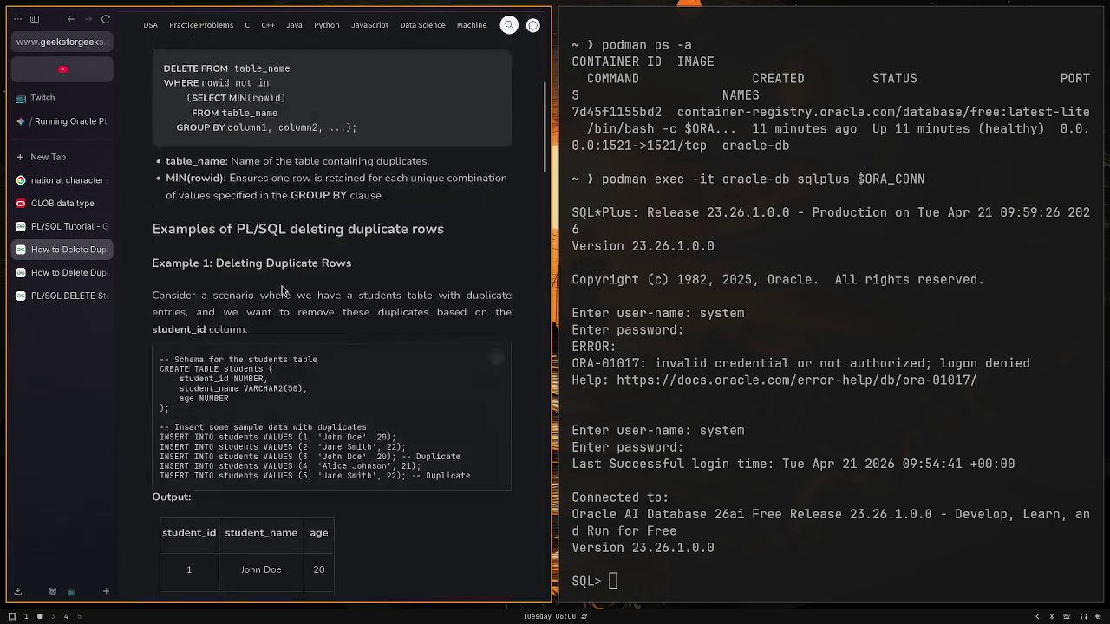
scroll(284, 289, down, 10)
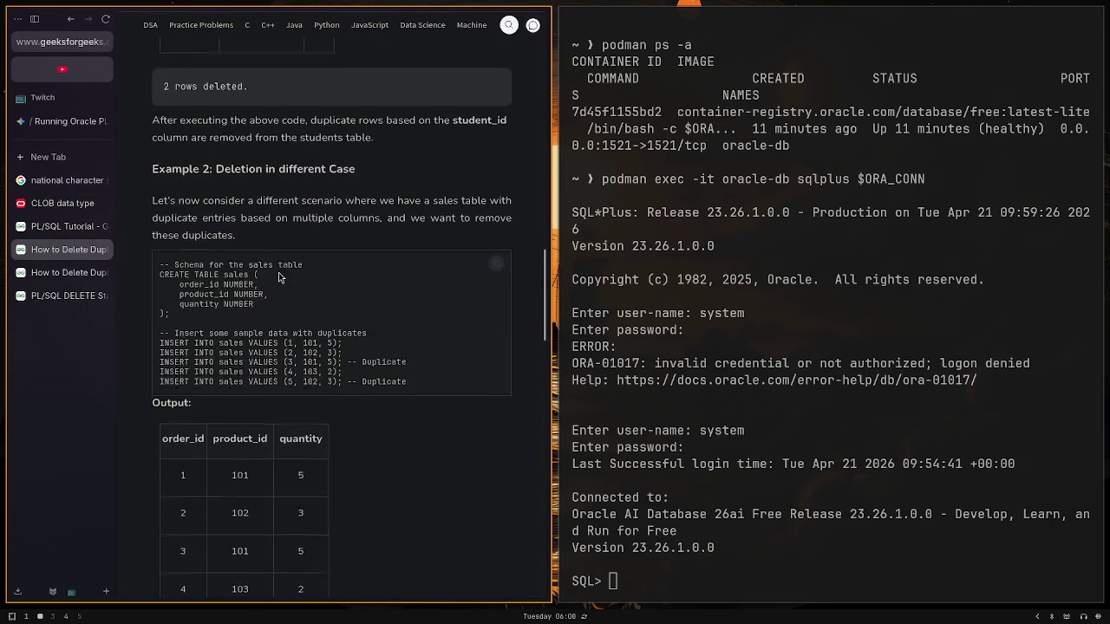
click(496, 261)
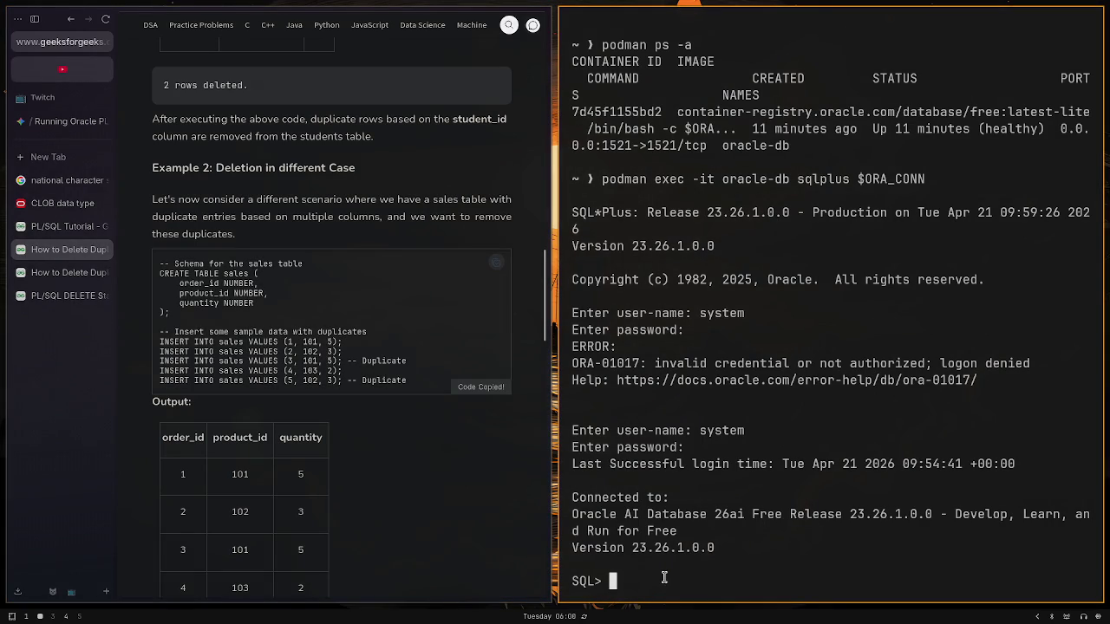
key(ctrl+shift+v)
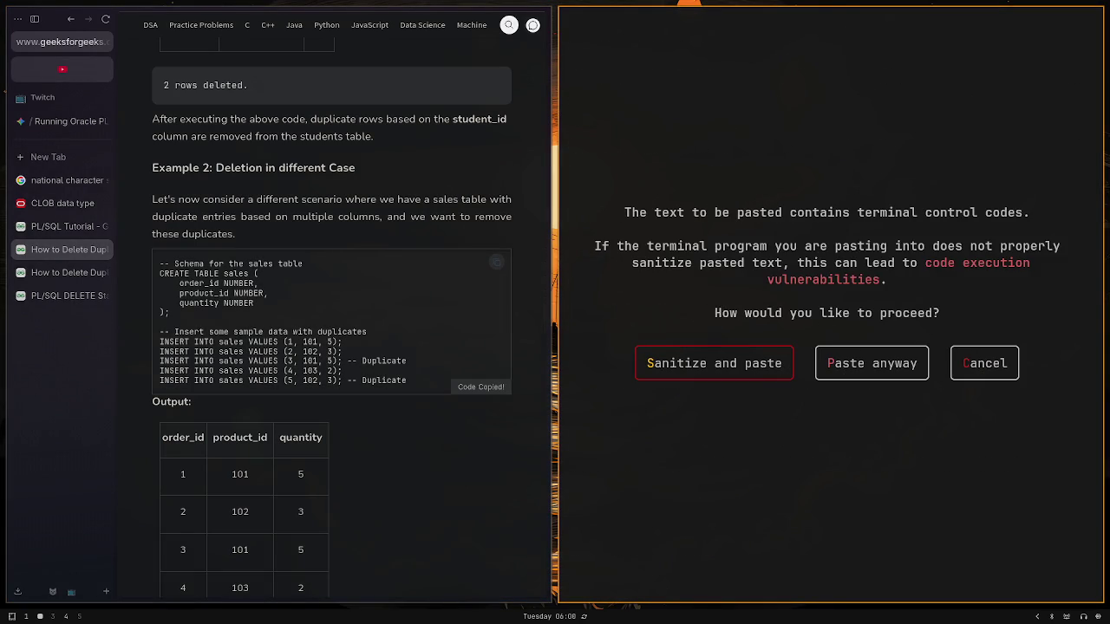
Confirm pasting the sales example code into SQL*Plus, then run SELECT * FROM SALES;
click(840, 361)
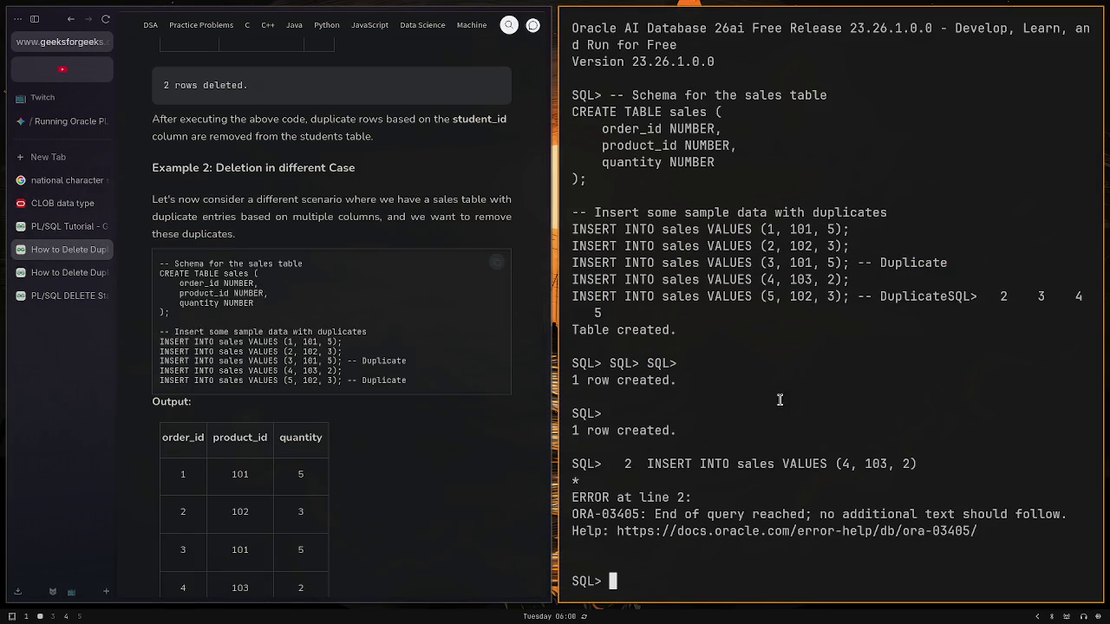
scroll(699, 444, up, 1)
scroll(697, 408, down, 1)
click(495, 261)
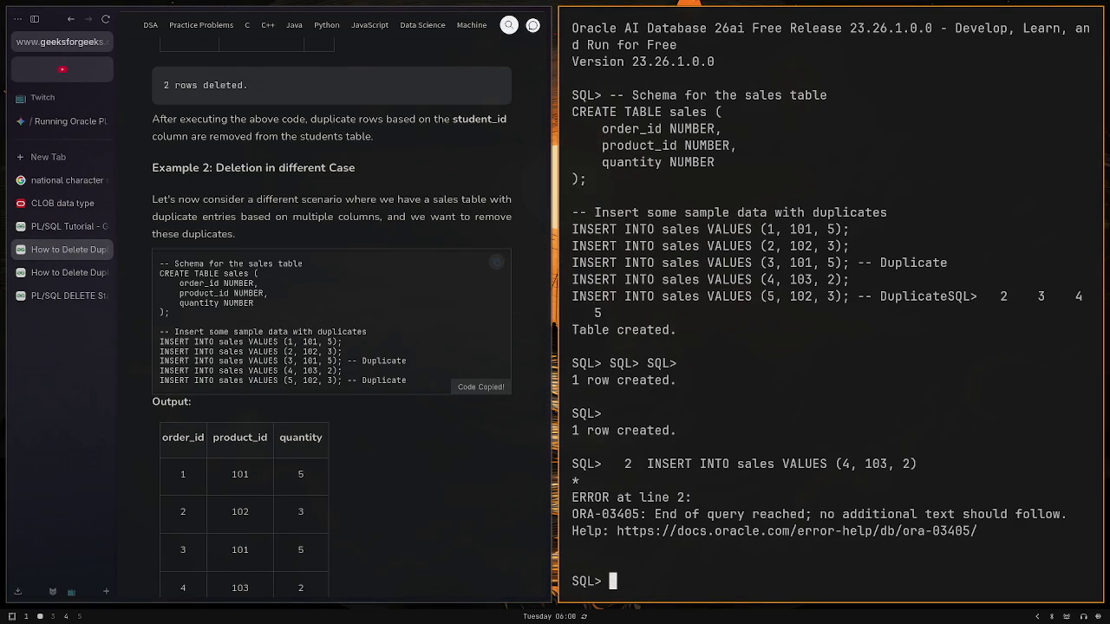
text(SELECT * )
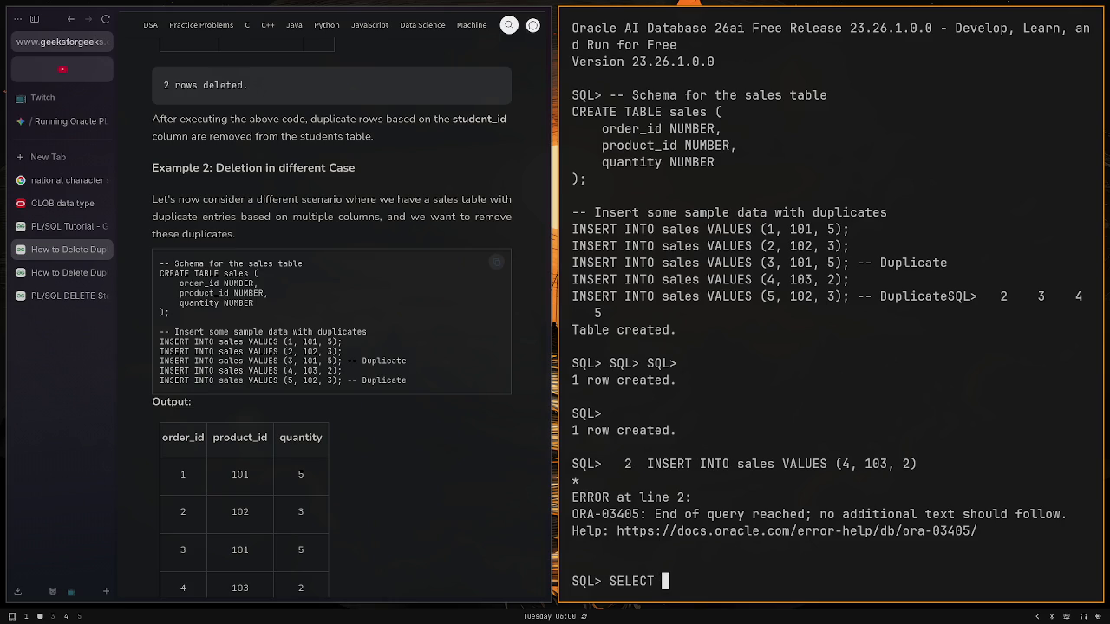
text(FROM SALES)
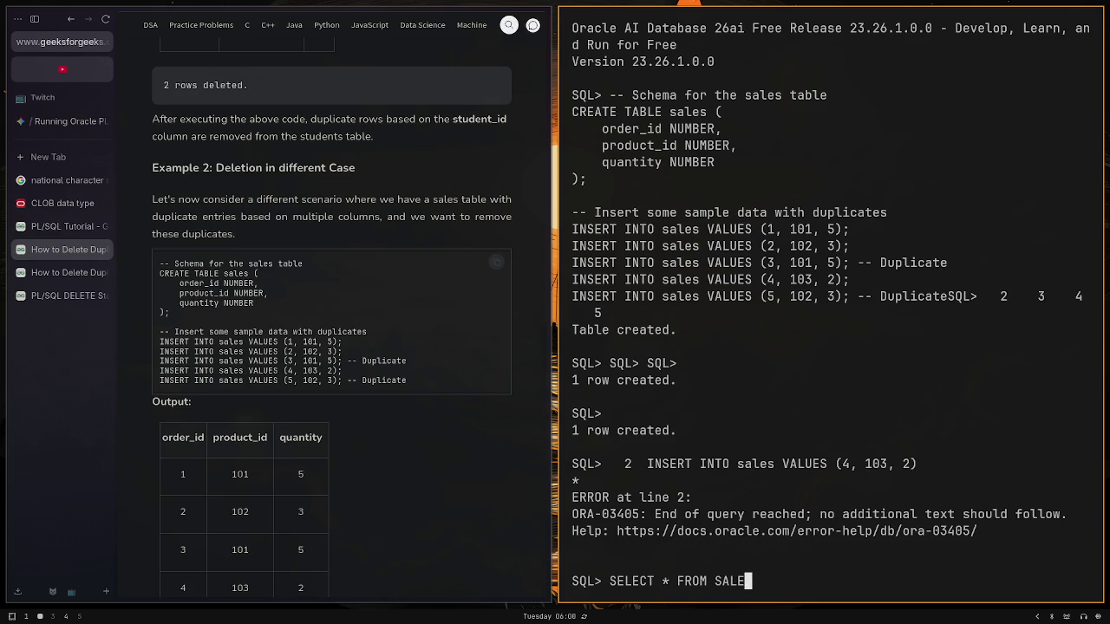
text(;)
key(Return)
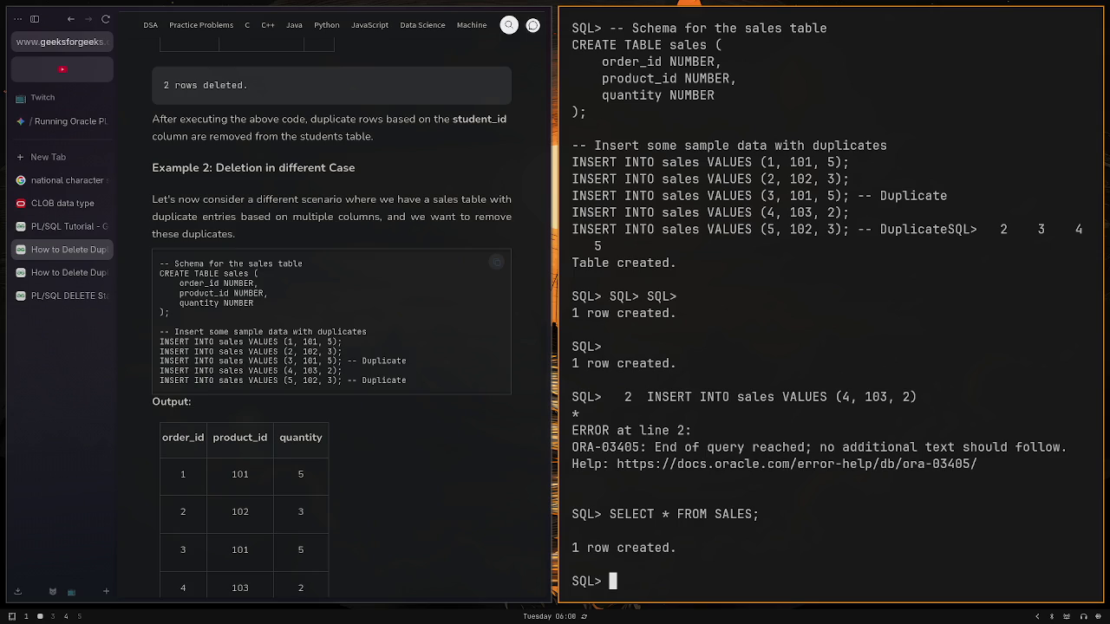
List the sales table, then insert the duplicate row (3, 101, 5) after correcting typos
text(SELECT * FROM sales;)
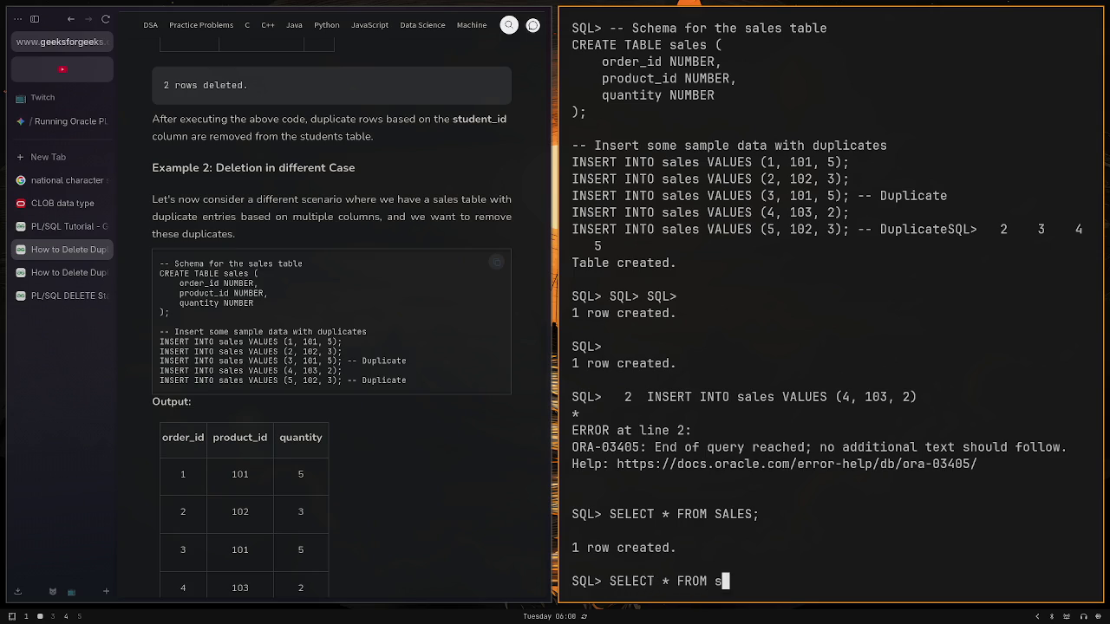
key(Return)
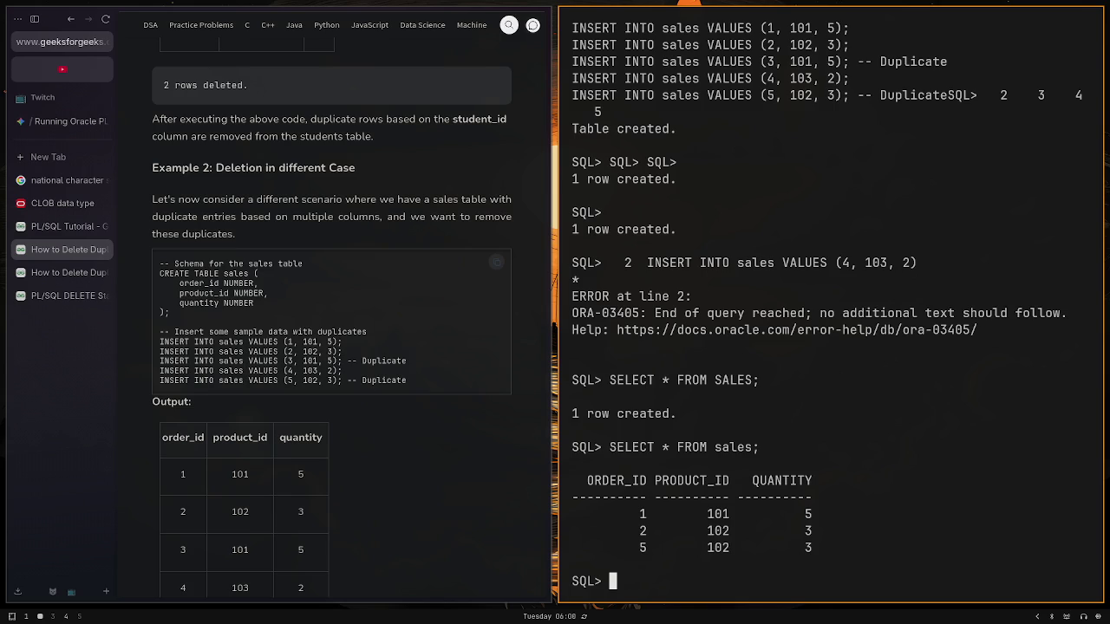
text(INSERT INTO )
text(sales (3)
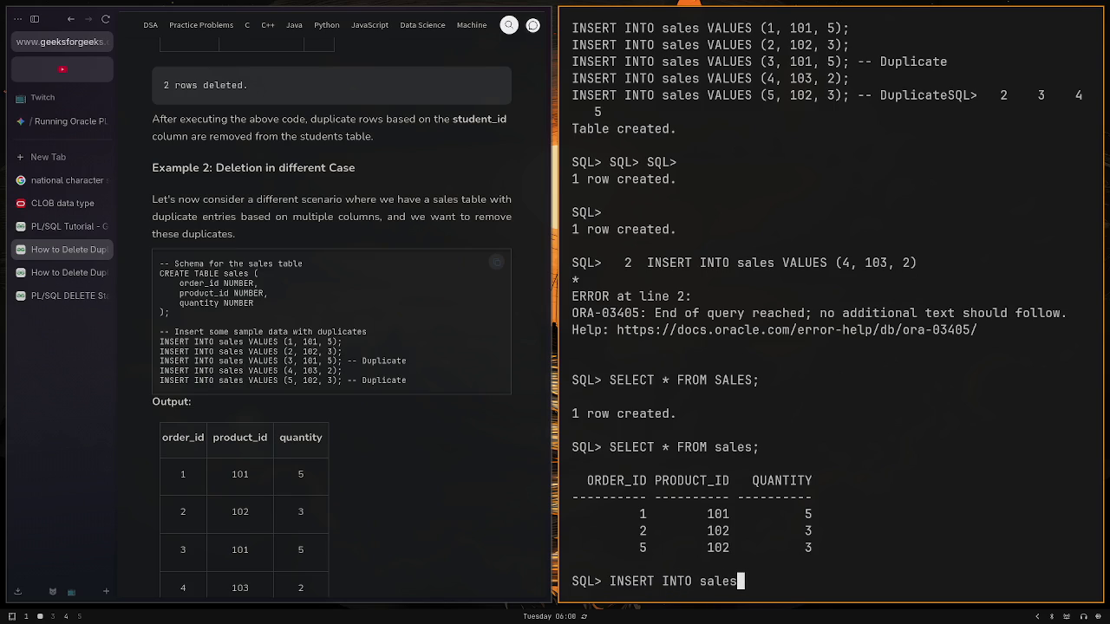
text(, 1010)
key(BackSpace)
text(, )
text(5)
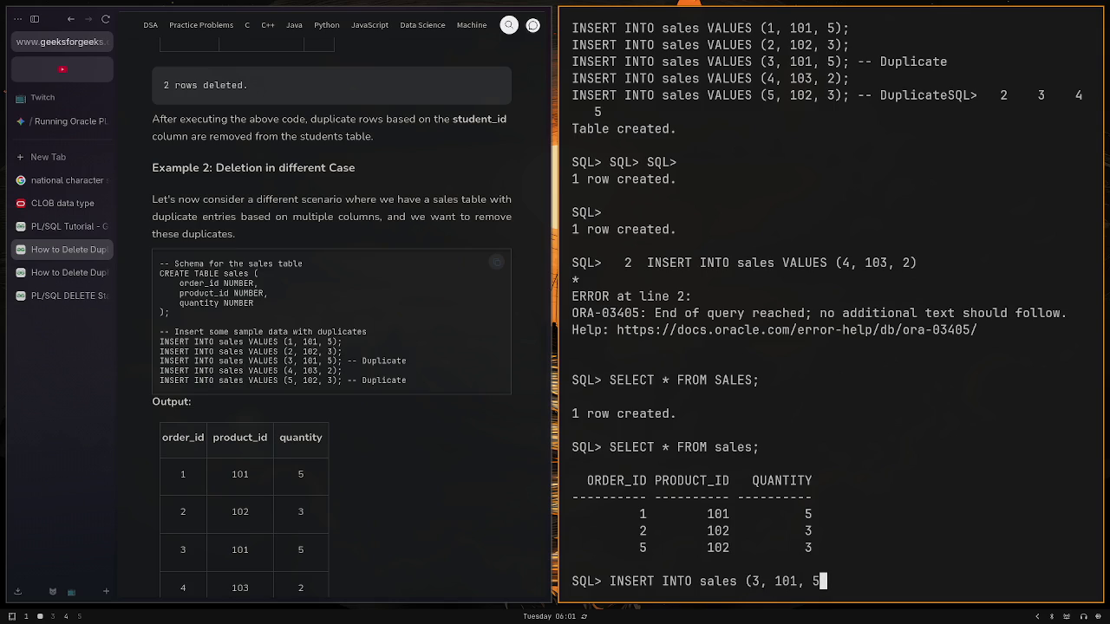
text();)
key(Return)
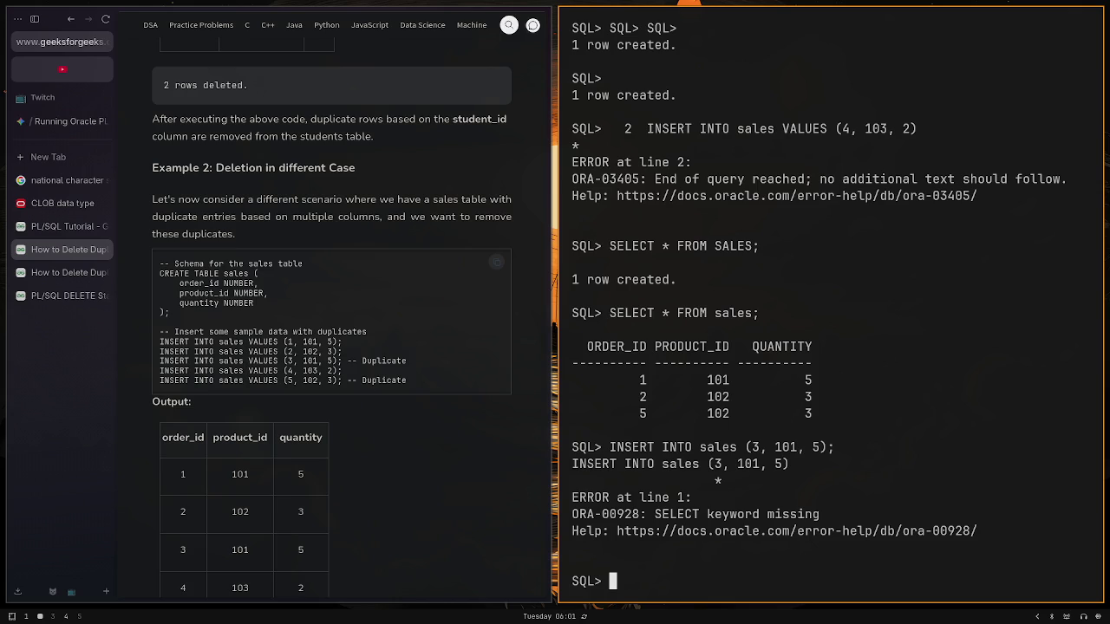
key(Up)
key(Left)
key(Up)
key(Up)
key(Up)
key(Down)
key(BackSpace)
key(BackSpace)
key(BackSpace)
key(BackSpace)
key(BackSpace)
text(INSERT INTO )
text(sales)
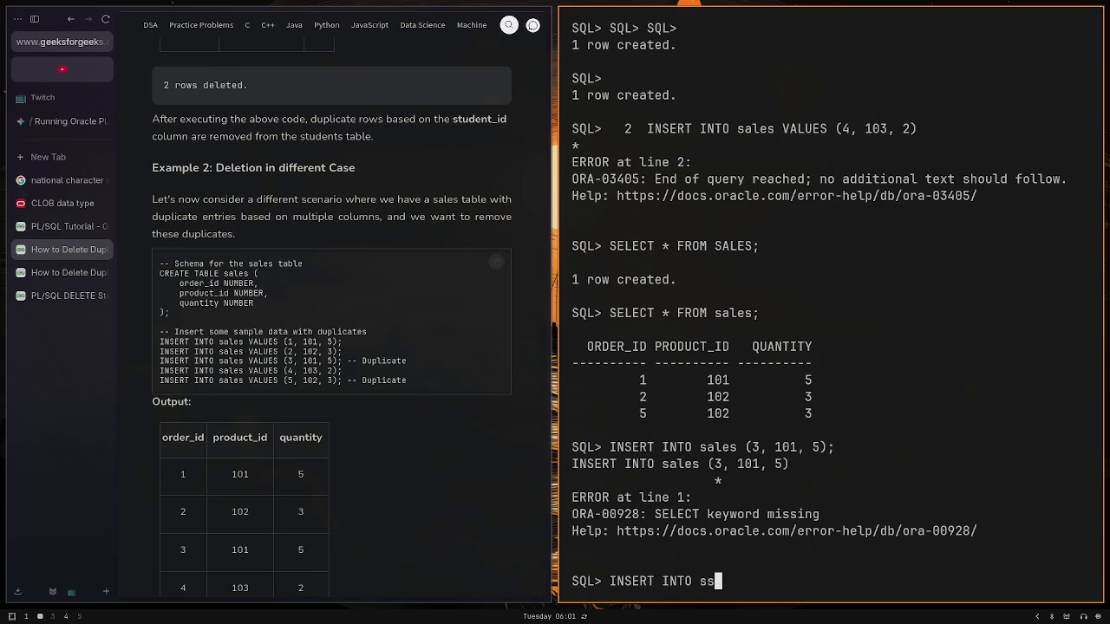
text( VALUES ()
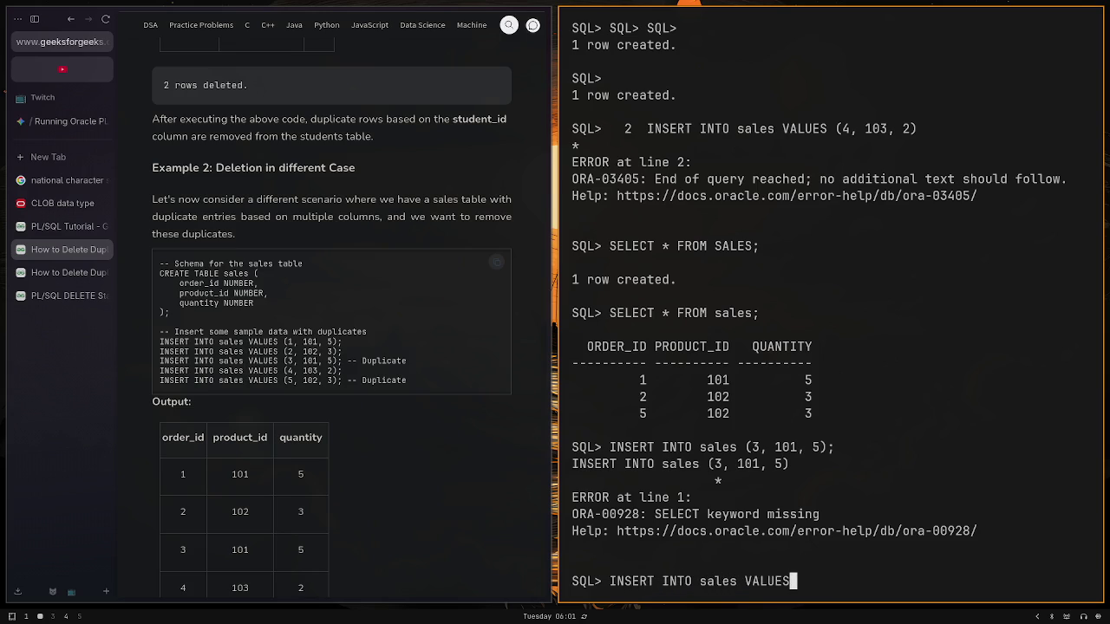
text(3, 101,)
text( 5);)
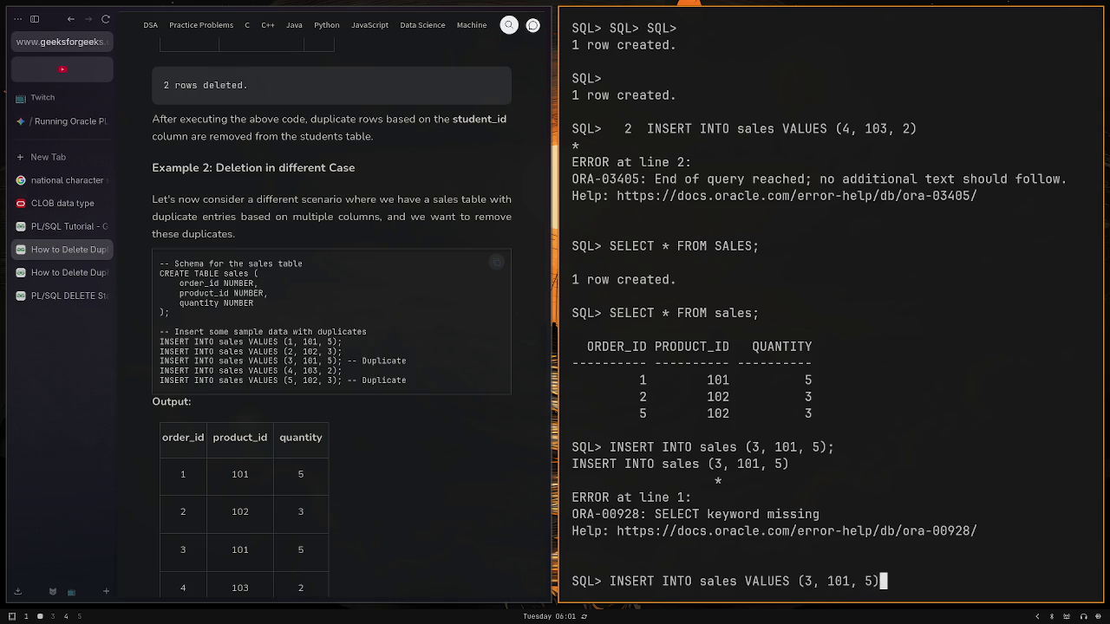
key(Return)
Insert the duplicate row (5, 102, 3) into sales
text(insert into sal)
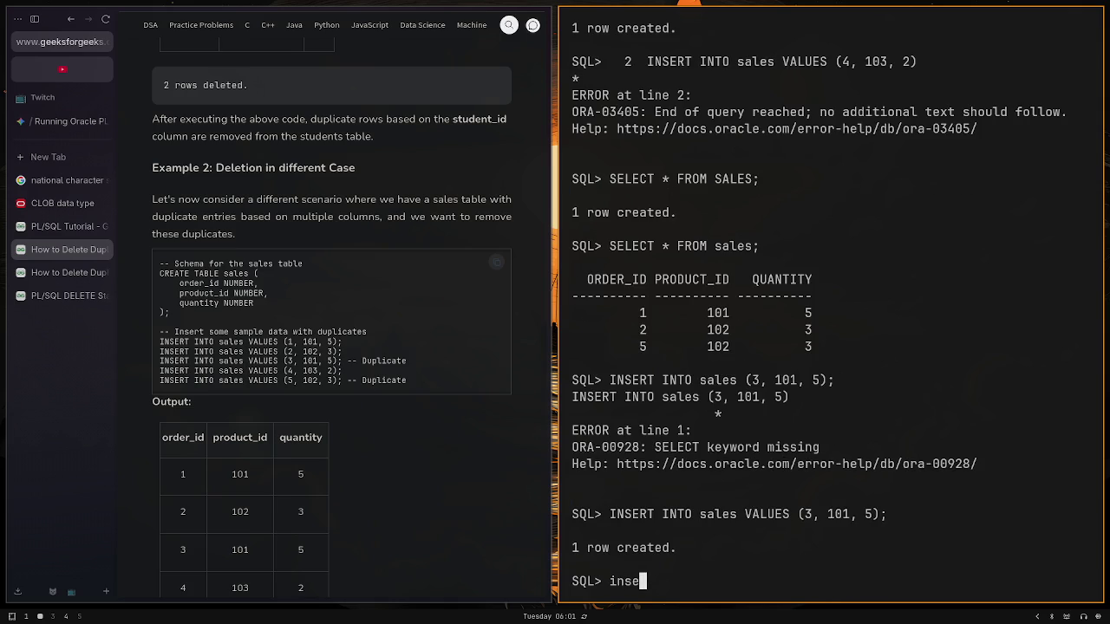
text(es values ()
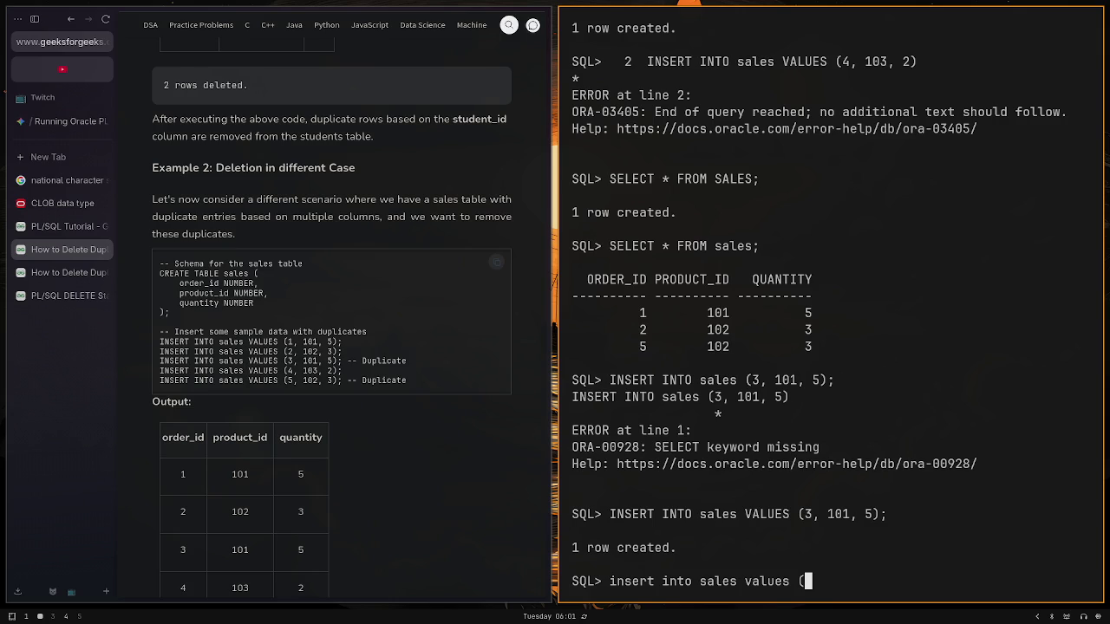
scroll(329, 347, up, 1)
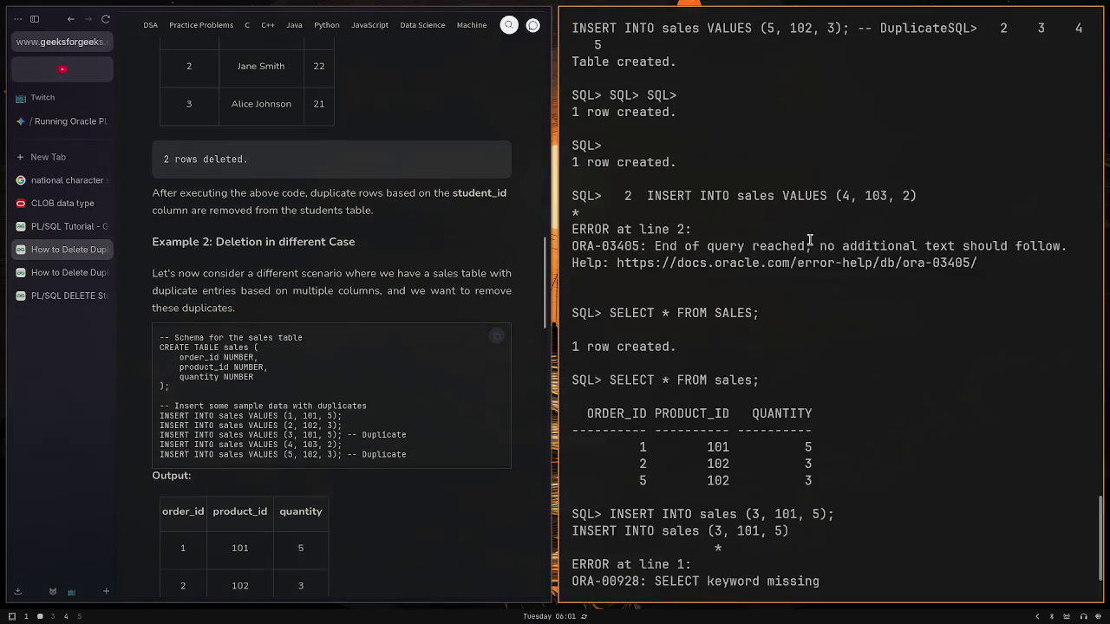
scroll(811, 234, up, 5)
scroll(812, 234, down, 5)
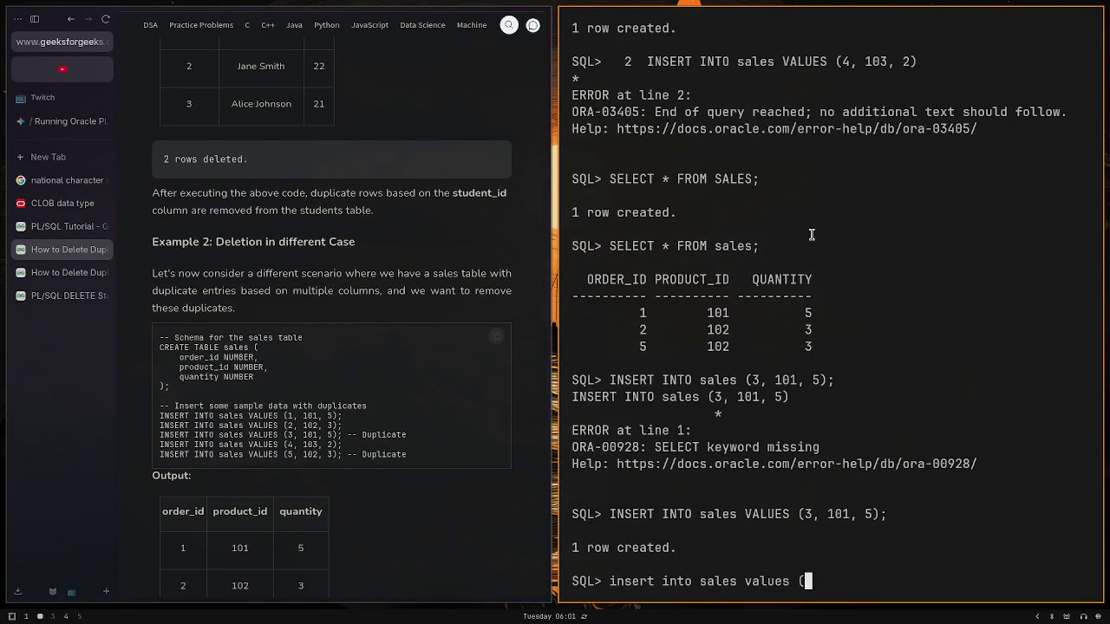
text(5, 102, 30)
key(BackSpace)
text();)
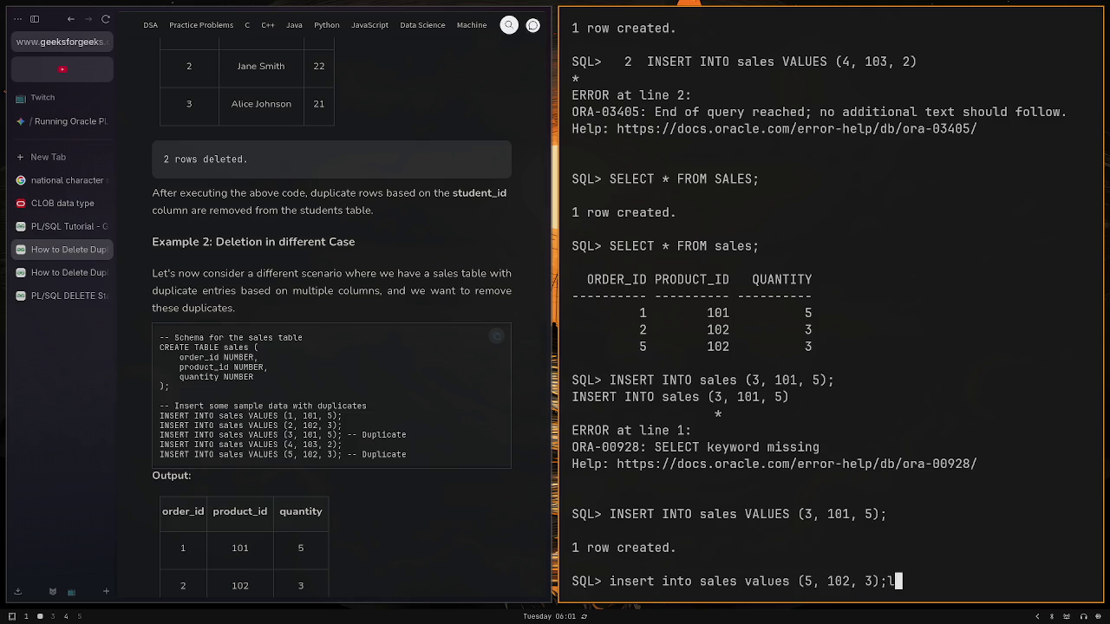
key(Return)
Retry select * from sales; past typos to list all five rows, then type select min(rowid)
text(select * from )
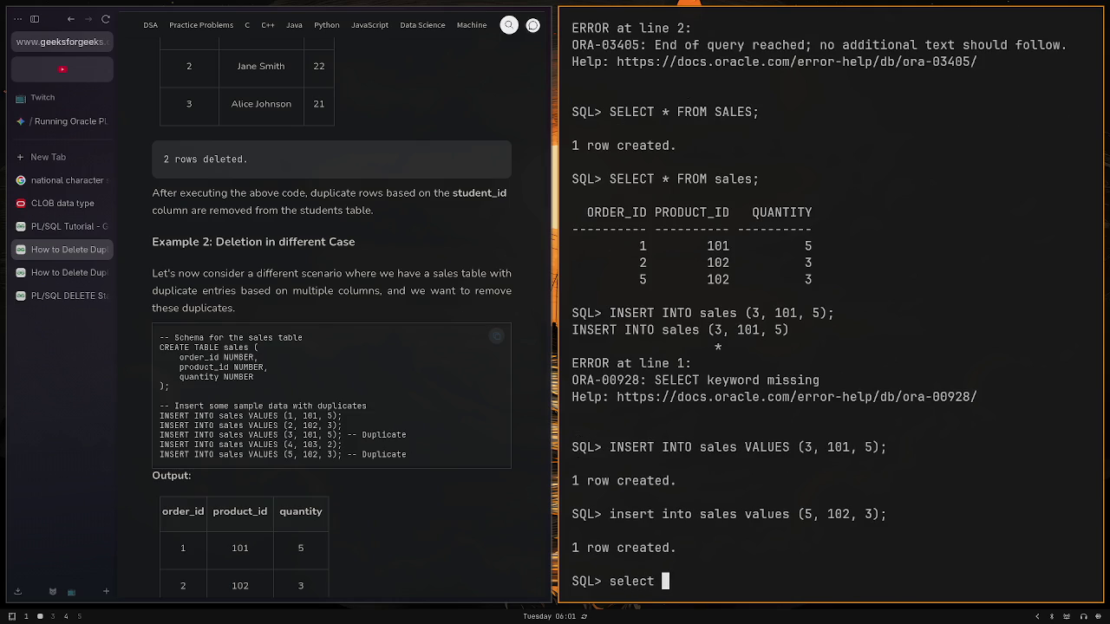
text(saltes)
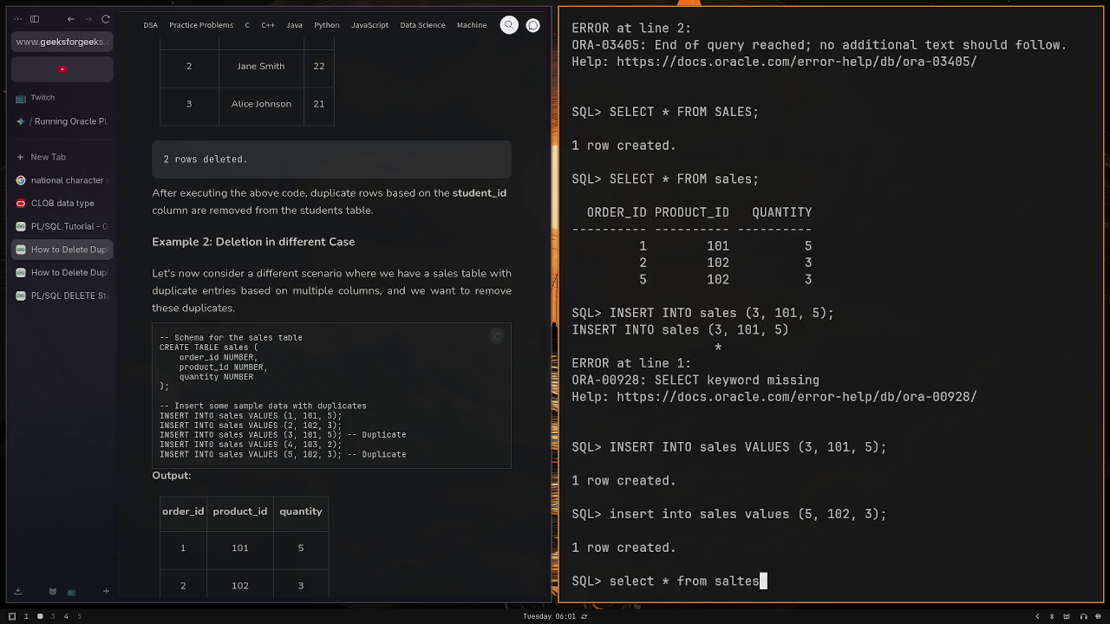
key(Return)
text(;)
key(Return)
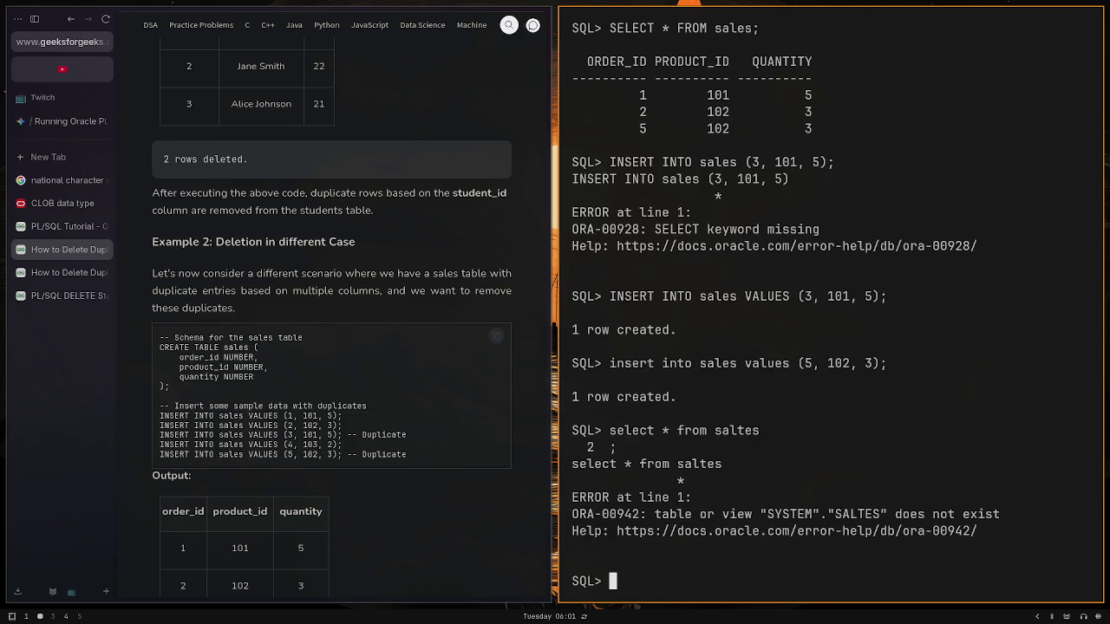
text(select * )
text(from sales)
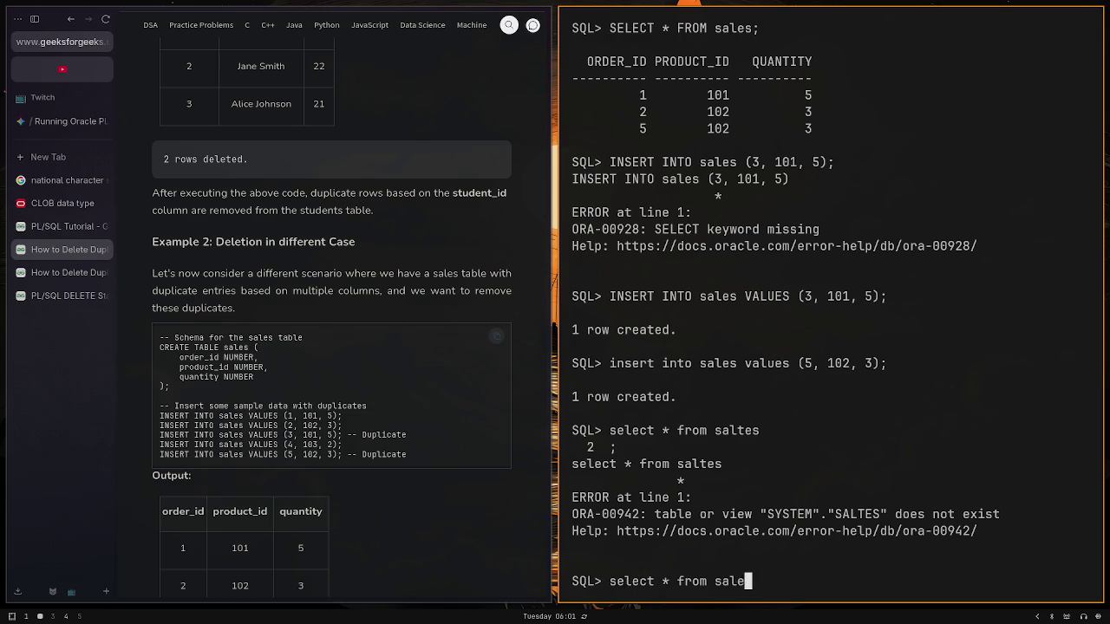
key(Return)
text(;l)
key(Return)
text(;)
key(Return)
text(select * fro)
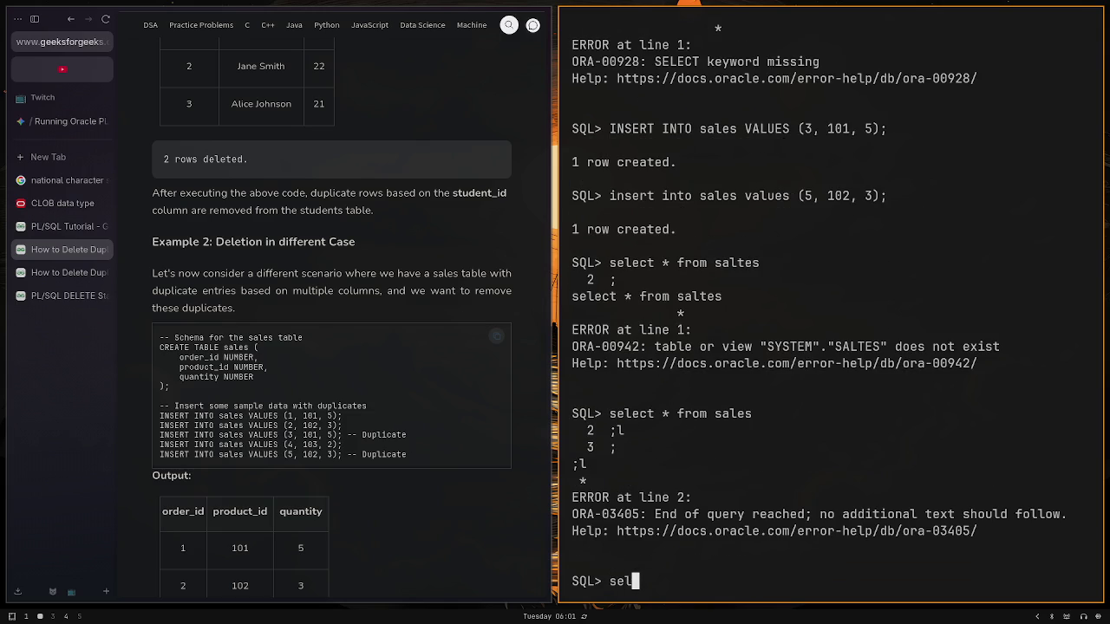
text(m sales;)
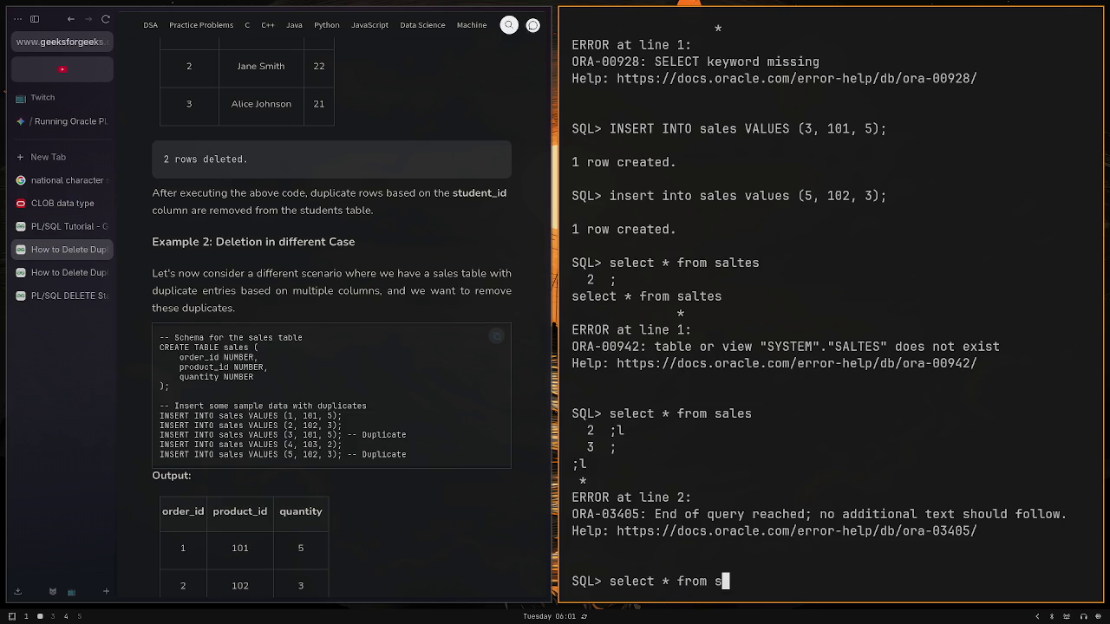
key(Return)
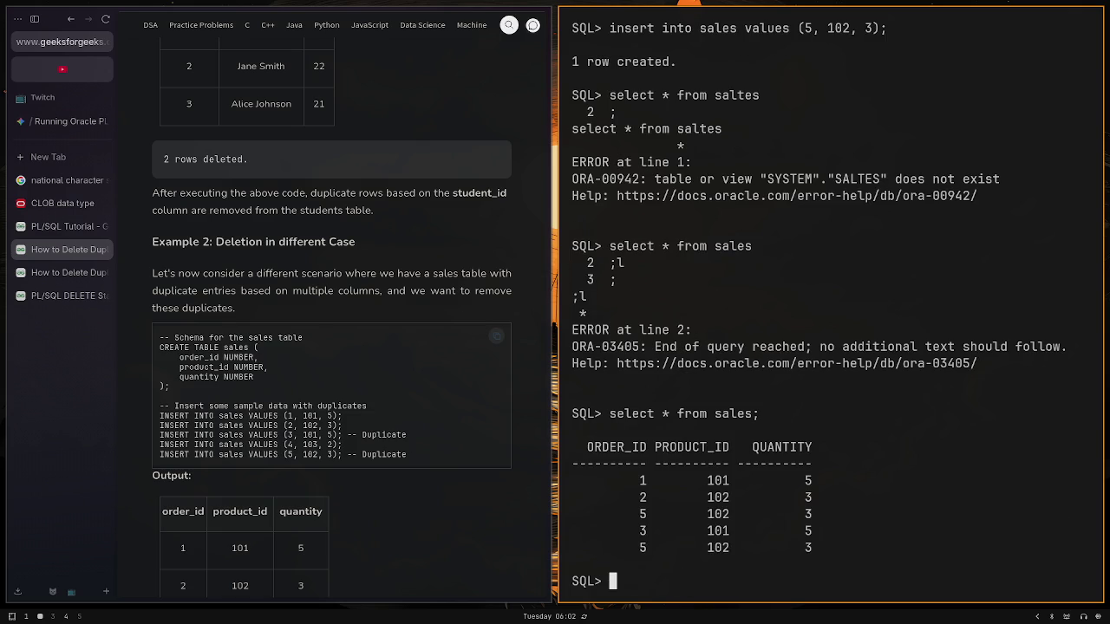
text(s)
text(elect min)
text((rowid) )
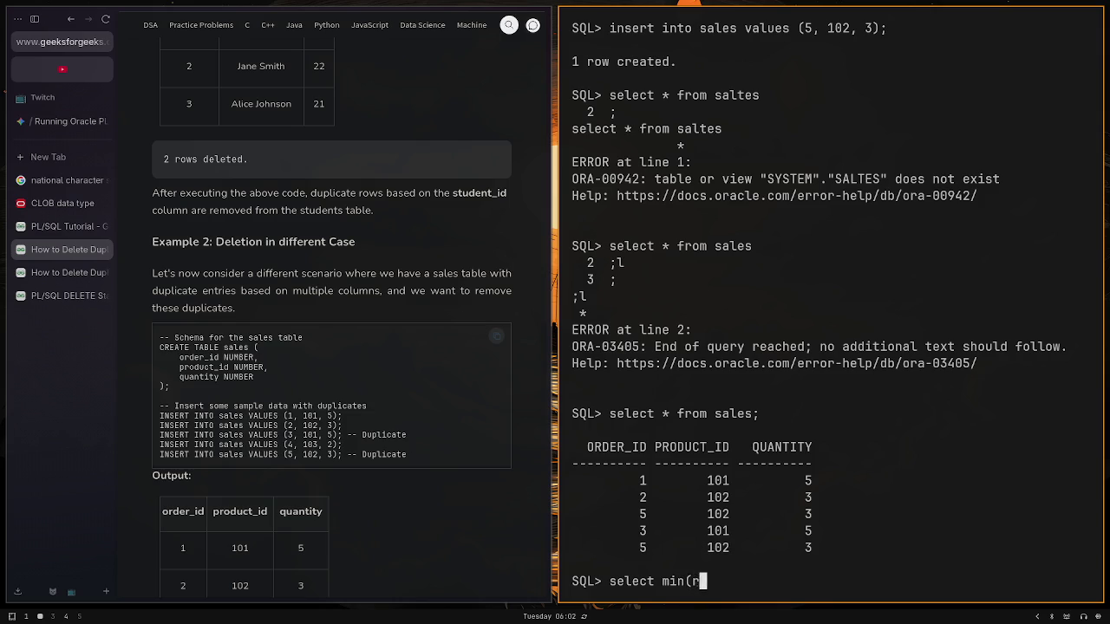
text(from sales)
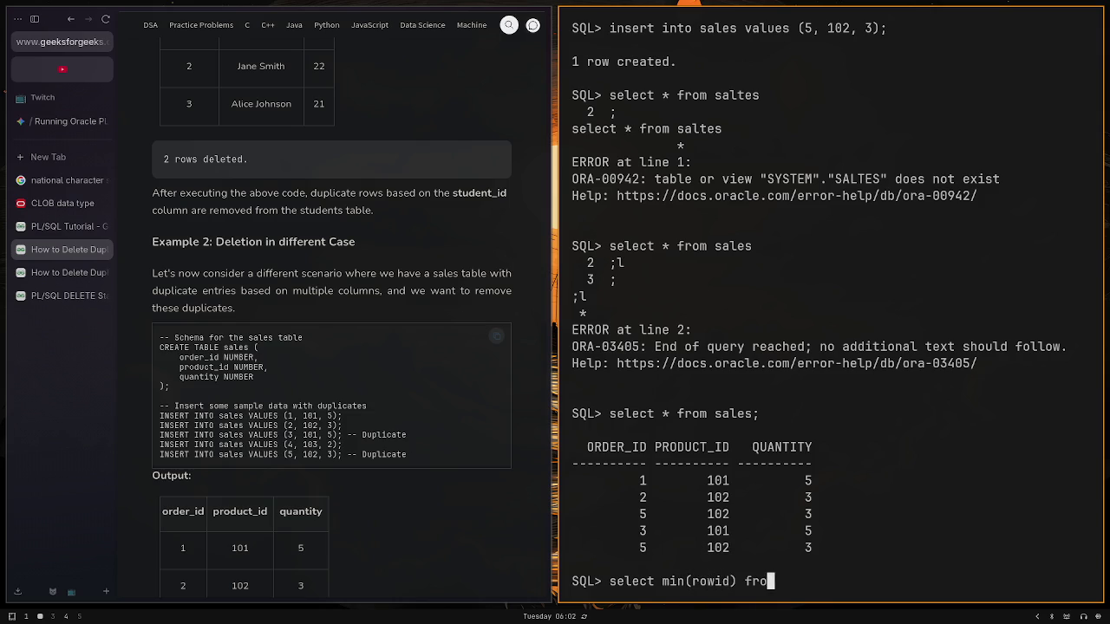
text(;)
Run select min(rowid) from sales; and its GROUP BY PRODUCT_ID version for per-product minimum rowids
key(Return)
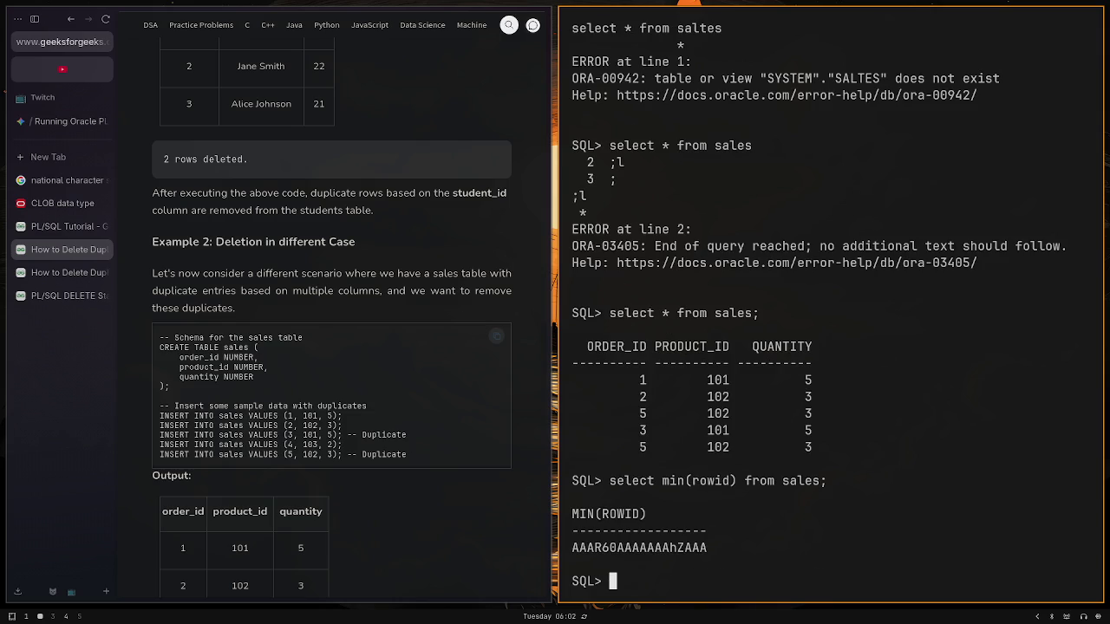
key(Up)
key(Up)
key(BackSpace)
key(BackSpace)
key(BackSpace)
text(select min(rowid) from slate)
key(BackSpace)
key(BackSpace)
key(BackSpace)
text(ales group by )
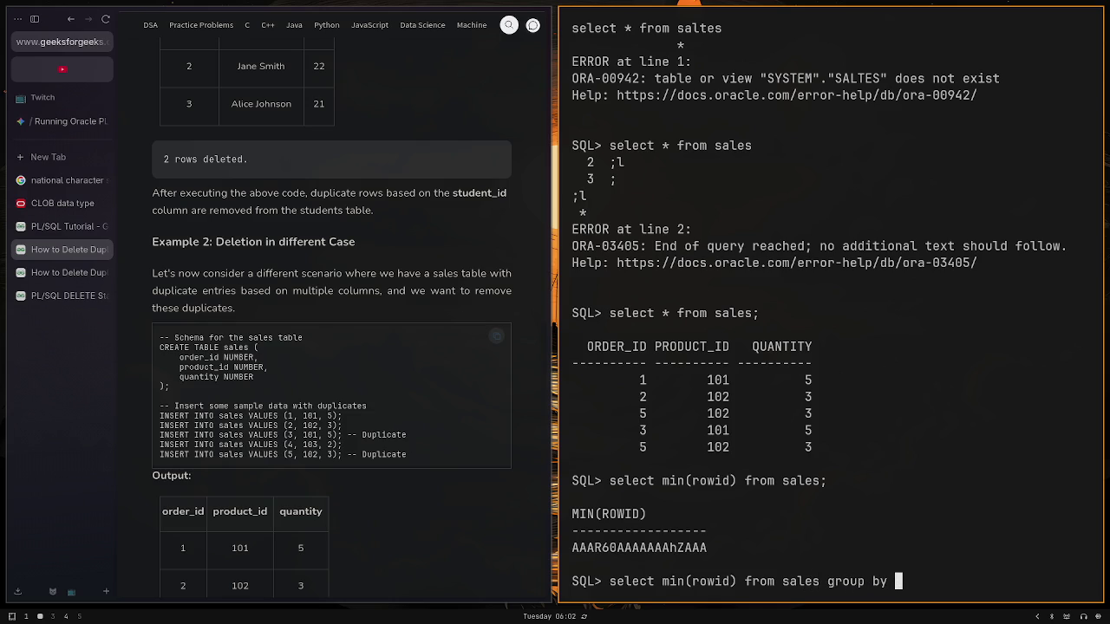
text(PRODUCT)
text(_ID)
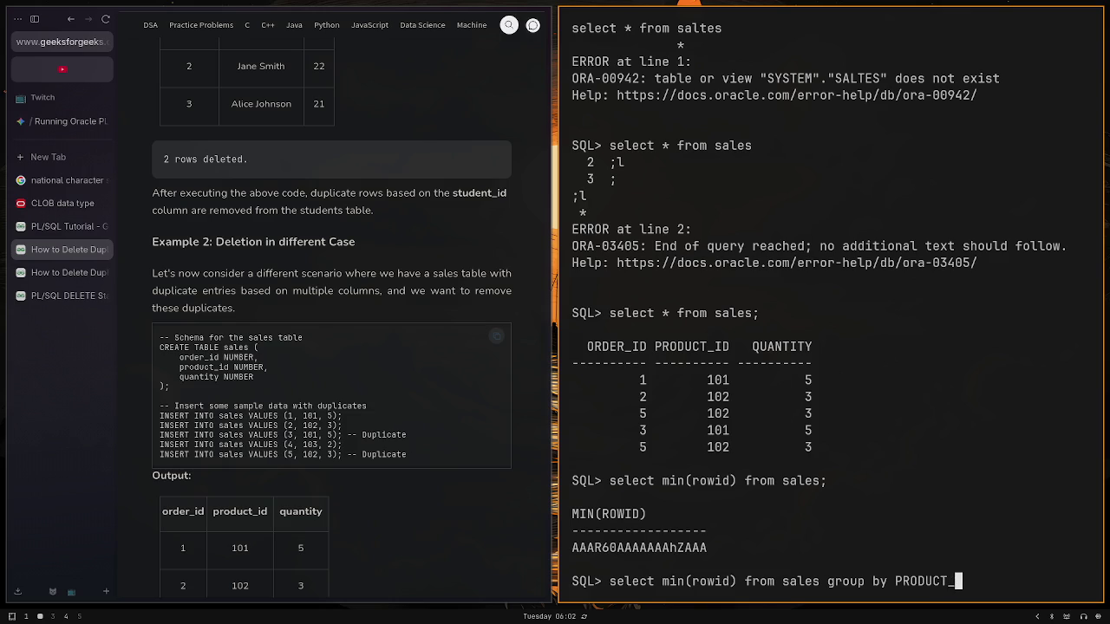
text(;)
key(Return)
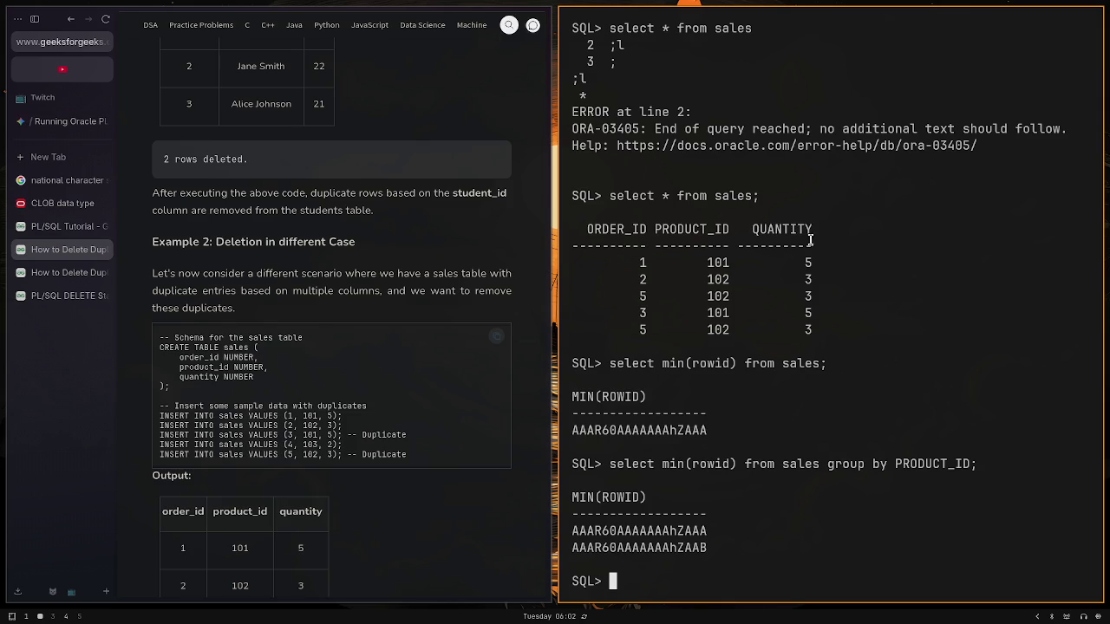
scroll(438, 241, down, 5)
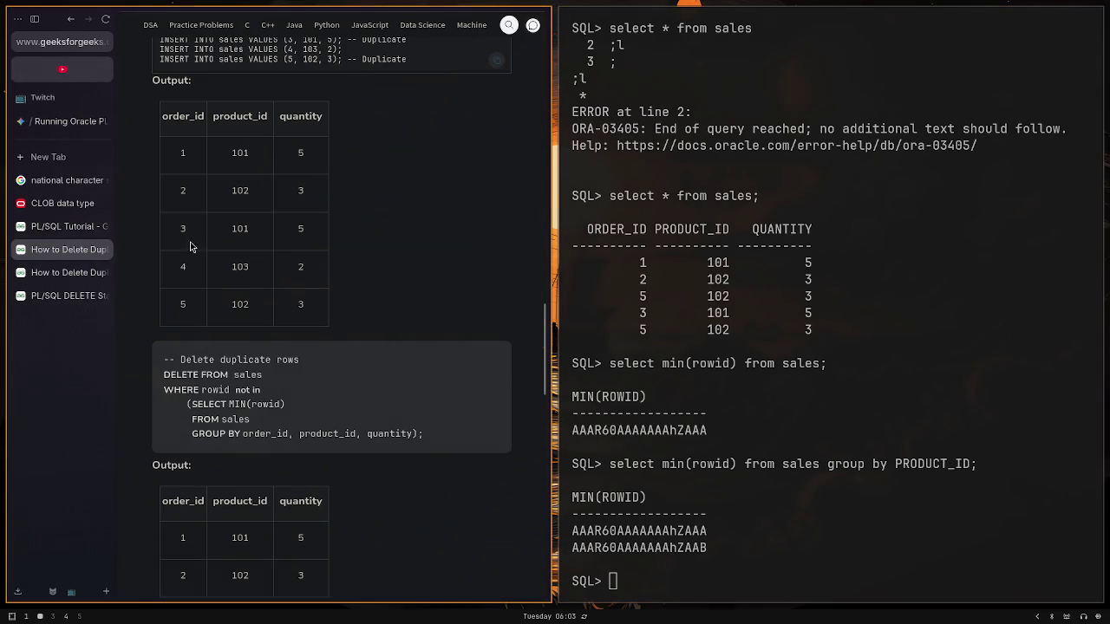
click(69, 122)
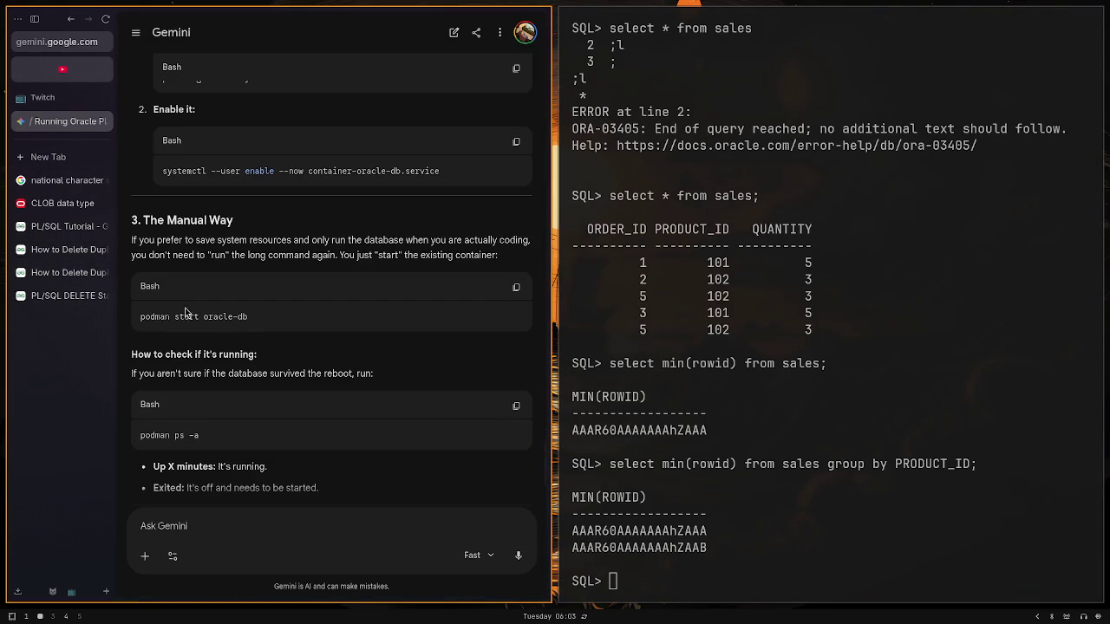
Ask Gemini 'how does rowid work in plsql' and read its ROWID structure explanation
scroll(167, 298, down, 2)
click(252, 522)
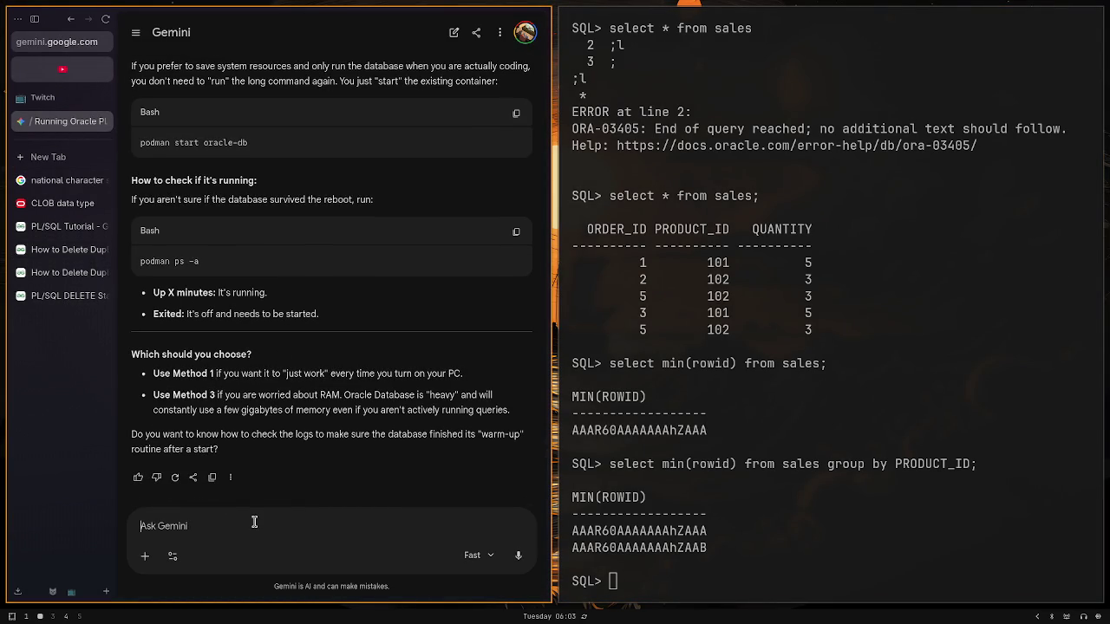
text(how does r)
text(owid work )
text(in plsql)
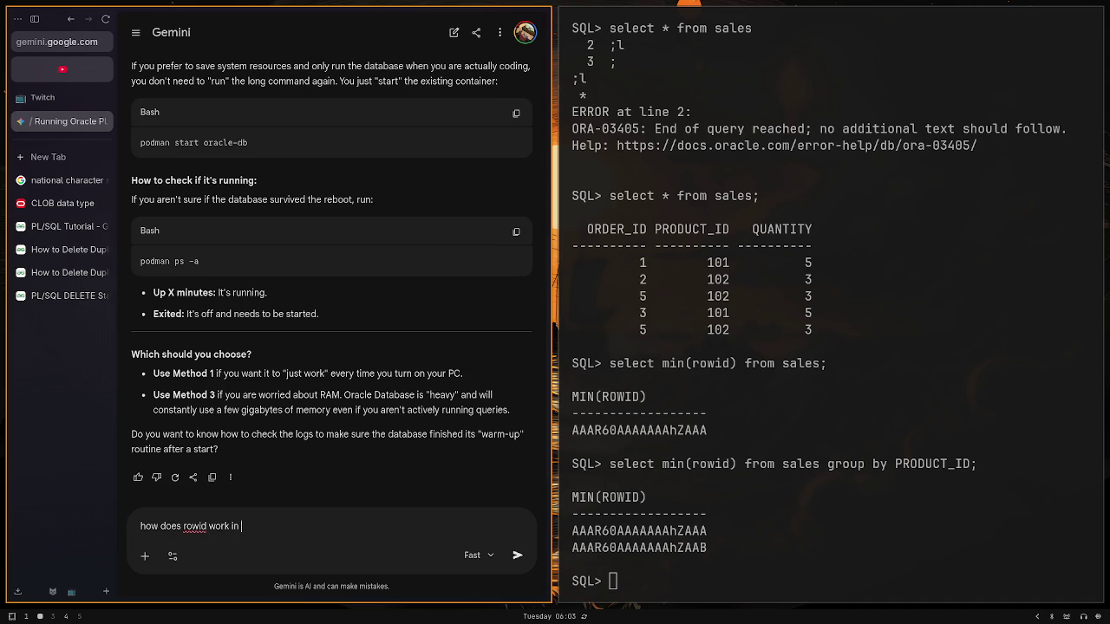
key(Return)
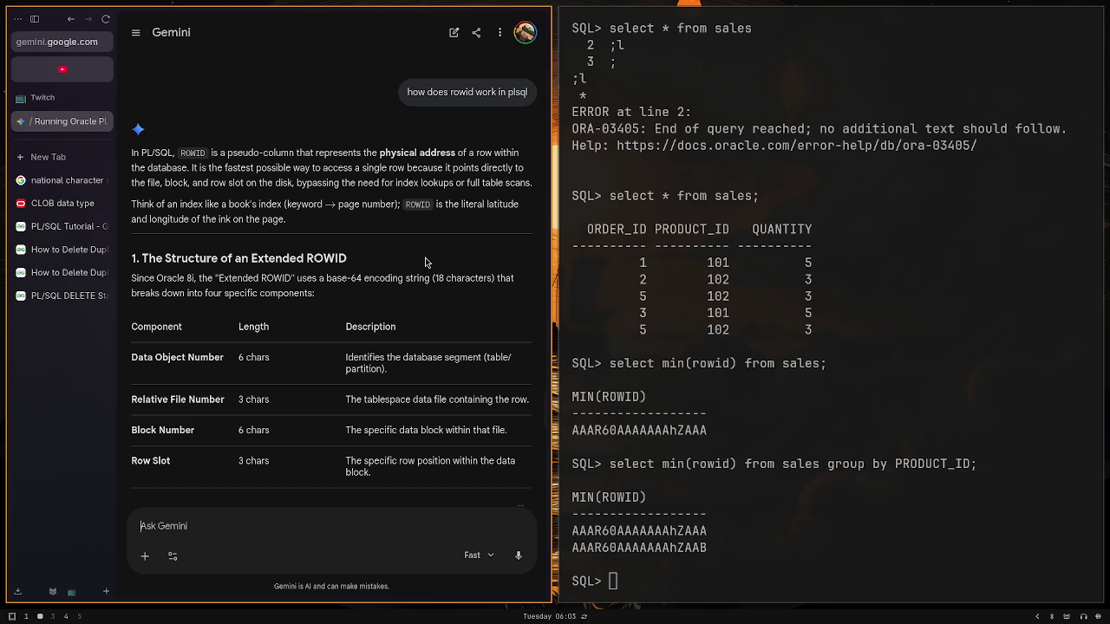
scroll(425, 262, down, 1)
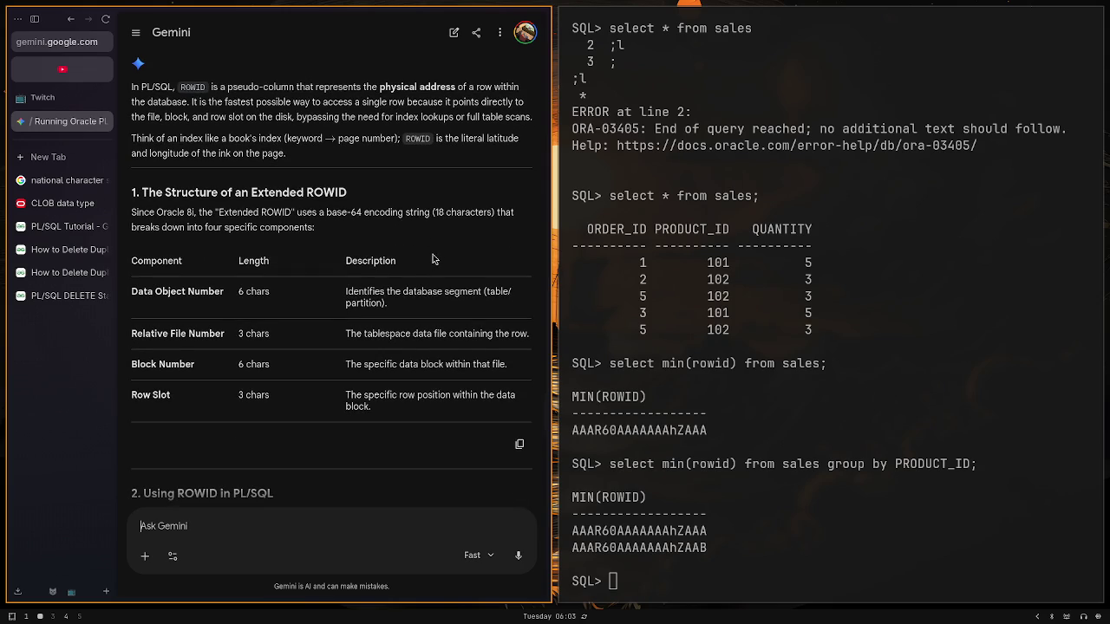
scroll(429, 265, down, 2)
scroll(429, 265, down, 2)
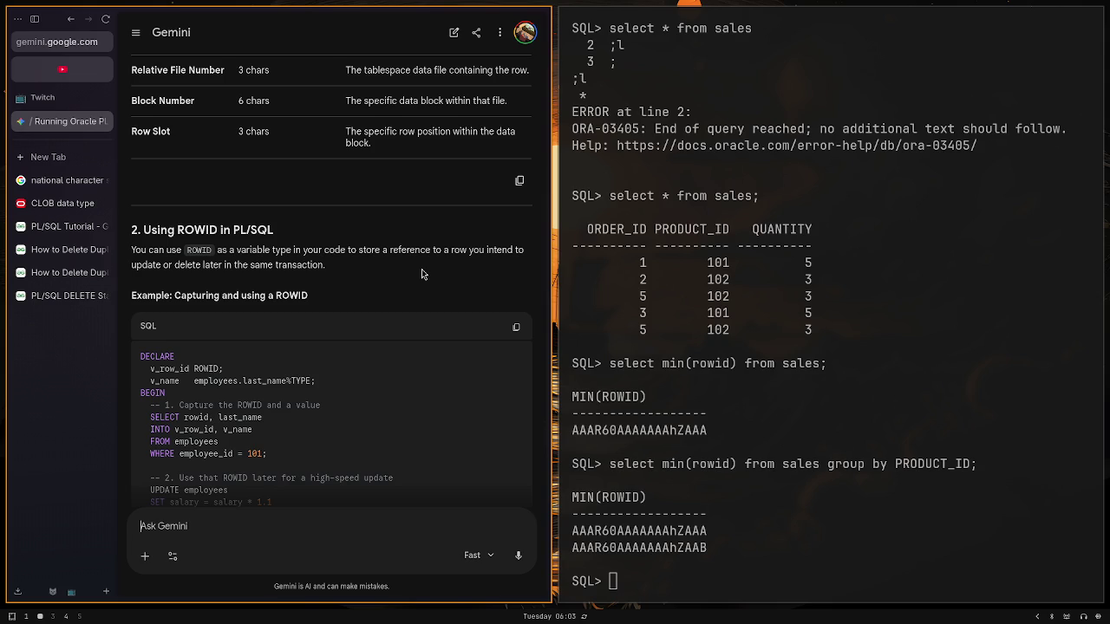
scroll(421, 274, down, 5)
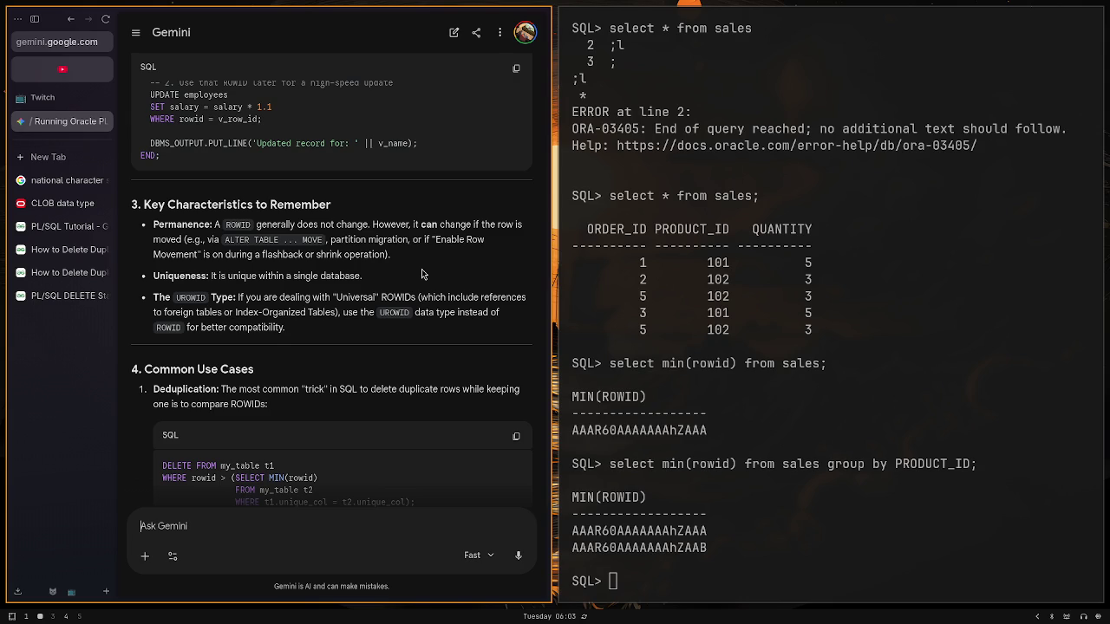
scroll(422, 274, down, 3)
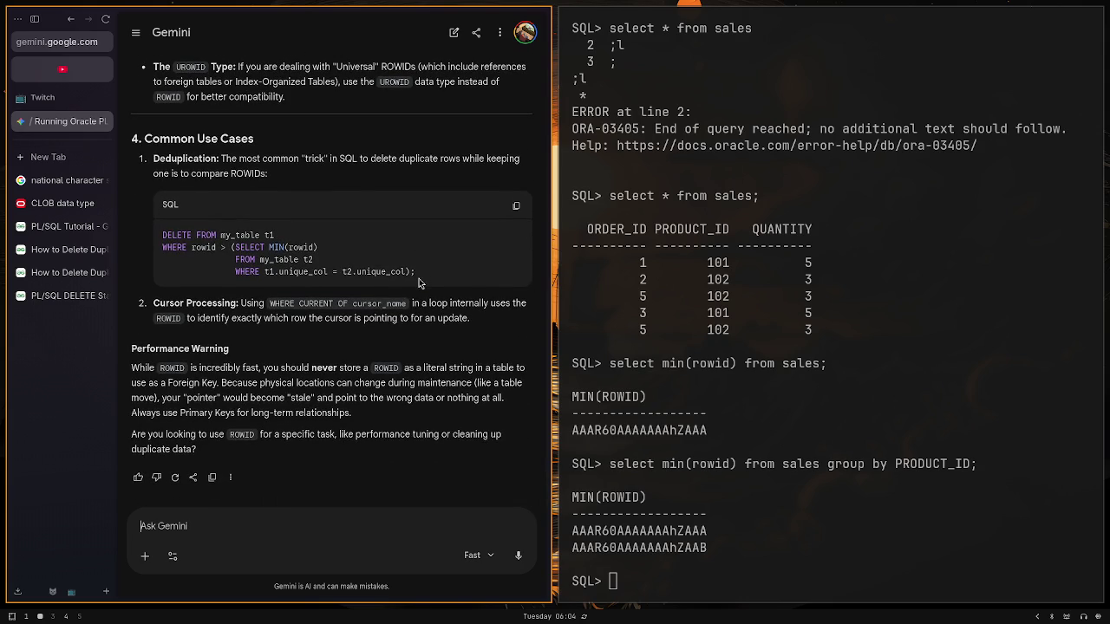
scroll(419, 278, up, 10)
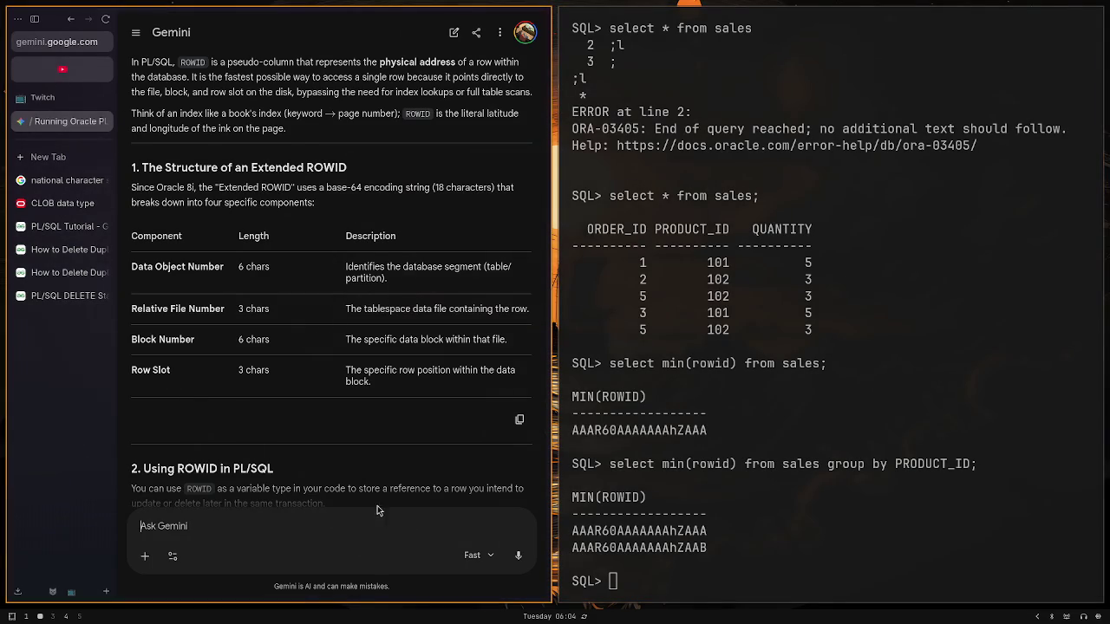
scroll(378, 506, down, 5)
text(how does min(rowid) work )
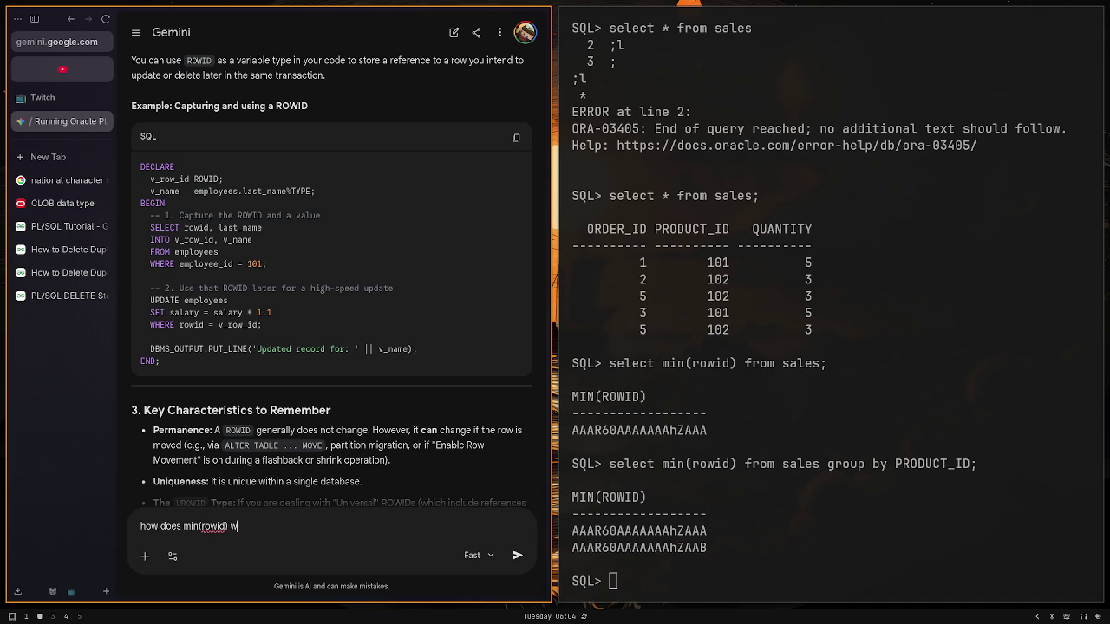
text(then)
key(Return)
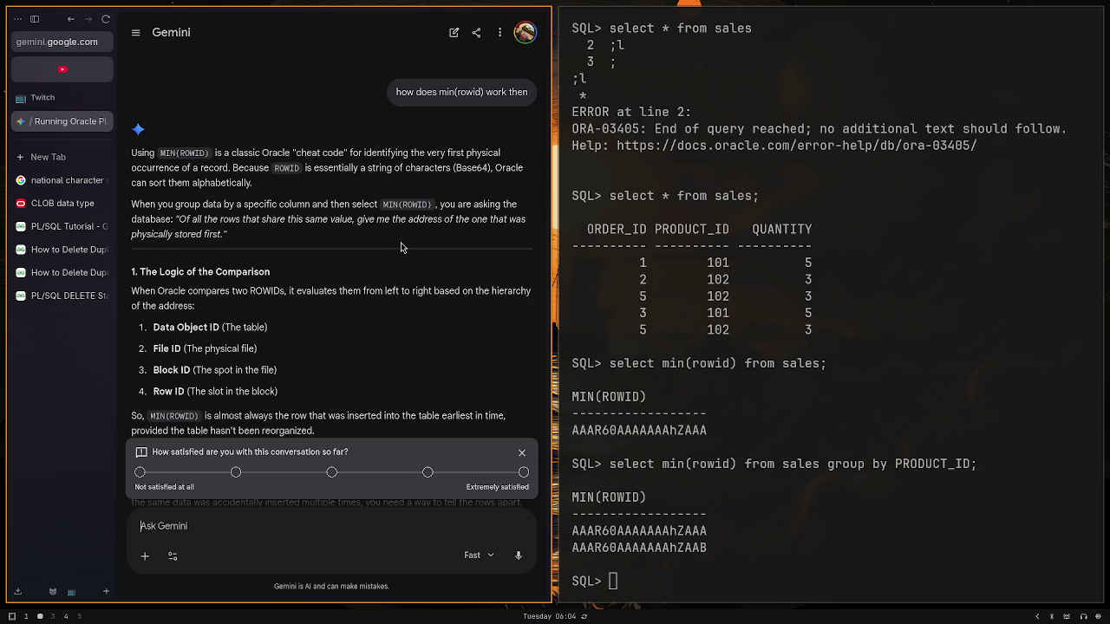
scroll(400, 248, down, 1)
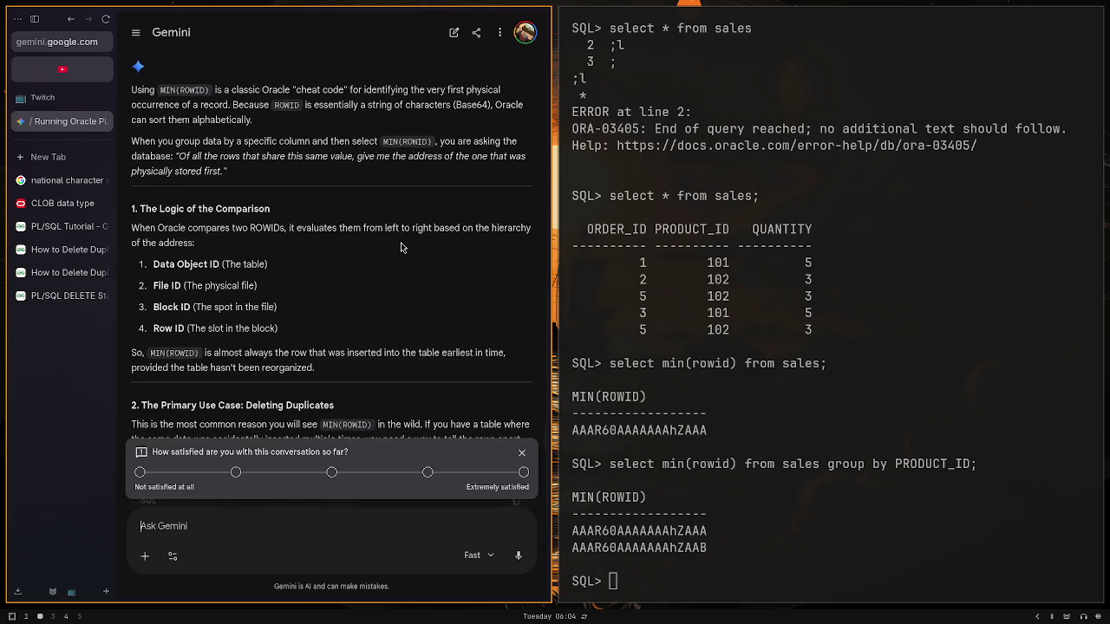
scroll(401, 247, down, 1)
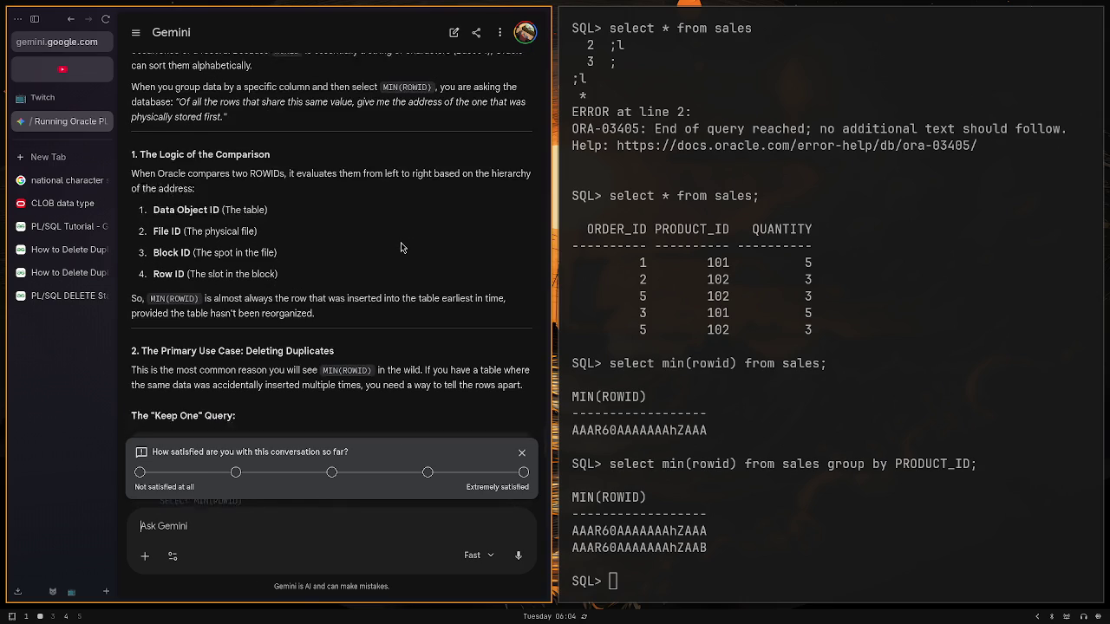
scroll(400, 247, up, 1)
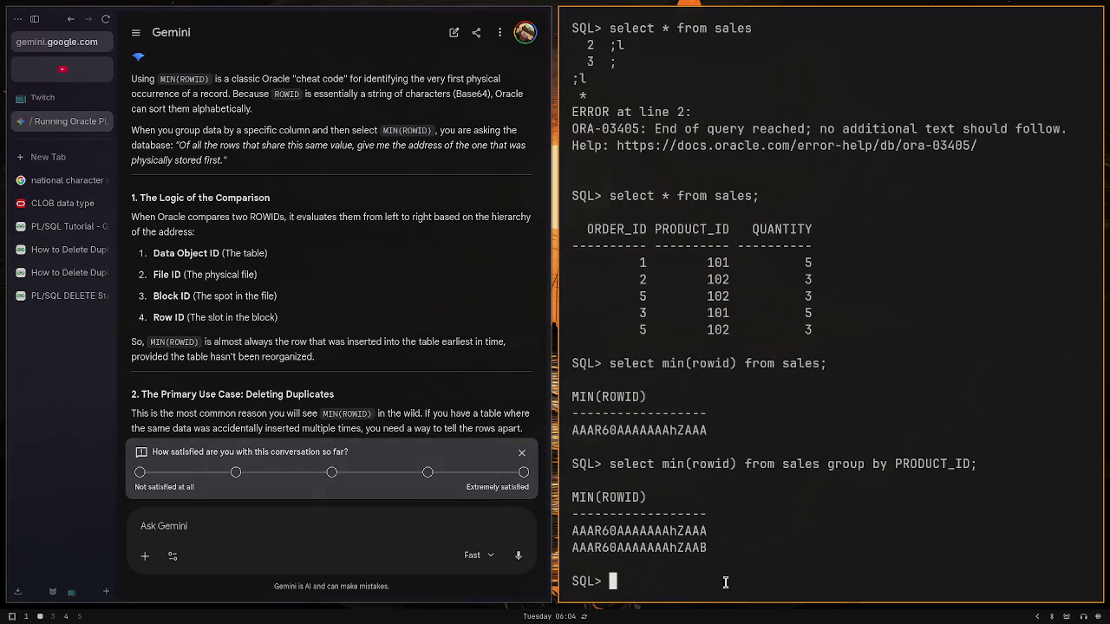
Run select min(rowid) from sales group by order_id; in SQL*Plus
key(Up)
key(Up)
key(BackSpace)
key(BackSpace)
key(BackSpace)
text(select min(r)
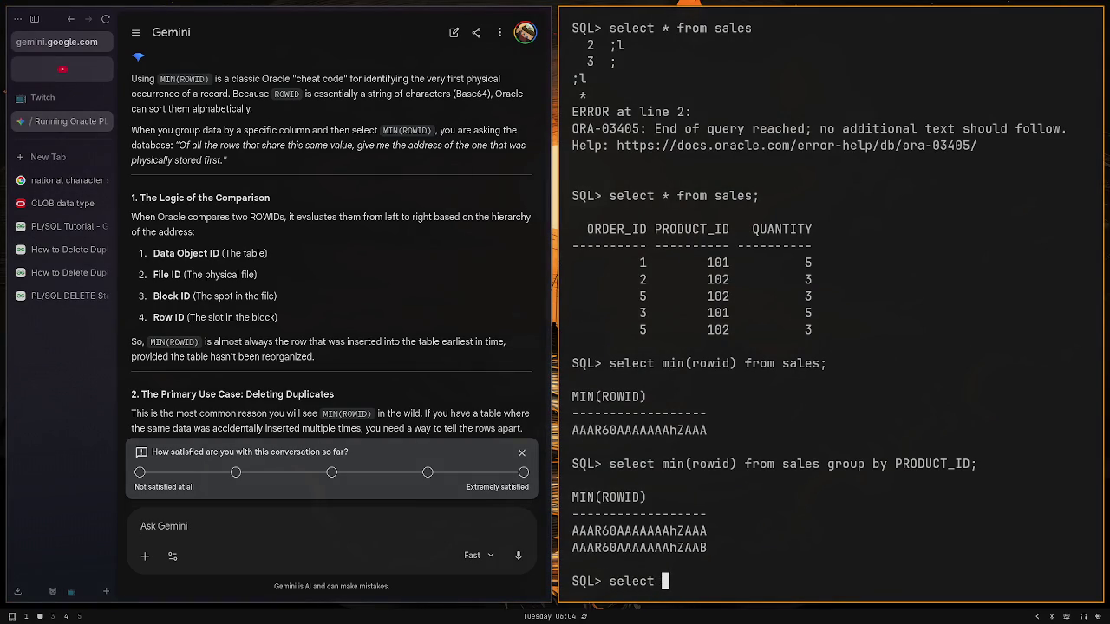
text(owid)
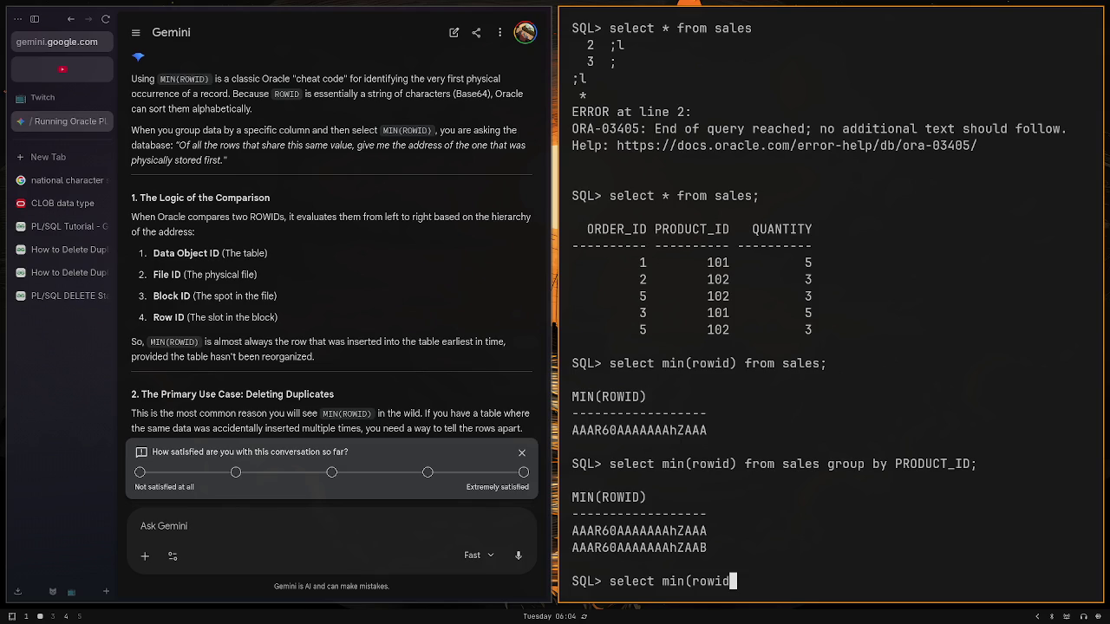
text() from sal)
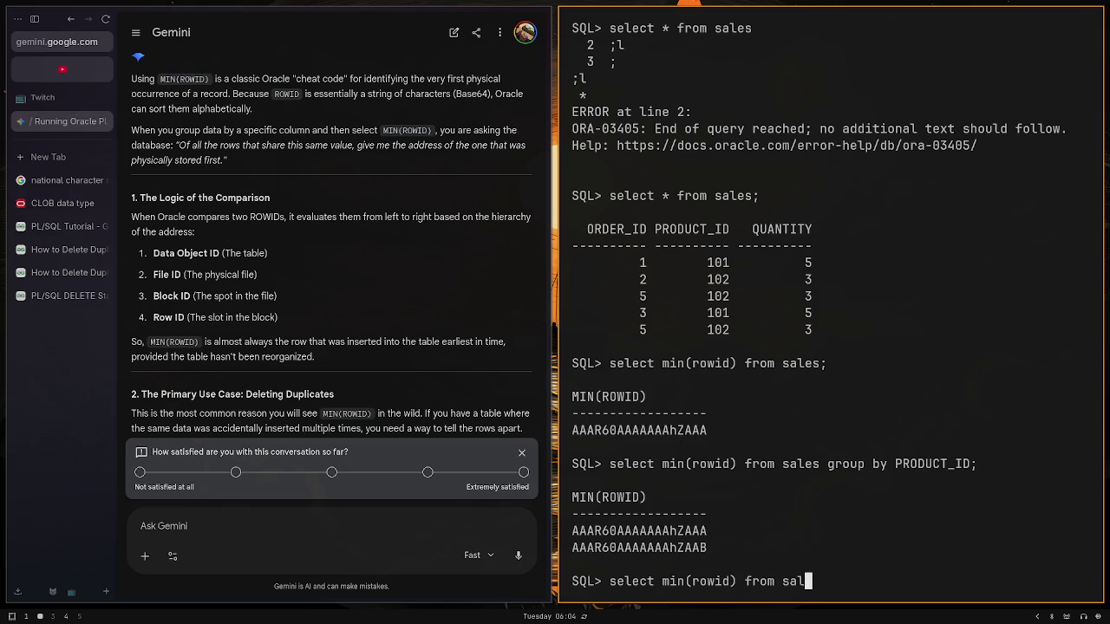
text(es group)
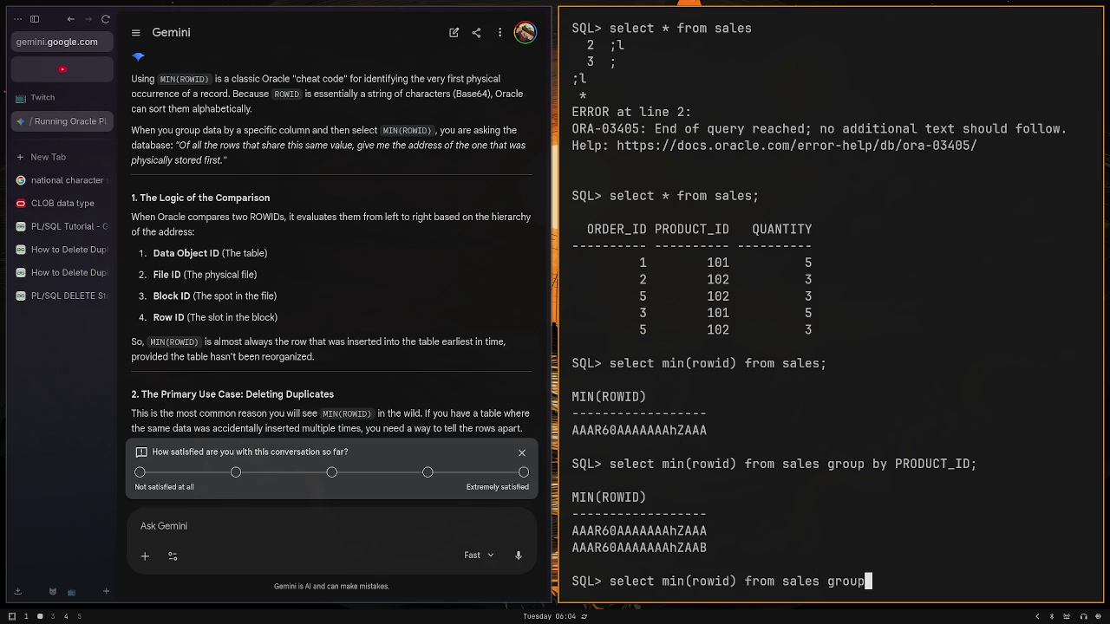
text( by ord)
text(er_id)
key(Return)
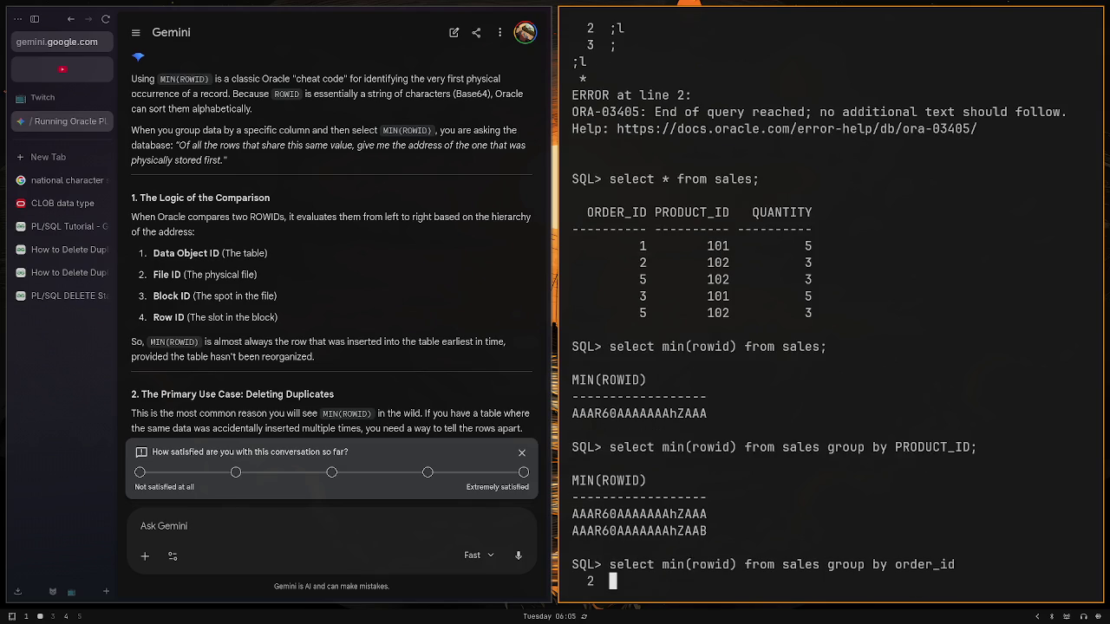
text(;)
key(Return)
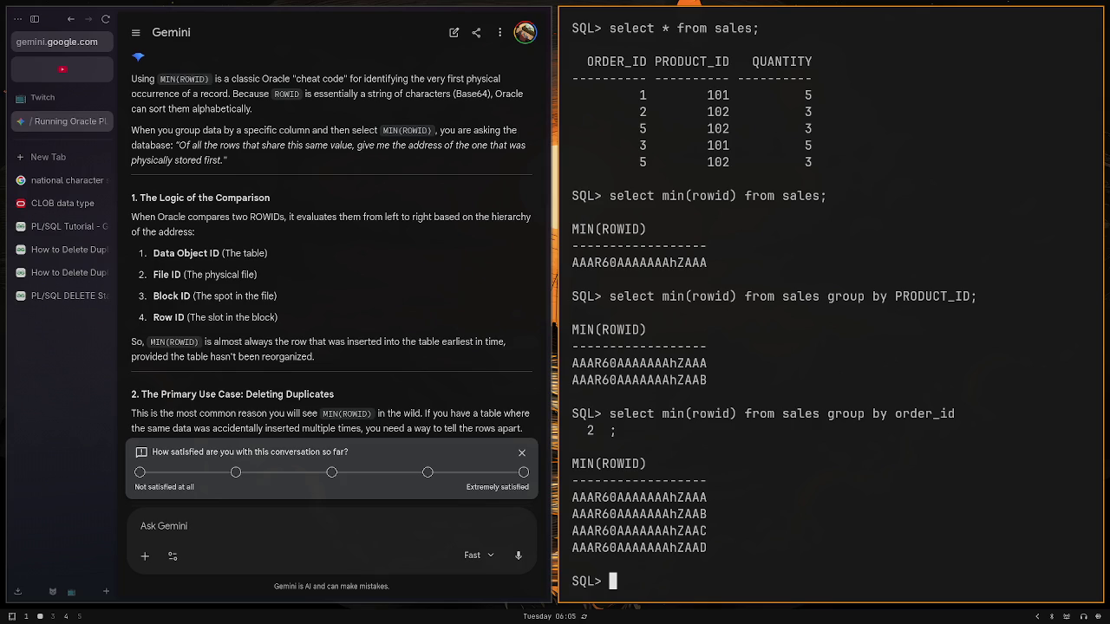
Review the four returned ROWIDs, then switch to the Obsidian notes workspace
scroll(329, 399, down, 3)
scroll(328, 396, up, 3)
scroll(329, 401, down, 3)
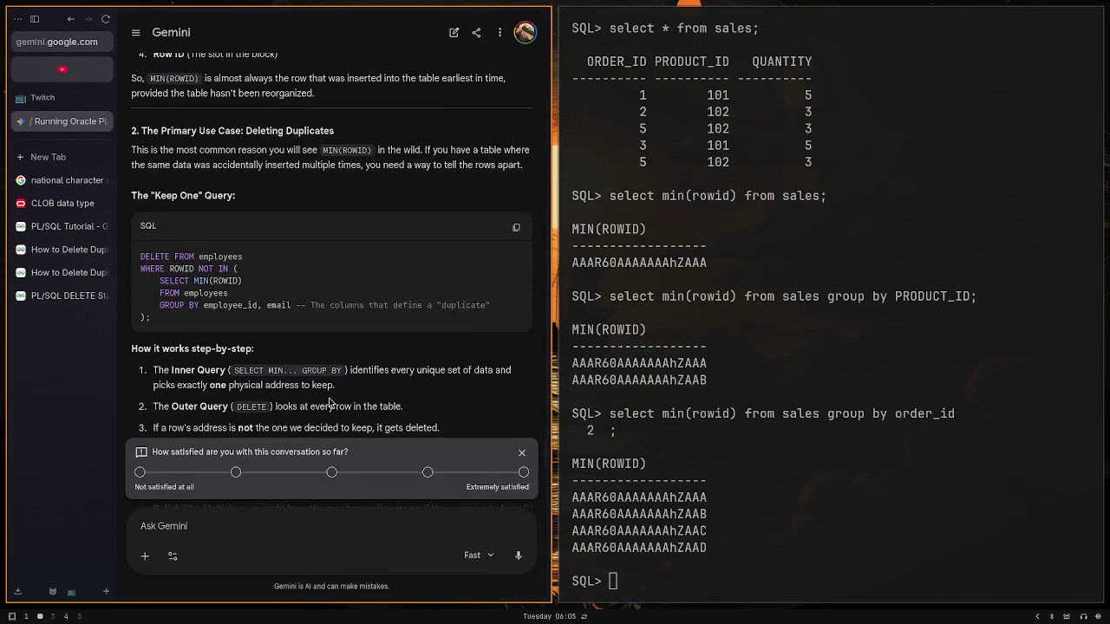
scroll(328, 402, up, 1)
scroll(332, 397, down, 1)
scroll(334, 397, up, 4)
scroll(336, 400, down, 2)
scroll(334, 401, up, 1)
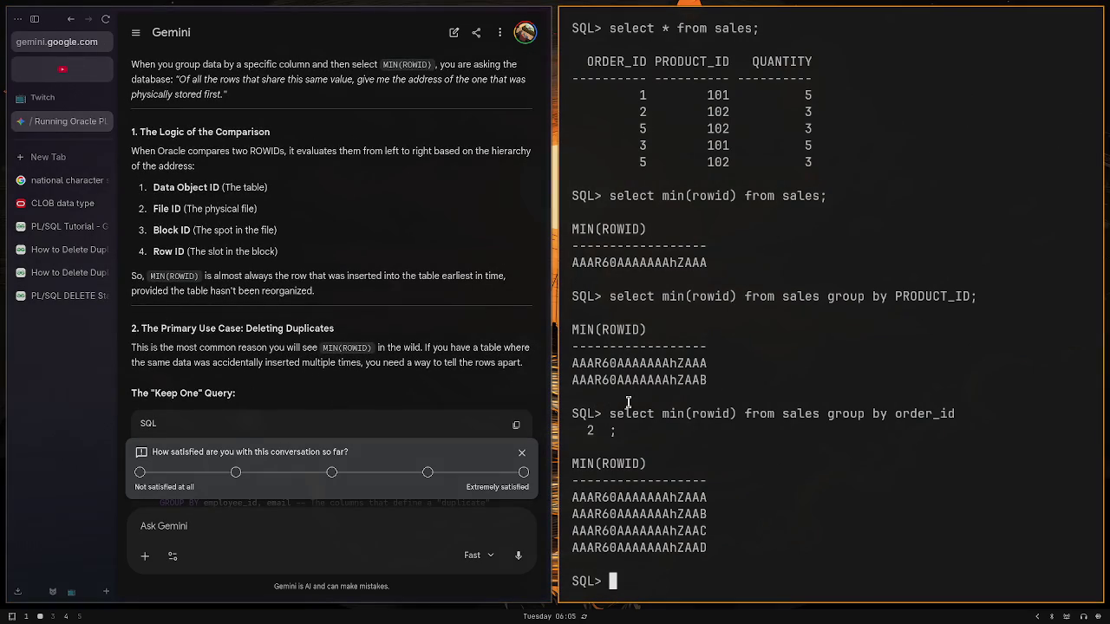
key(super+1)
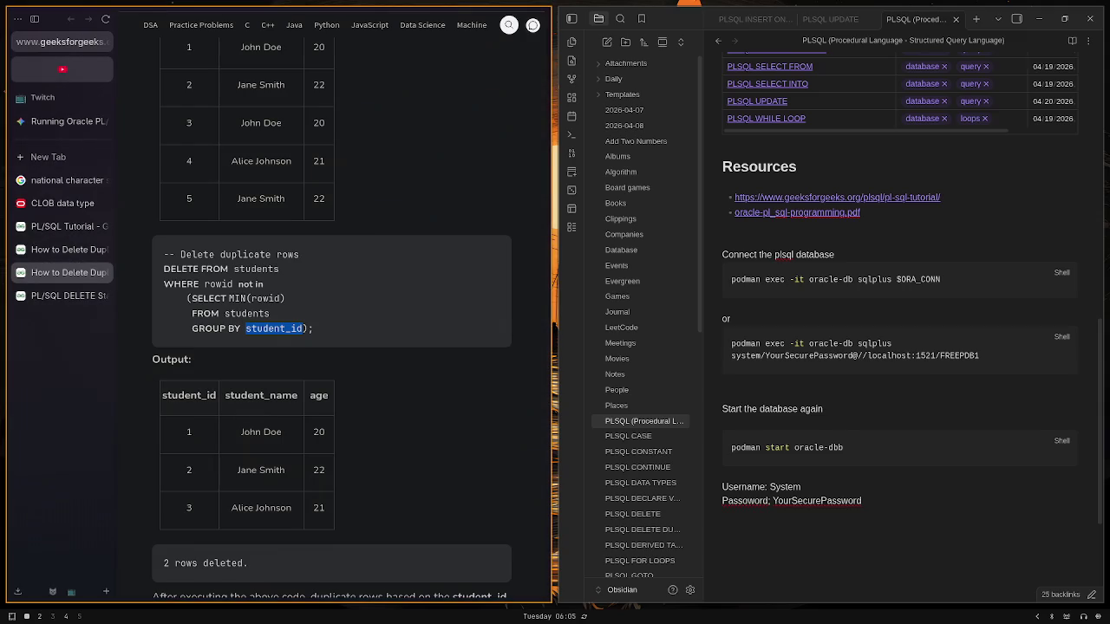
Open the PLSQL DELETE DUPLICATE ROWS note by searching 'delete' in the quick switcher
scroll(828, 429, up, 3)
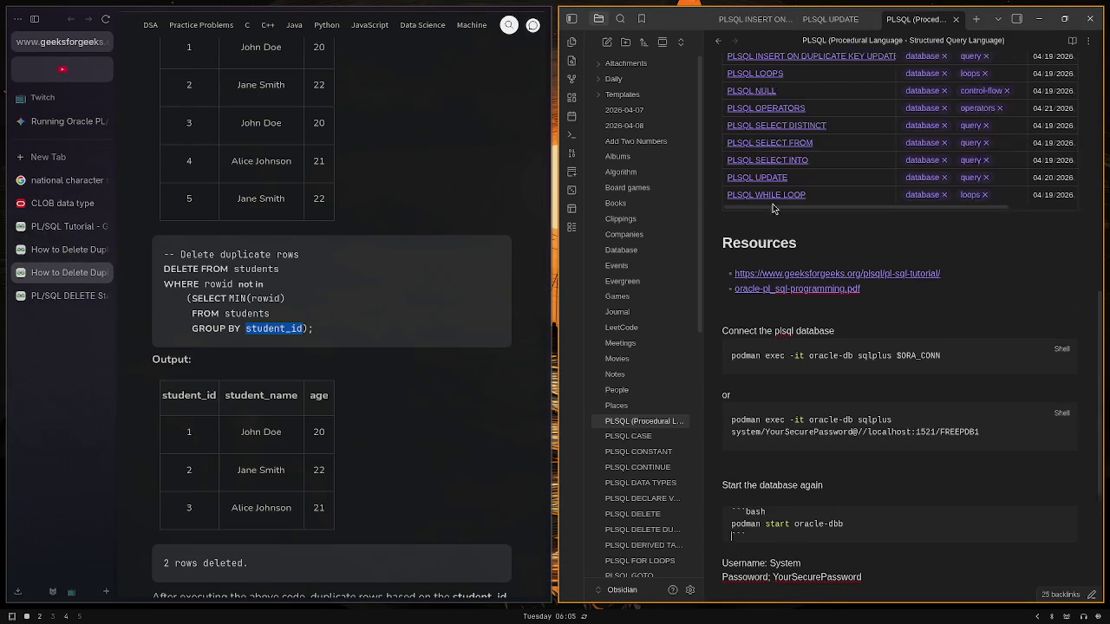
scroll(832, 398, down, 2)
scroll(806, 424, up, 3)
mouse_move(736, 447)
mouse_down()
mouse_move(899, 532)
mouse_move(898, 546)
mouse_up()
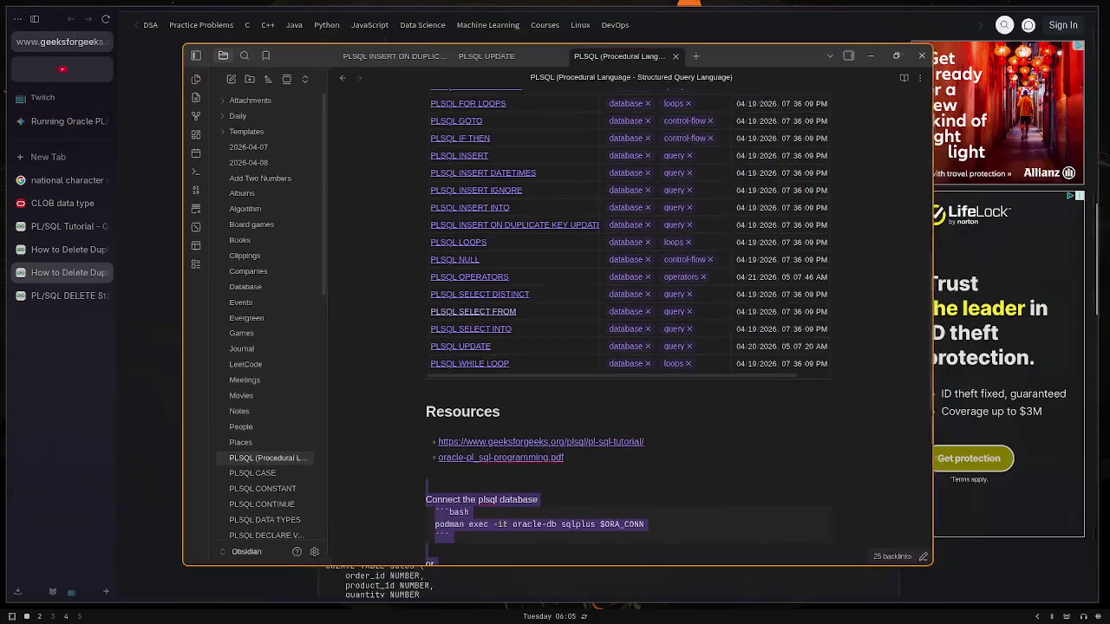
key(ctrl+o)
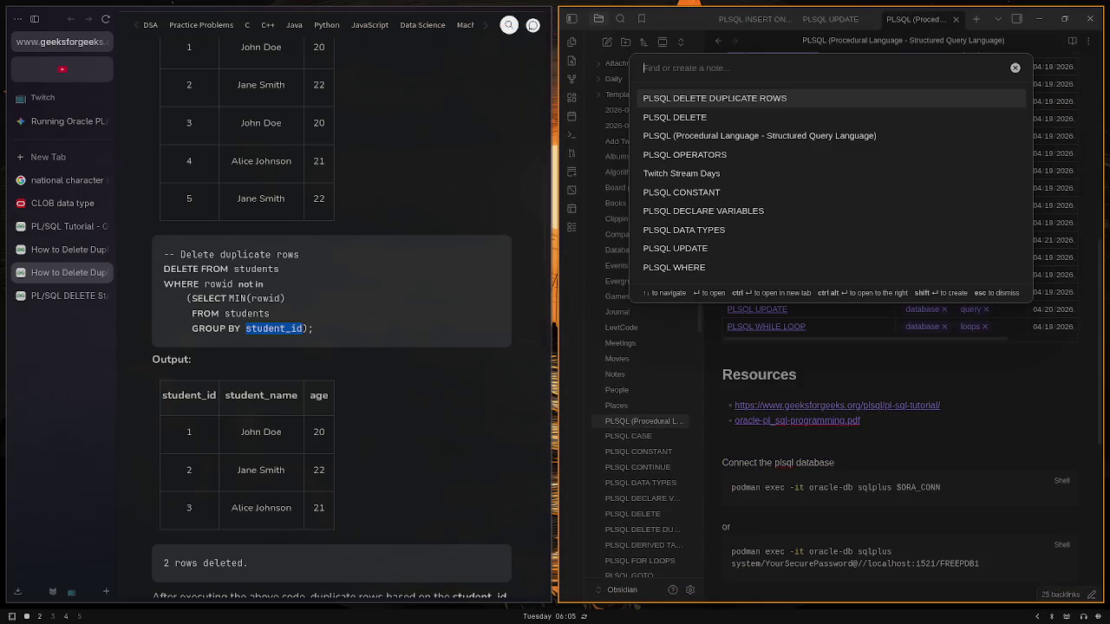
text(sele)
key(BackSpace)
key(BackSpace)
key(BackSpace)
key(BackSpace)
text(sel)
key(BackSpace)
key(BackSpace)
key(BackSpace)
text(delete)
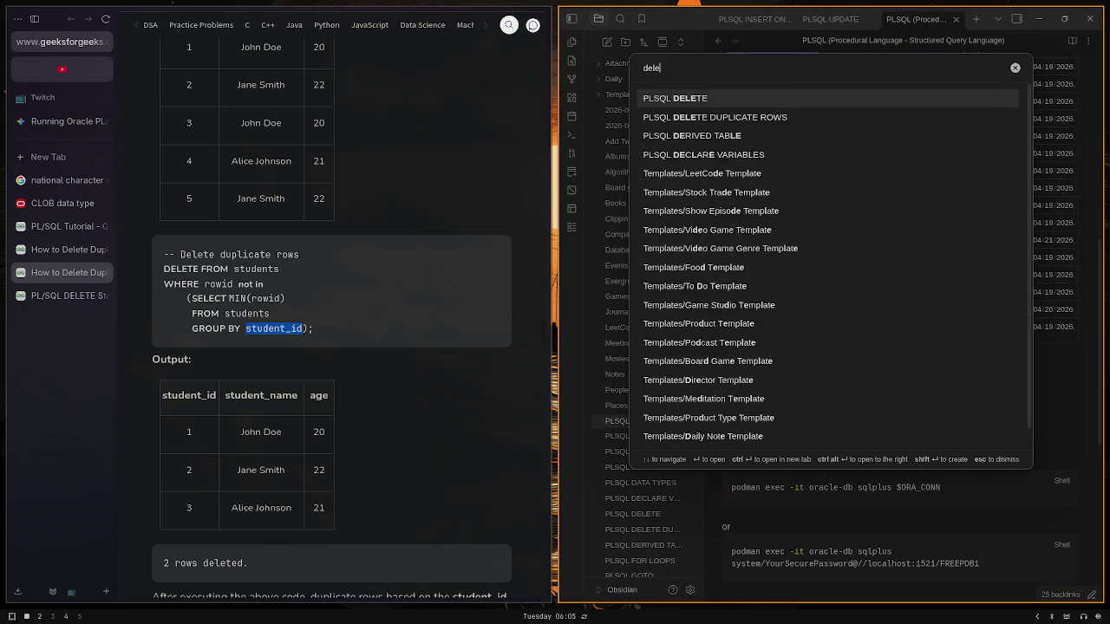
key(Down)
key(Return)
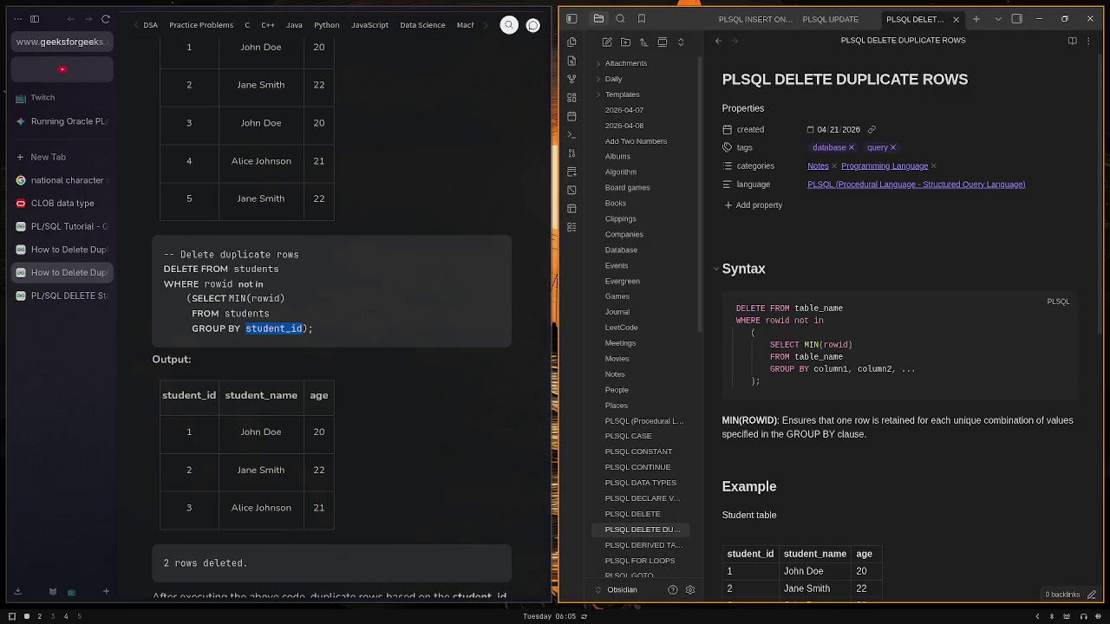
After 'clause.', add 'Grabs the first possible value of all duplicate for that specific column.'
scroll(825, 300, down, 3)
click(910, 298)
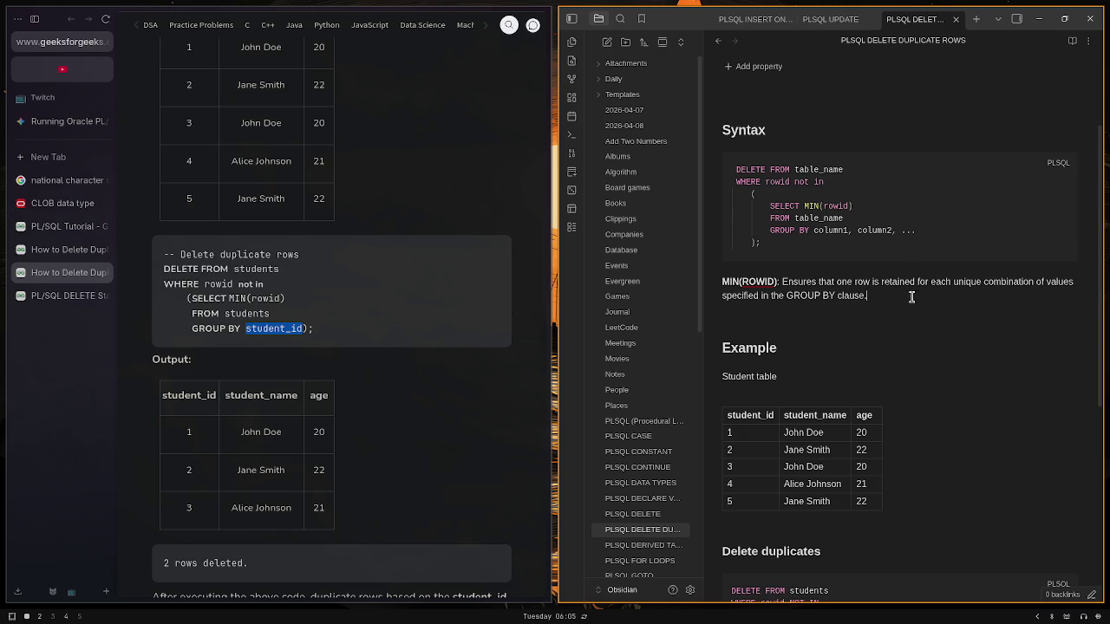
text(Base)
key(BackSpace)
key(BackSpace)
key(BackSpace)
text(Grabs the f)
text(irst)
text( possible)
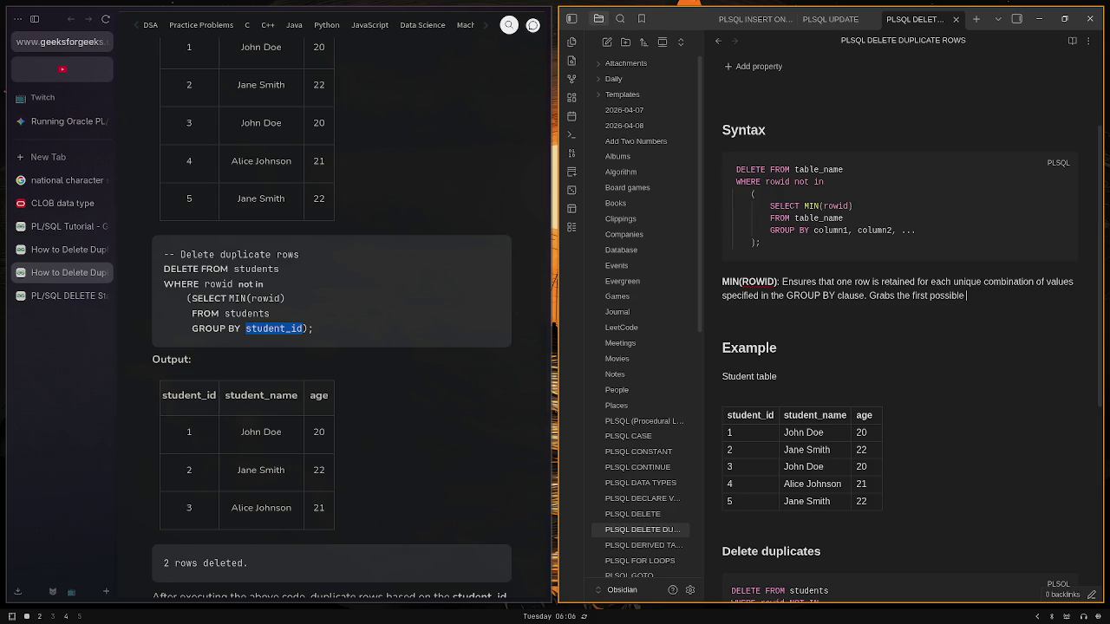
text( value of)
text( all duplictae)
key(BackSpace)
key(BackSpace)
key(BackSpace)
text(licate for the)
key(BackSpace)
key(BackSpace)
key(BackSpace)
text(that specific column.)
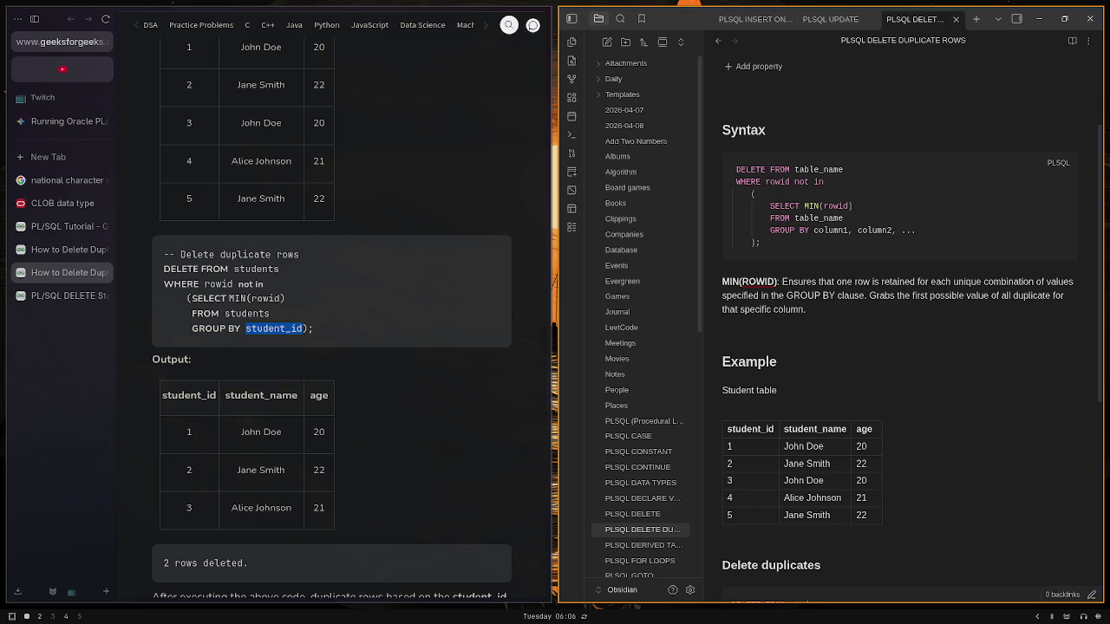
scroll(409, 265, down, 8)
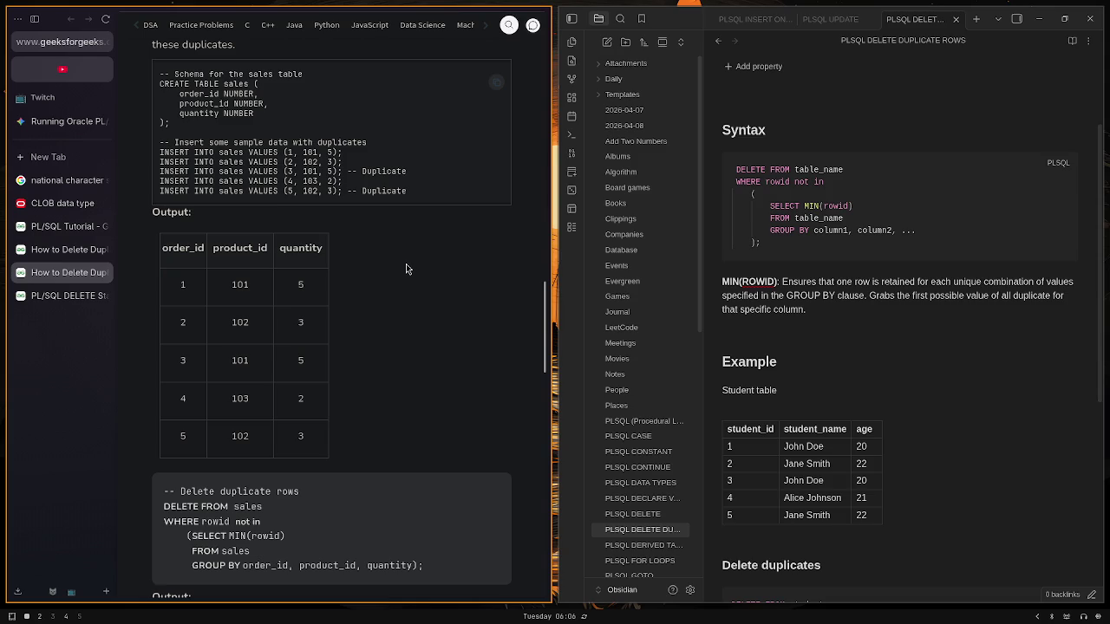
scroll(406, 264, up, 3)
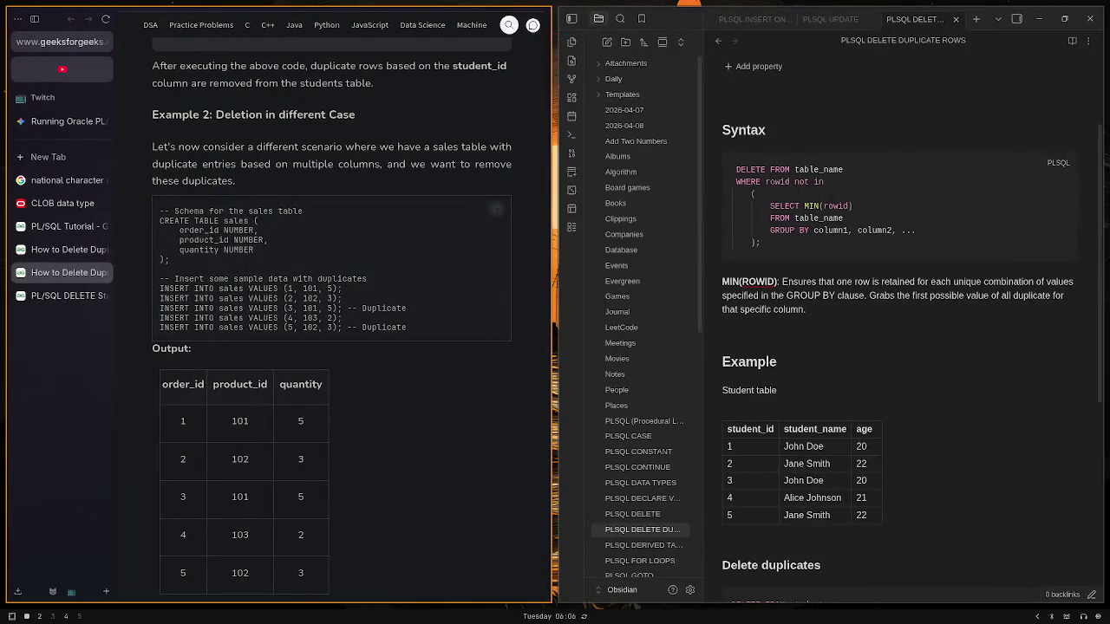
Dismiss Gemini's feedback survey and ask 'how to kill a plsql database'
key(super+2)
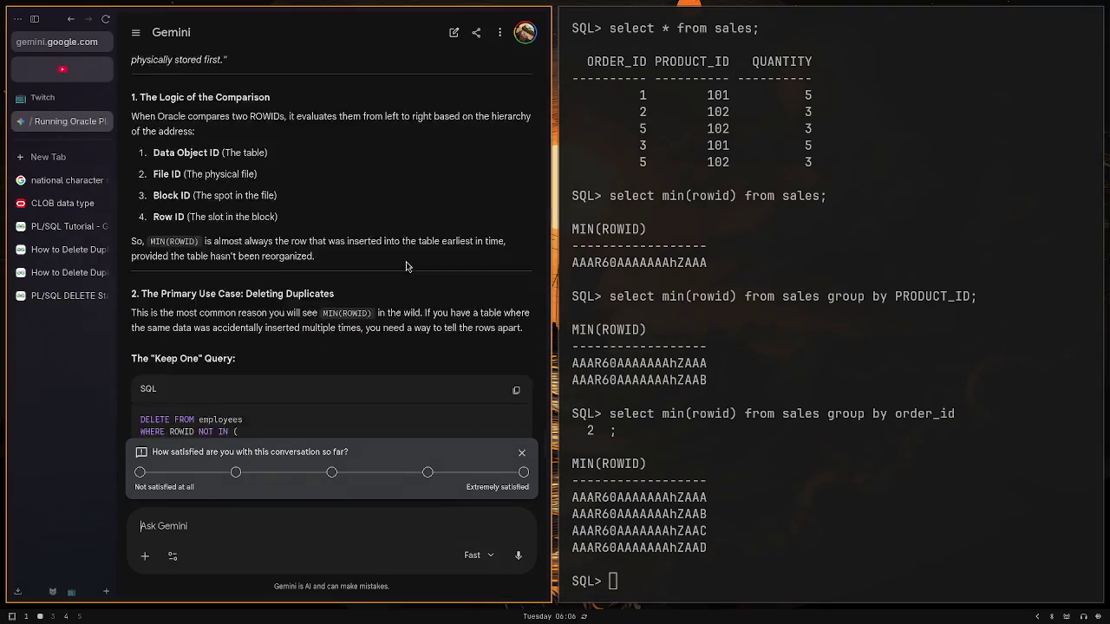
scroll(404, 261, down, 3)
click(522, 452)
click(415, 520)
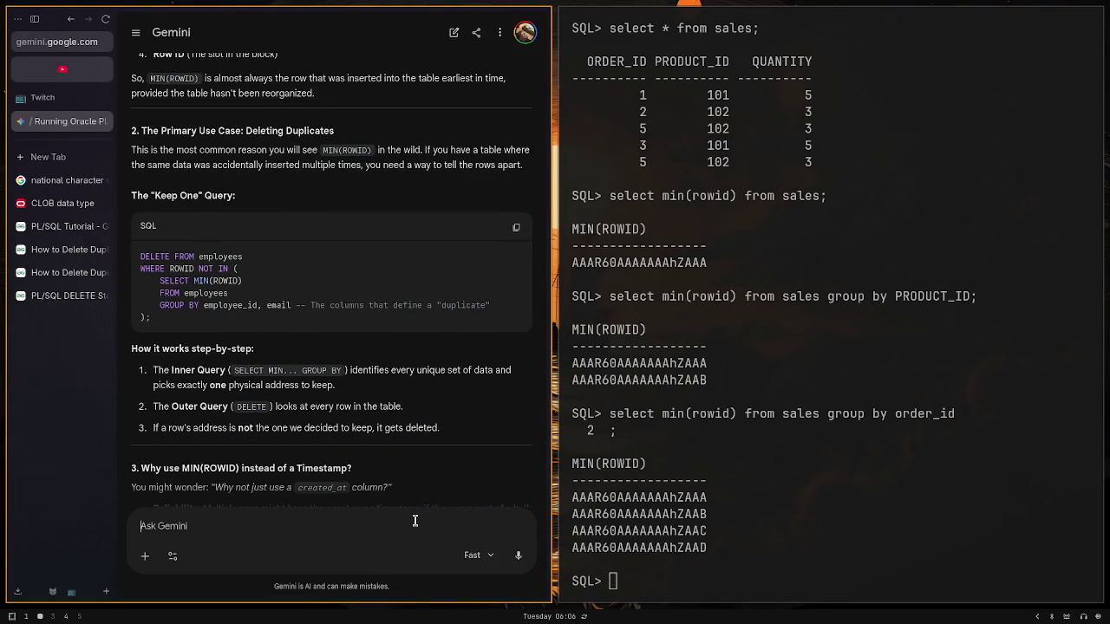
text(how to kill a)
text( plsql s)
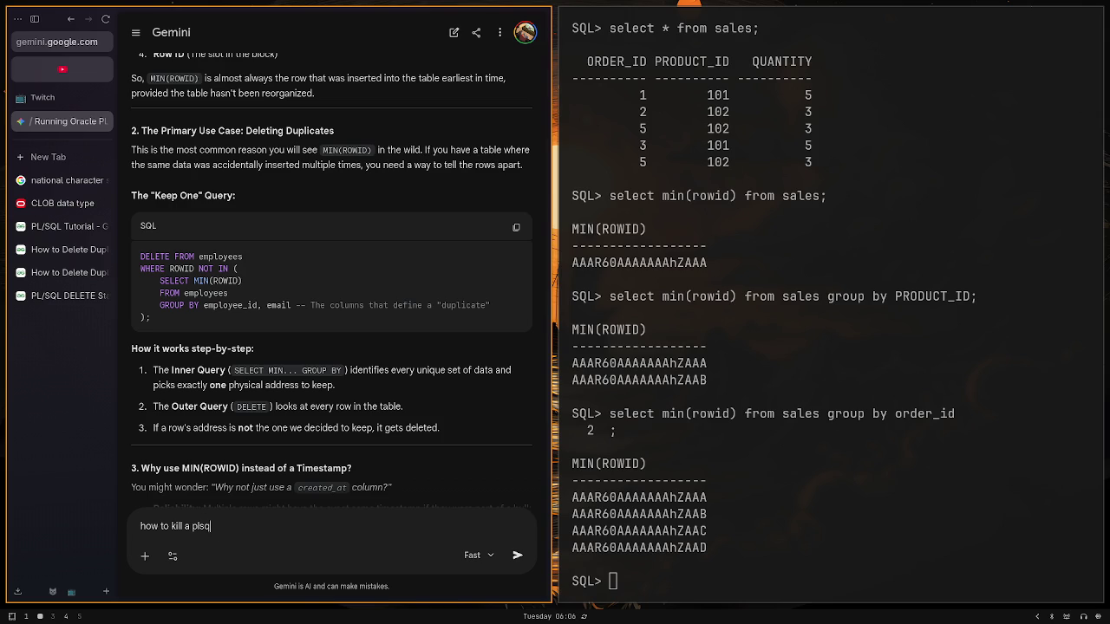
key(BackSpace)
text(databas)
text(e)
key(Return)
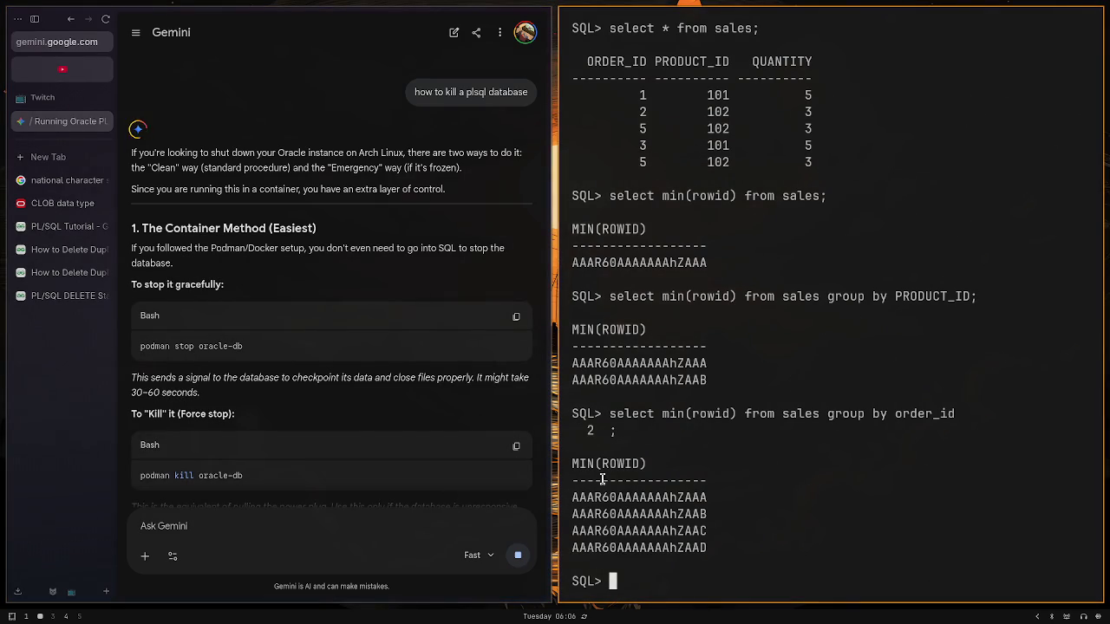
scroll(394, 431, down, 1)
Exit SQL*Plus back to the shell
text(ec)
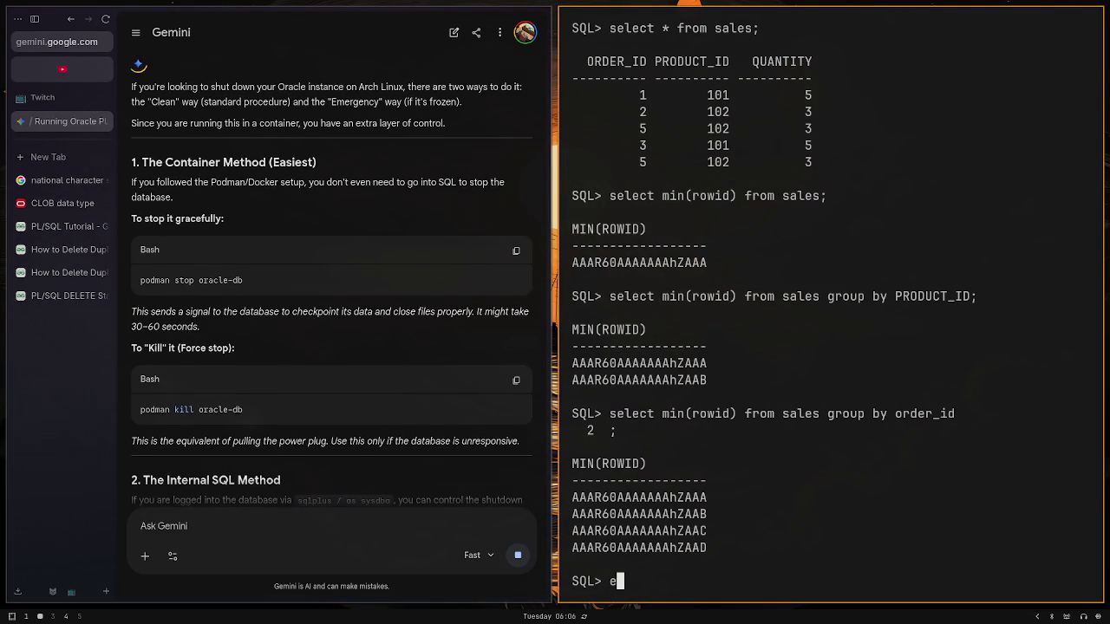
key(BackSpace)
text(xit)
key(Return)
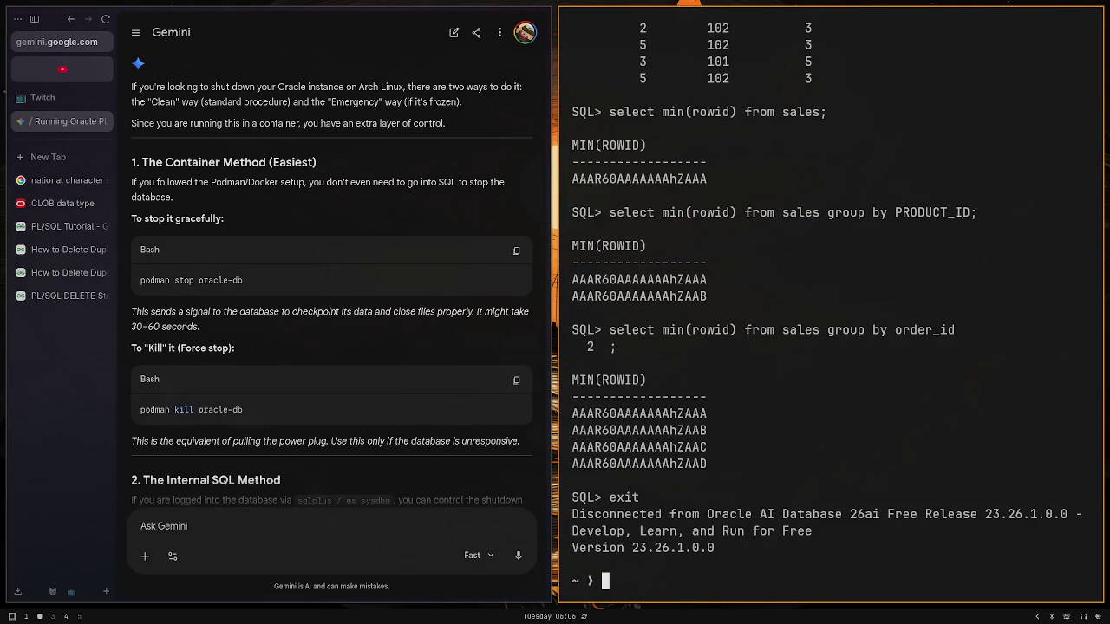
Stop the container with podman stop oracle-db and confirm sqlplus can no longer connect
text(podman stop)
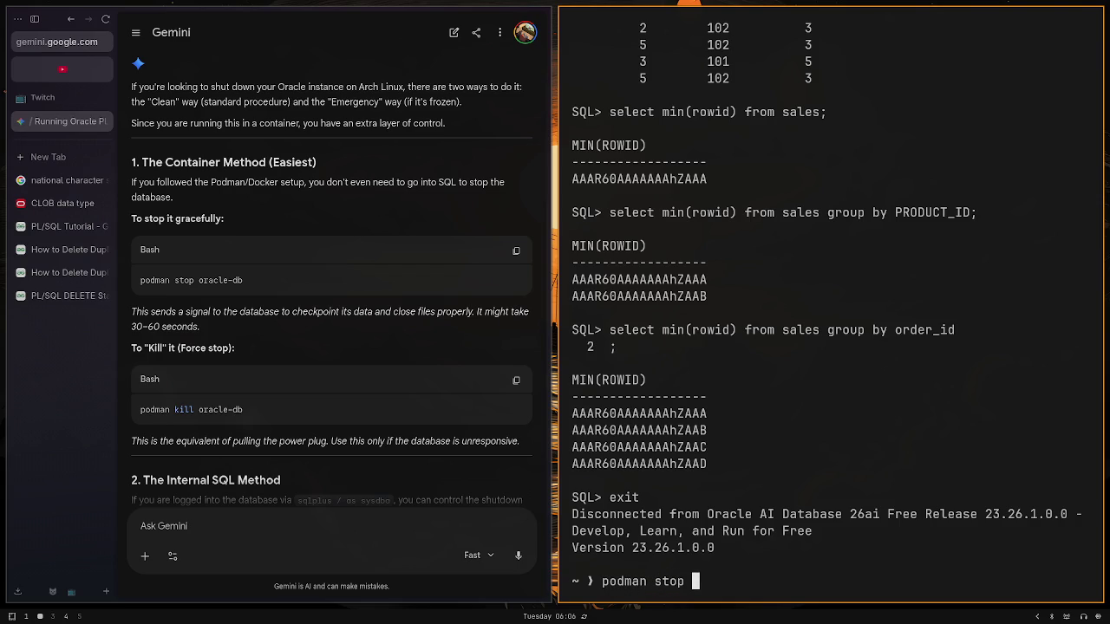
text( oracle)
text(-db)
key(Return)
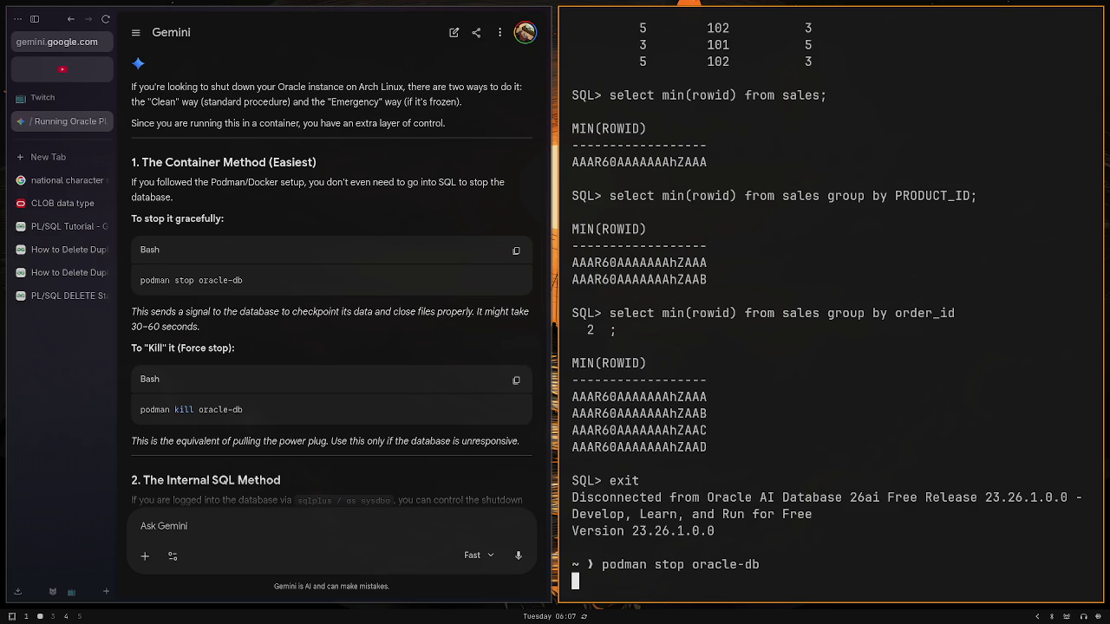
key(Up)
key(Up)
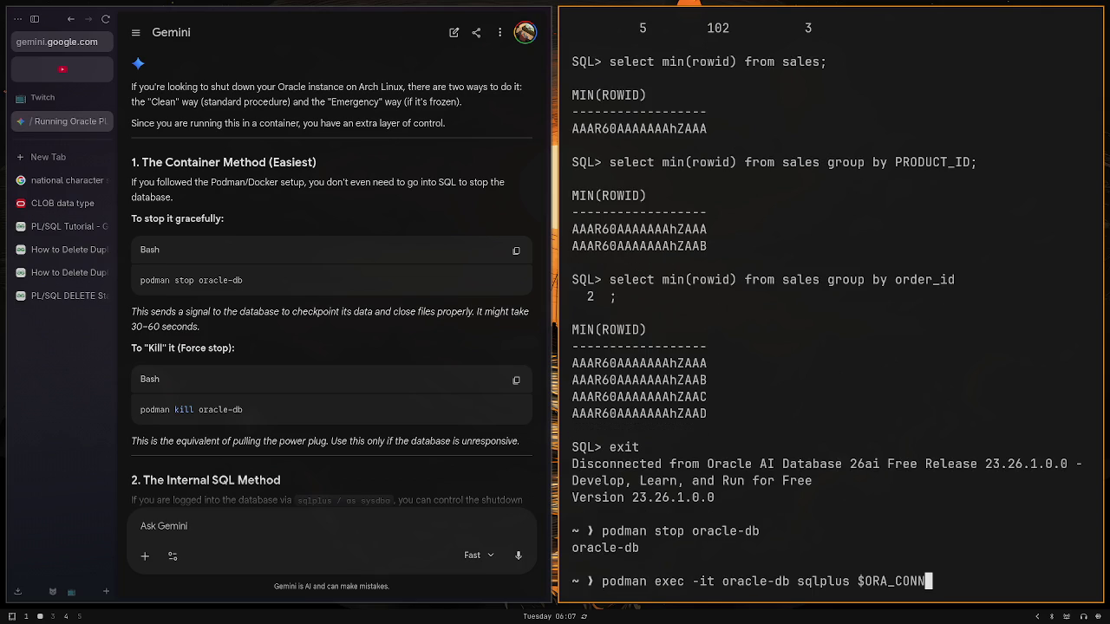
key(Return)
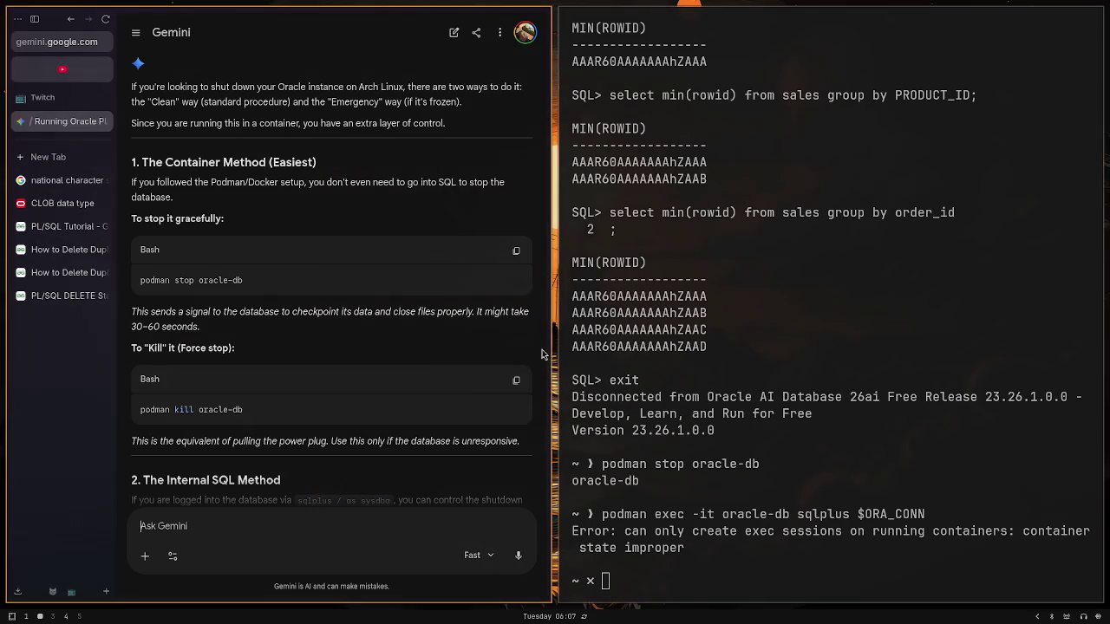
key(super+1)
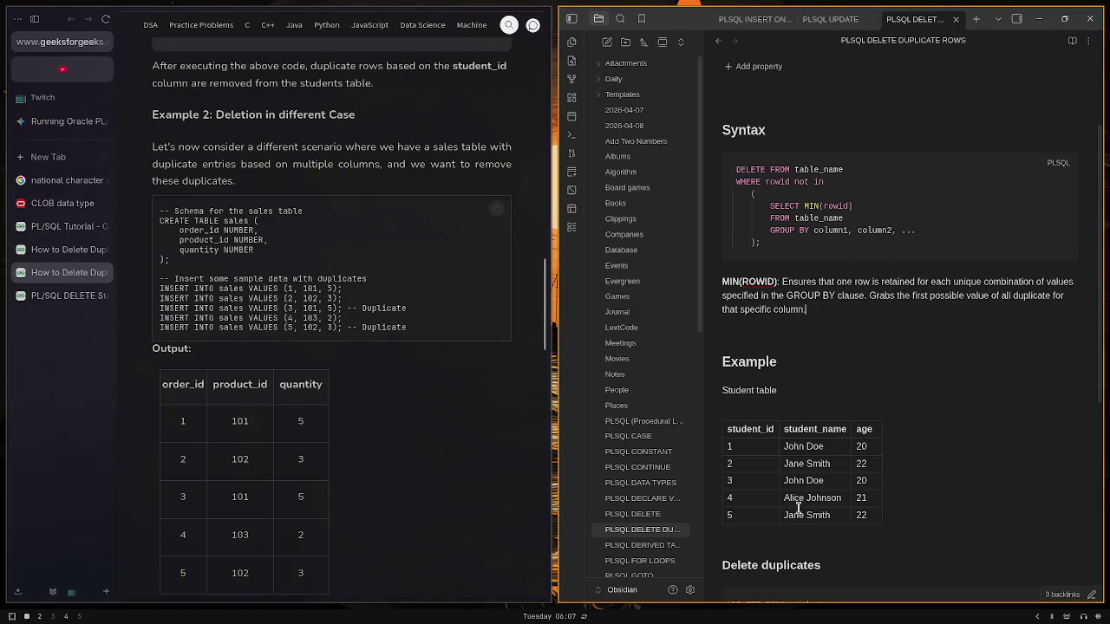
Below the podman start block, add a 'Stop the database' heading with a bash block: podman stop oracle-dbb
scroll(788, 425, down, 3)
scroll(760, 183, up, 3)
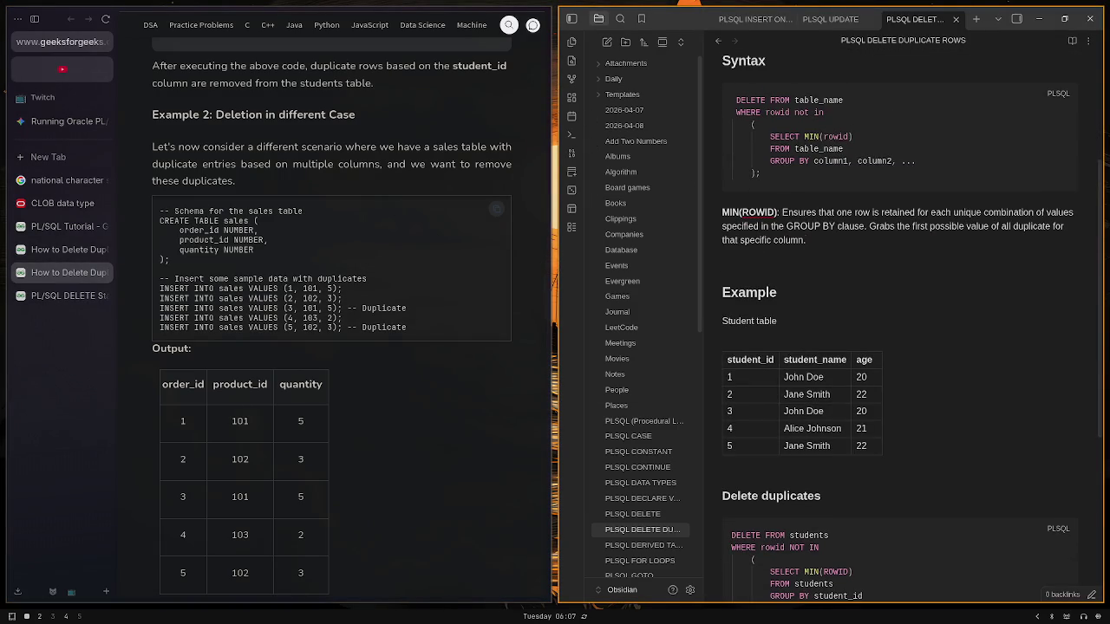
key(ctrl+o)
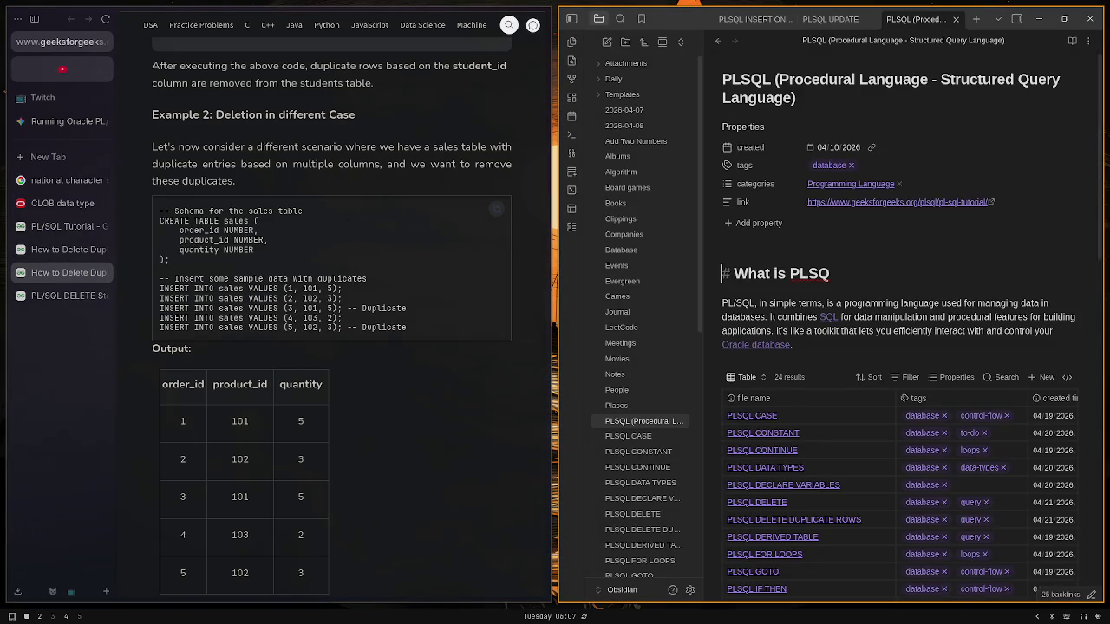
scroll(867, 320, down, 8)
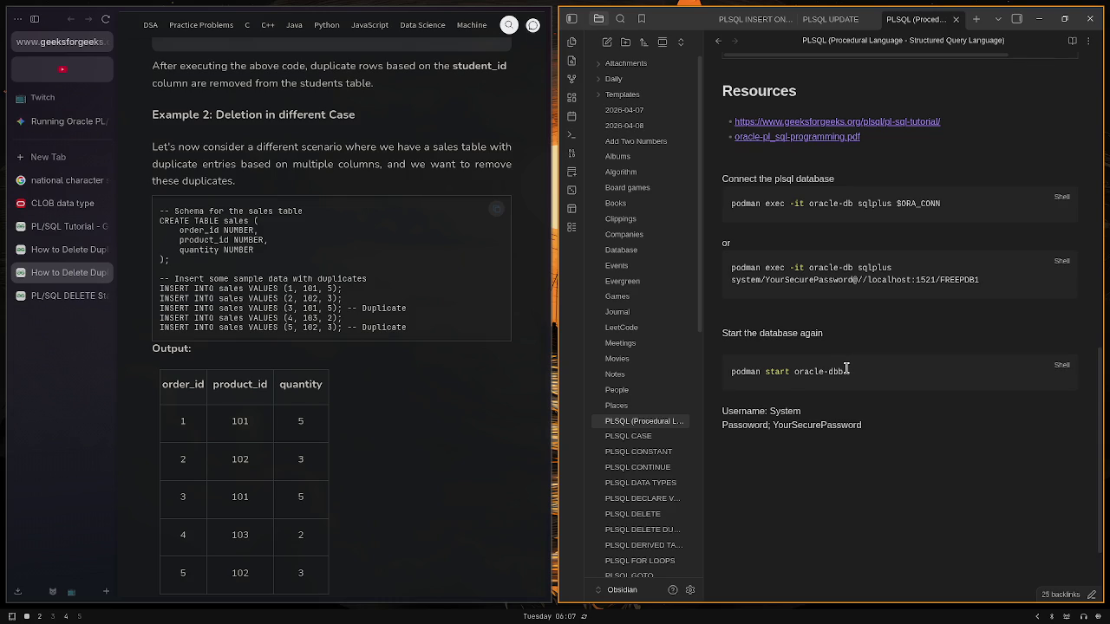
click(845, 371)
key(Down)
key(Return)
key(Return)
text(Stop the datab)
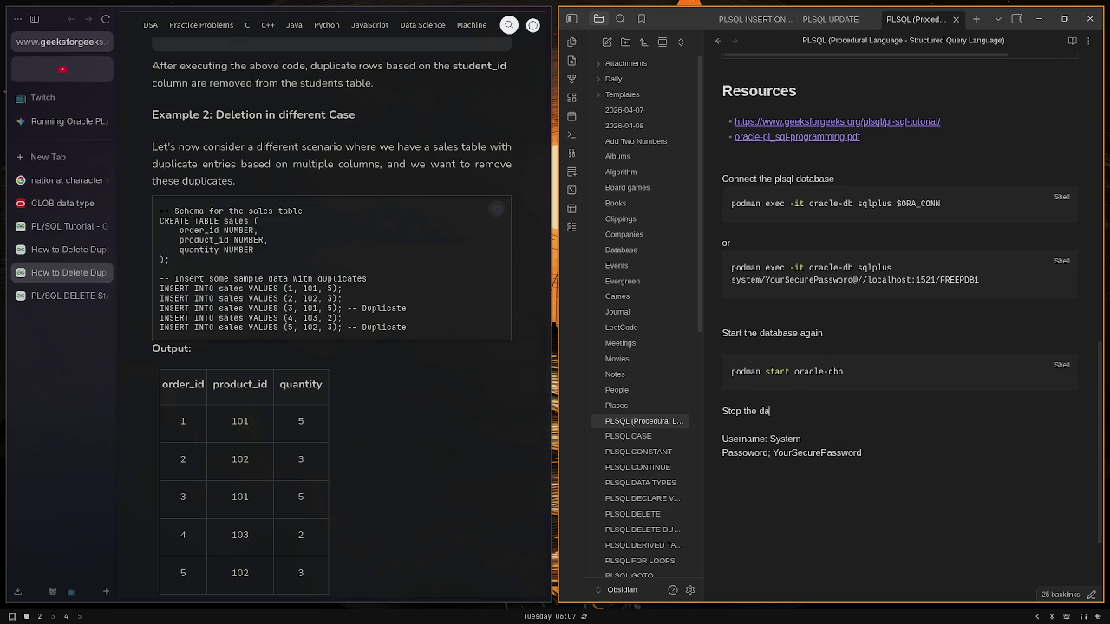
key(Return)
key(Return)
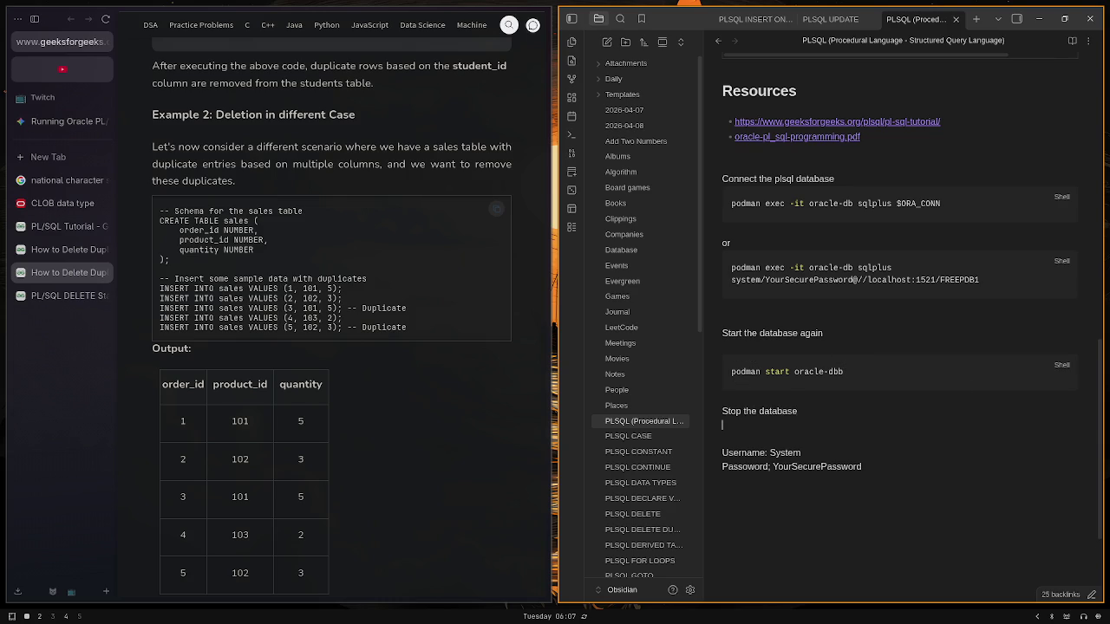
text(`ba)
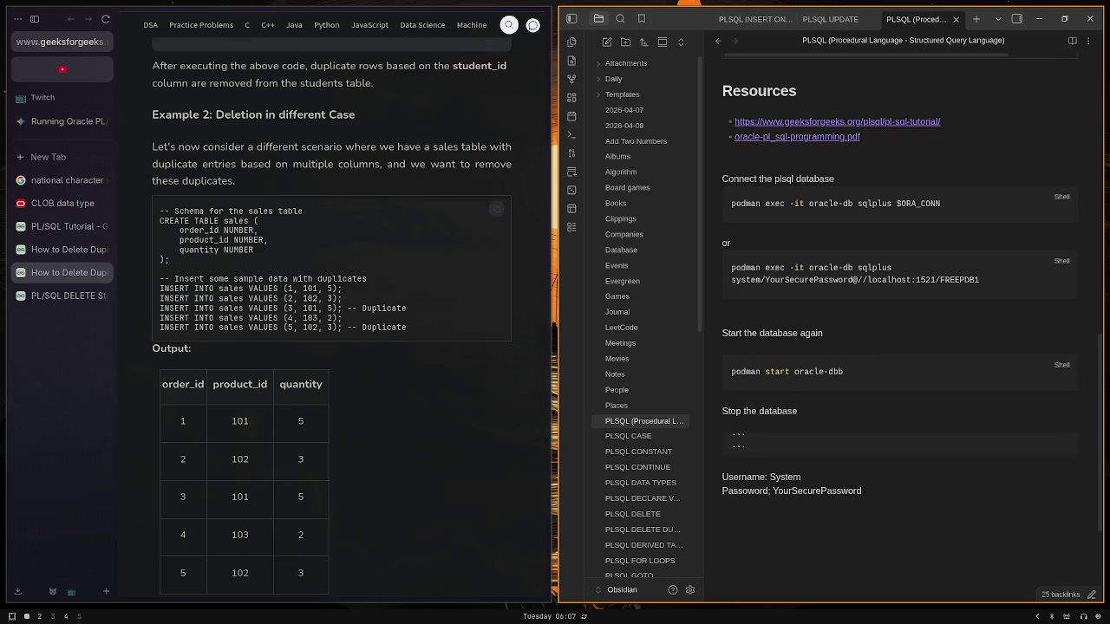
text(sh)
key(Return)
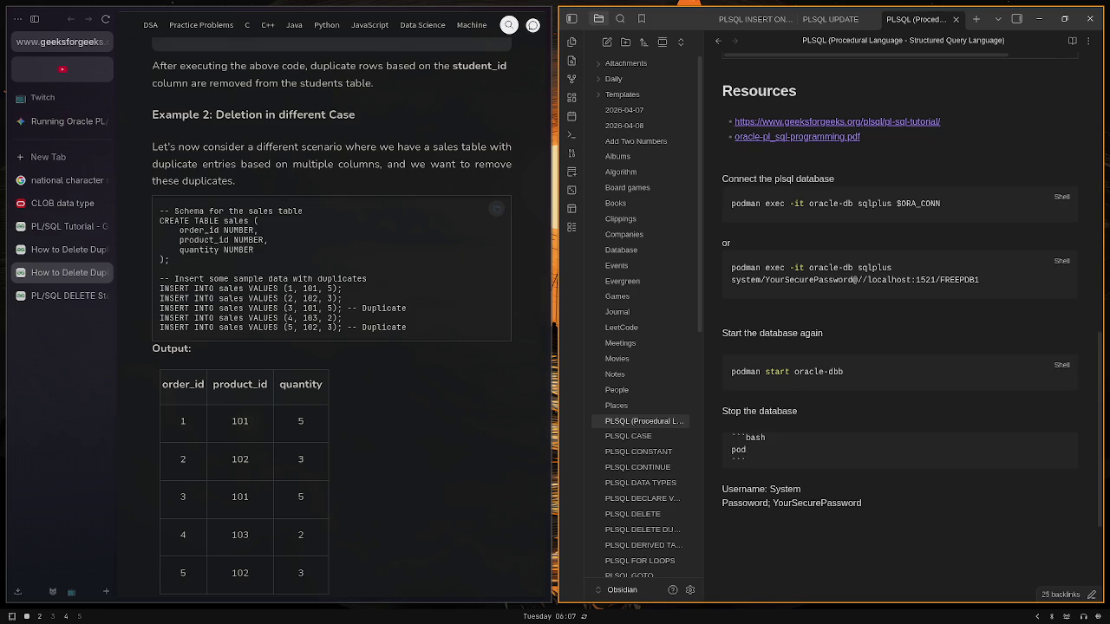
text(stop oracle-dbb)
Select the podman start oracle-dbb command in the note to paste into the terminal
click(894, 386)
key(super+4)
key(super+1)
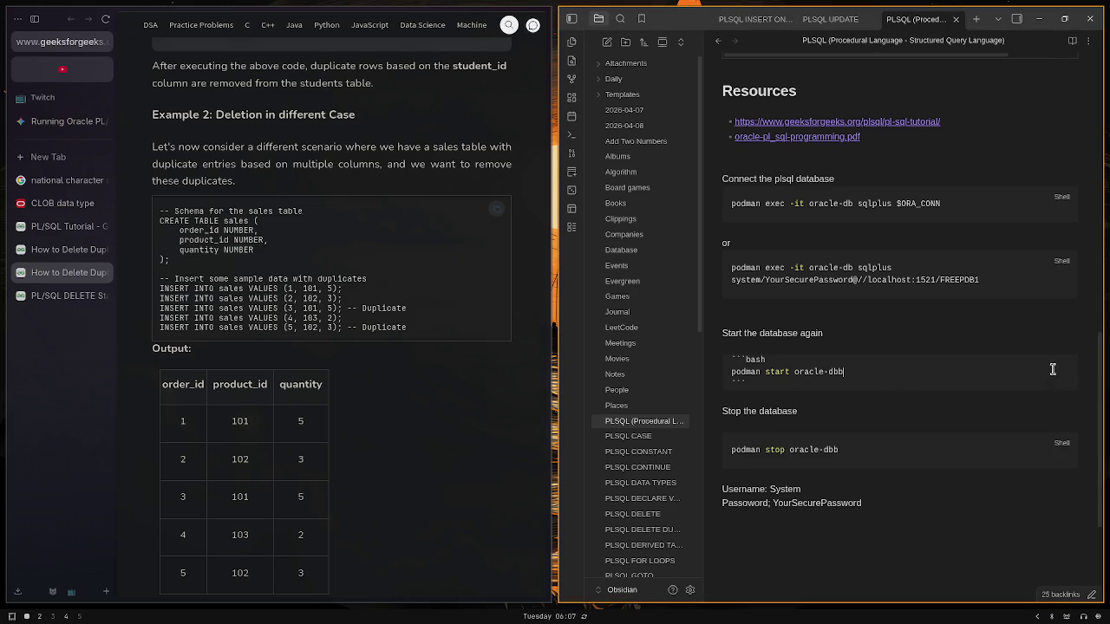
drag(884, 378, 722, 368)
key(super+c)
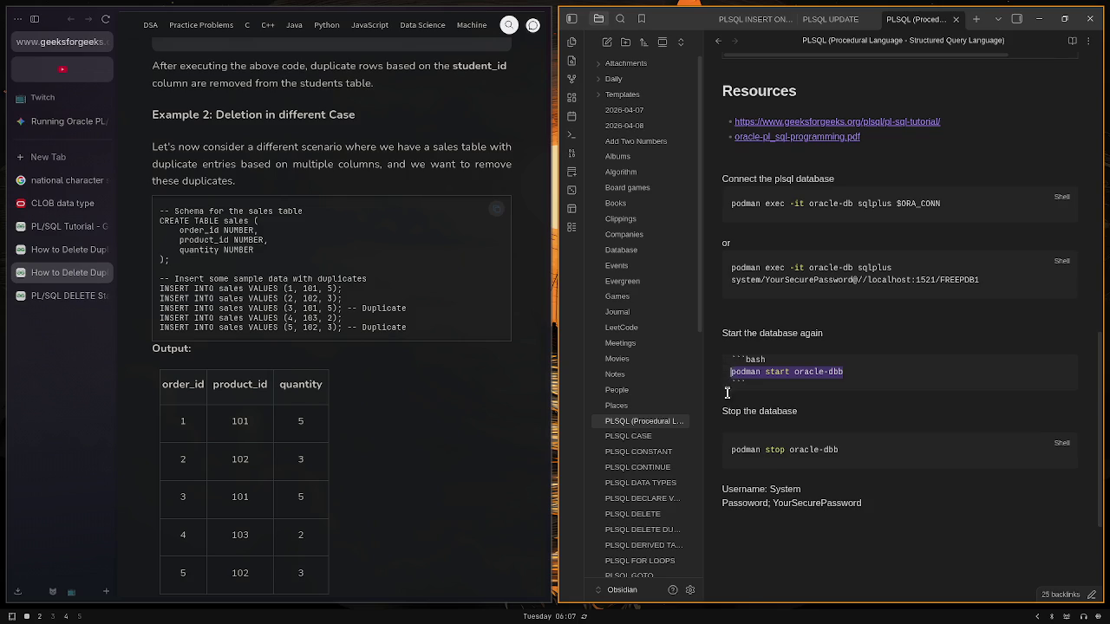
key(super+2)
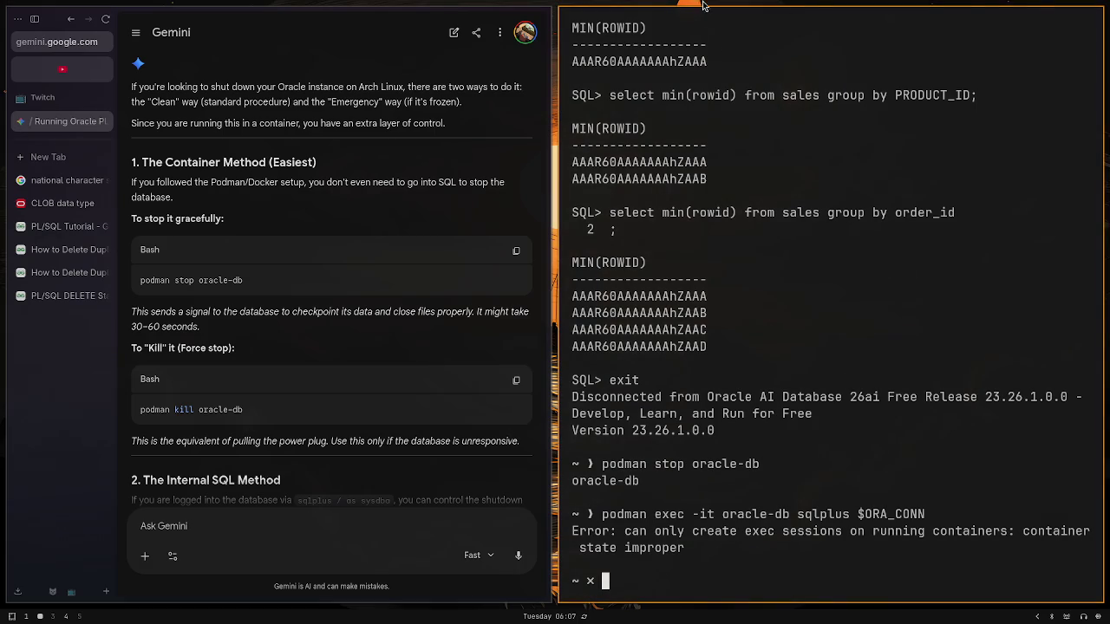
Paste and run podman start oracle-dbb, then rerun it corrected to oracle-db
middle_click(738, 569)
key(Return)
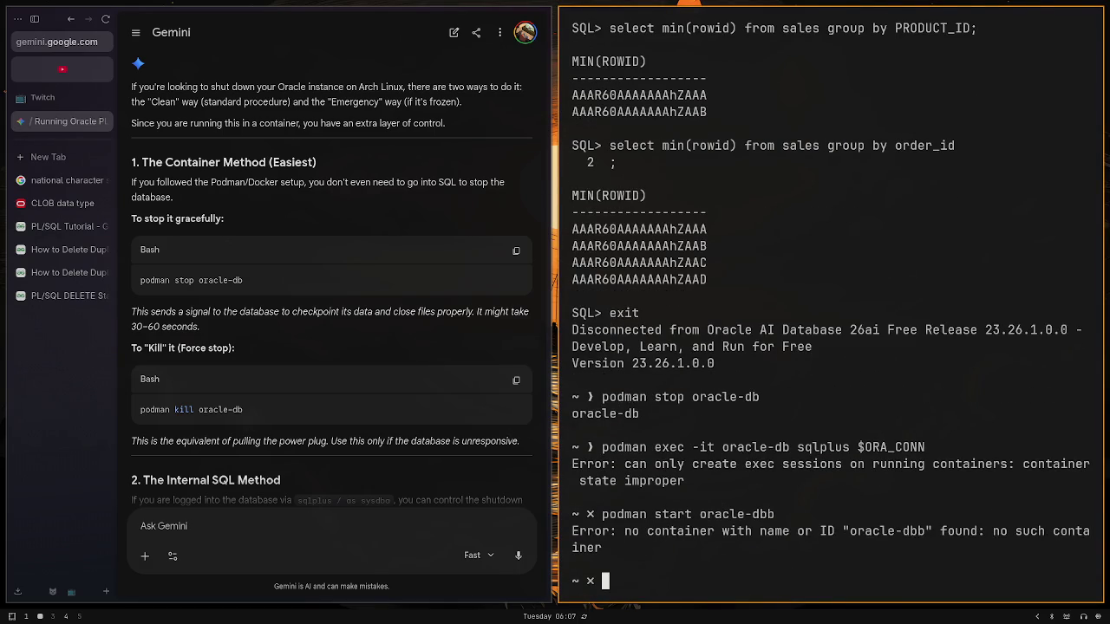
key(Up)
key(BackSpace)
key(Return)
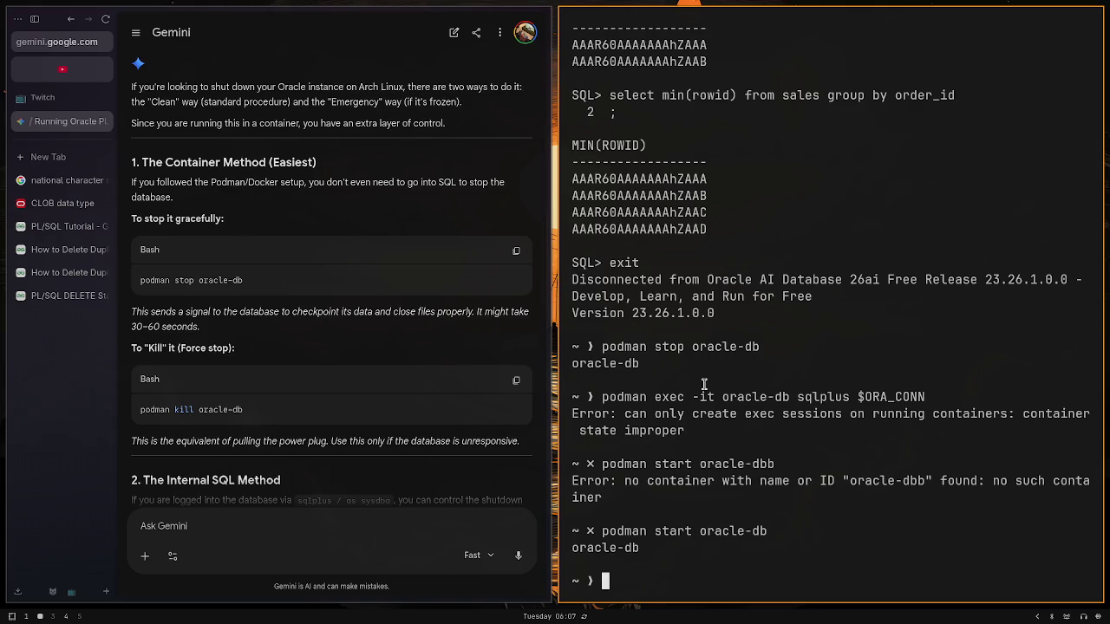
scroll(471, 362, down, 4)
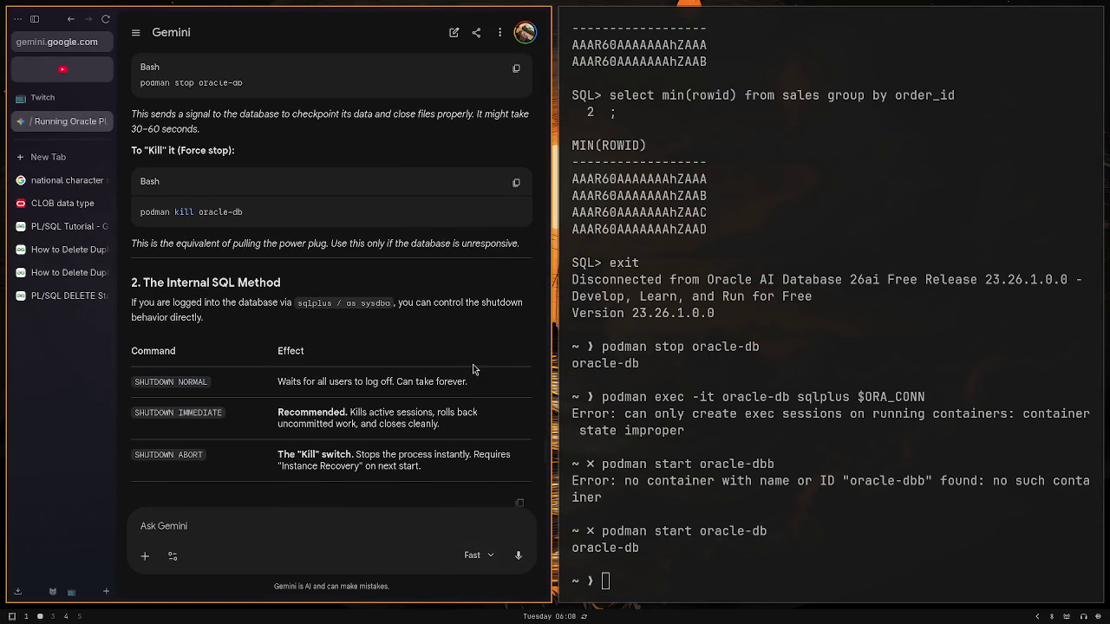
scroll(471, 364, up, 3)
Ask Gemini 'can you name the database' and read the reply: SID FREE, service FREEPDB1
text(can you name the daba)
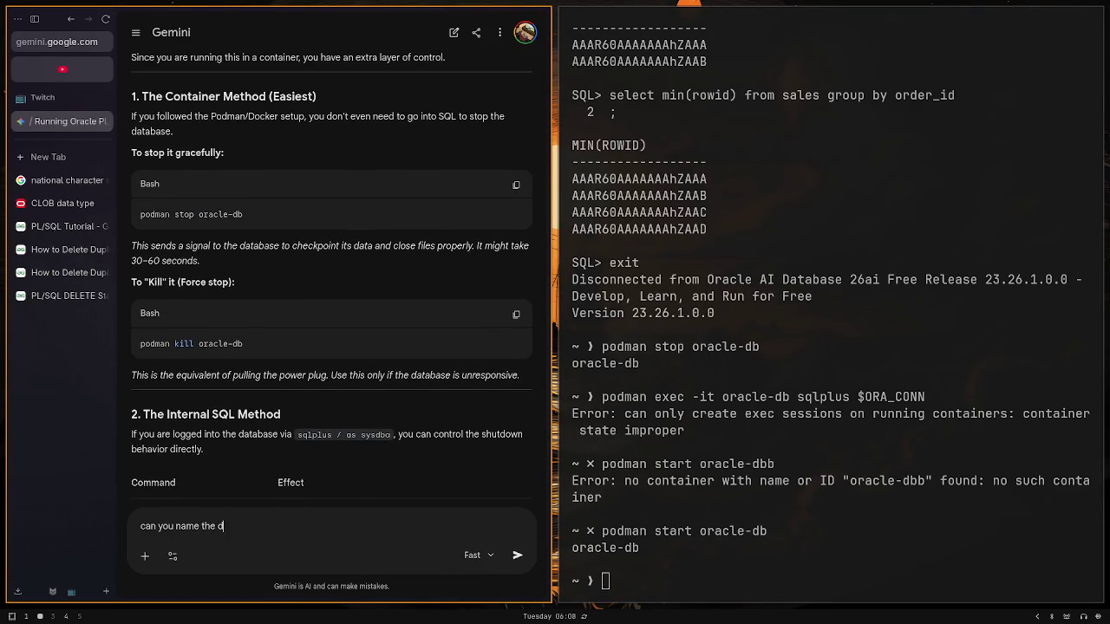
key(BackSpace)
key(BackSpace)
key(BackSpace)
text(database)
key(Return)
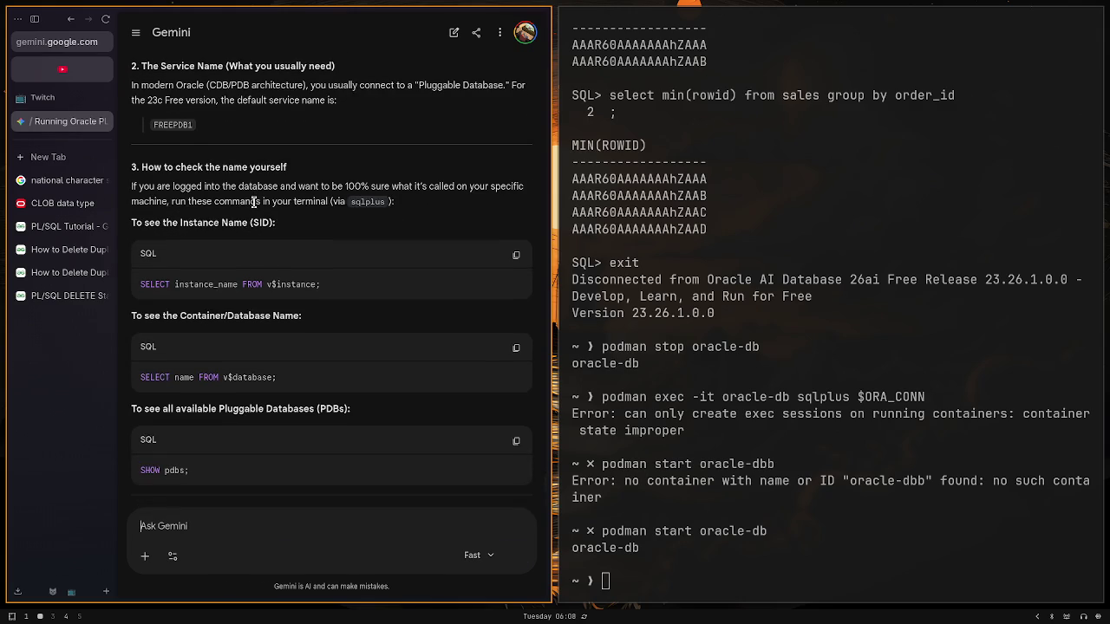
scroll(254, 212, down, 2)
scroll(253, 212, down, 2)
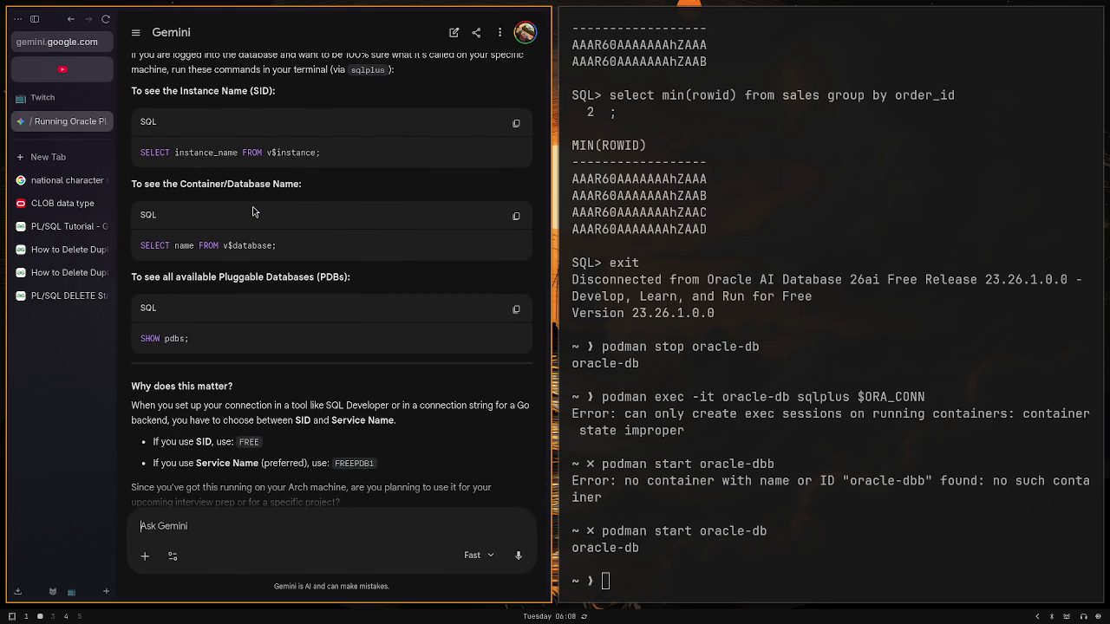
scroll(253, 212, down, 1)
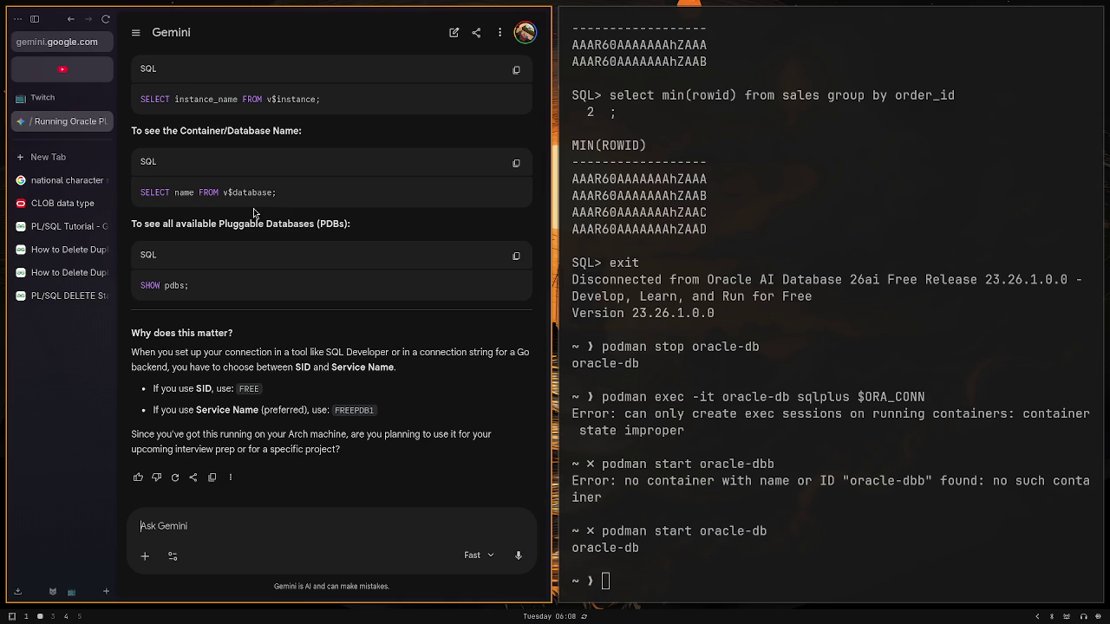
scroll(253, 211, up, 4)
scroll(253, 215, up, 6)
scroll(252, 216, up, 3)
scroll(250, 211, down, 12)
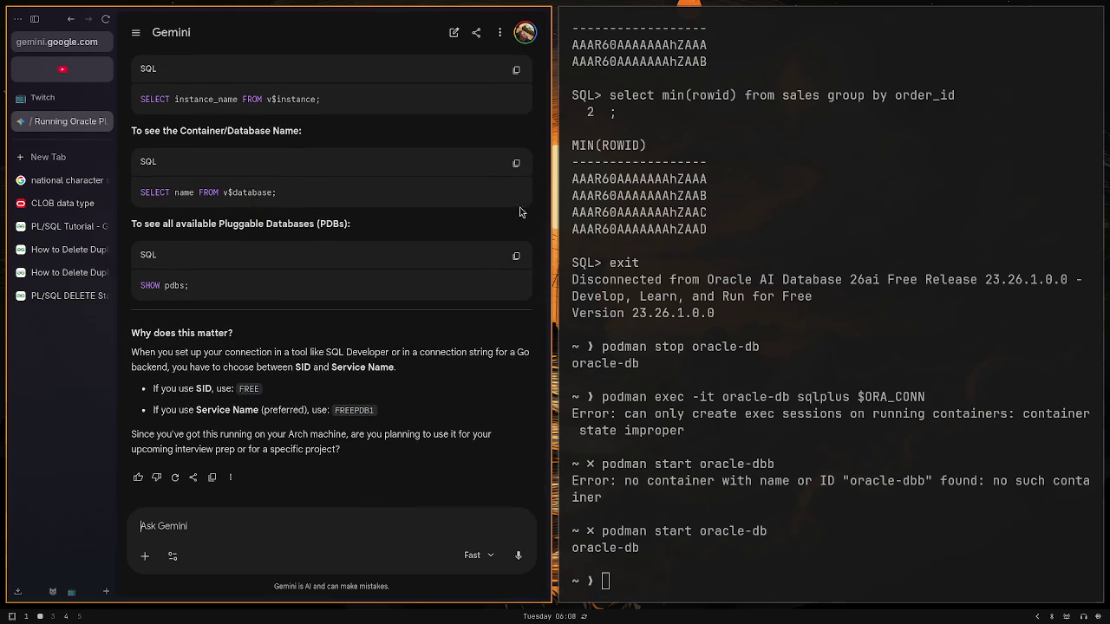
scroll(1008, 317, up, 10)
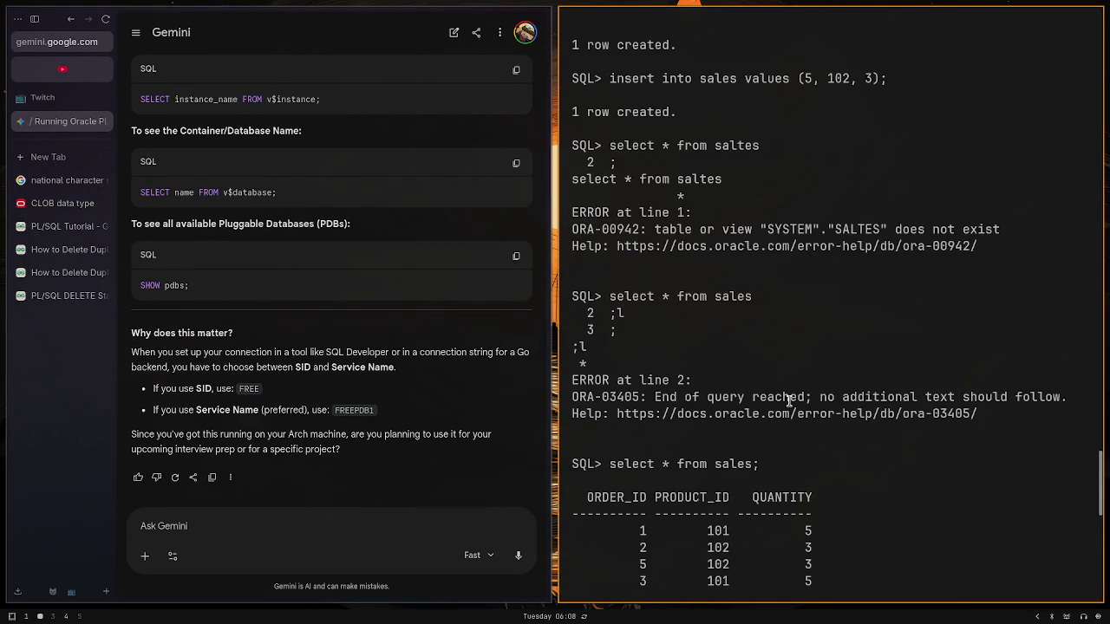
Scroll the Gemini conversation back up to 'Method 1: The Recommended Way (Podman/Docker)'
scroll(789, 401, up, 5)
scroll(208, 272, up, 15)
scroll(207, 271, up, 15)
scroll(210, 279, up, 20)
scroll(203, 283, up, 20)
scroll(240, 318, up, 2)
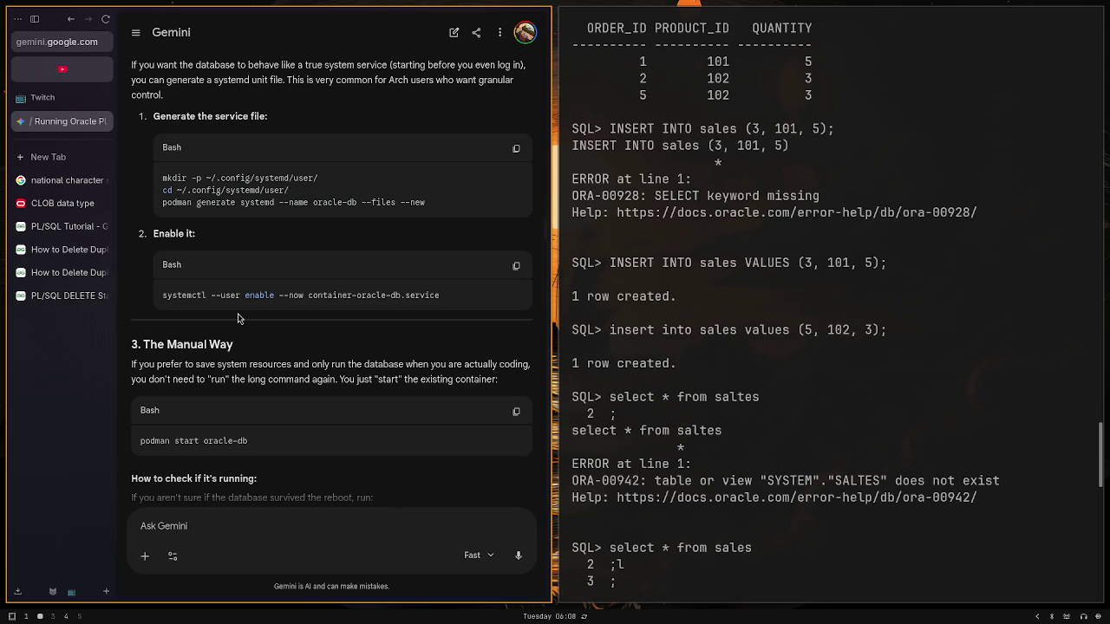
scroll(237, 317, up, 10)
scroll(237, 326, up, 10)
scroll(236, 331, up, 15)
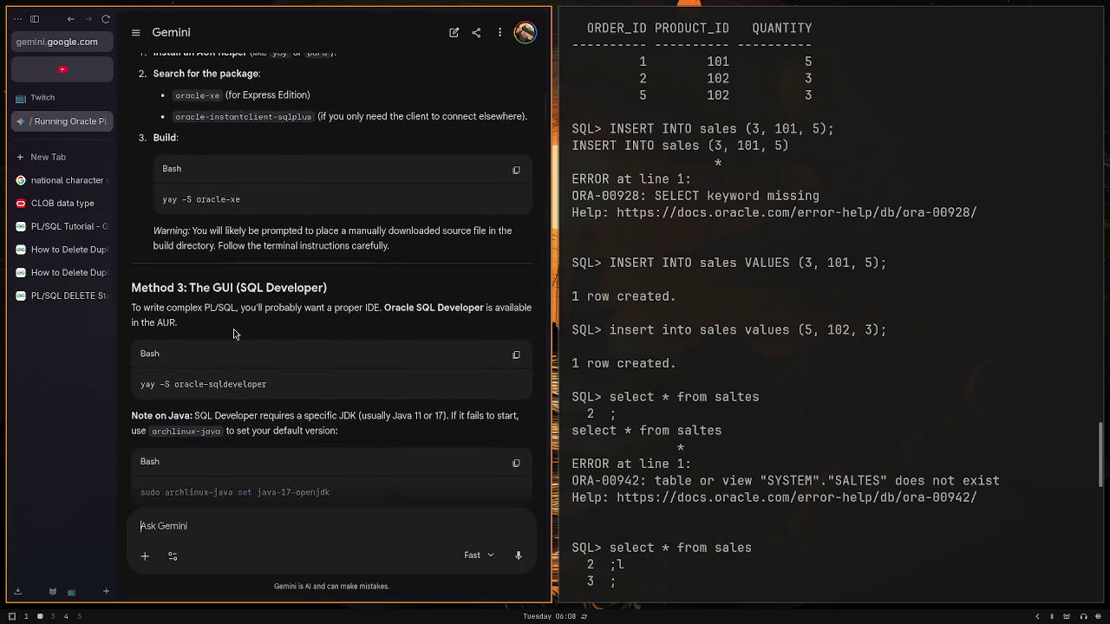
scroll(234, 329, up, 4)
scroll(243, 312, down, 7)
scroll(238, 317, down, 15)
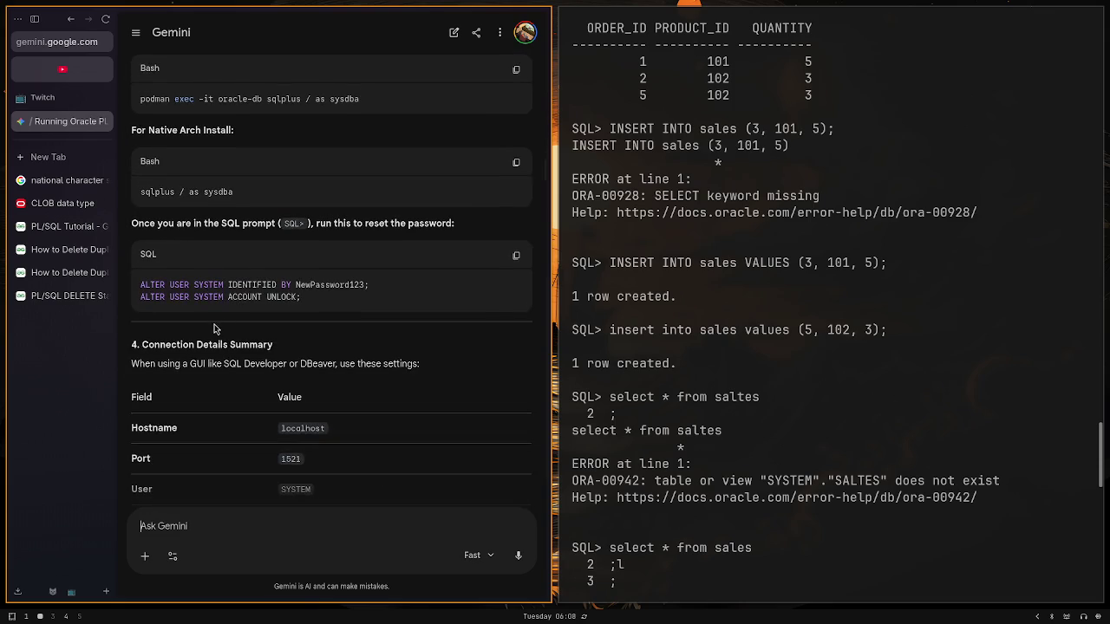
scroll(216, 328, down, 9)
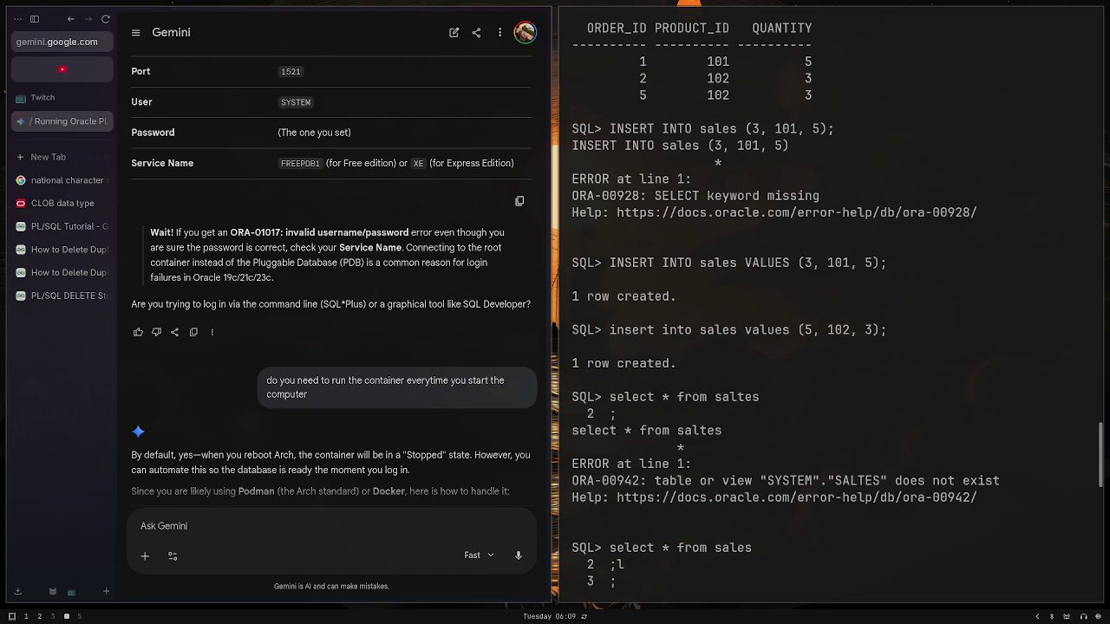
scroll(251, 368, down, 4)
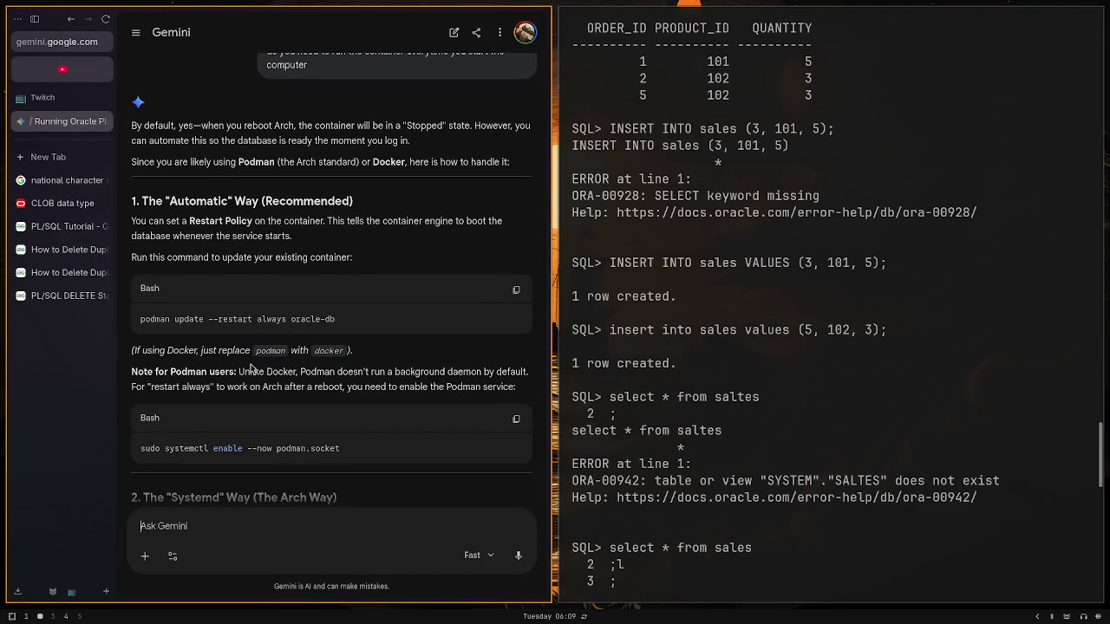
scroll(252, 369, up, 10)
scroll(246, 379, up, 10)
scroll(245, 375, up, 3)
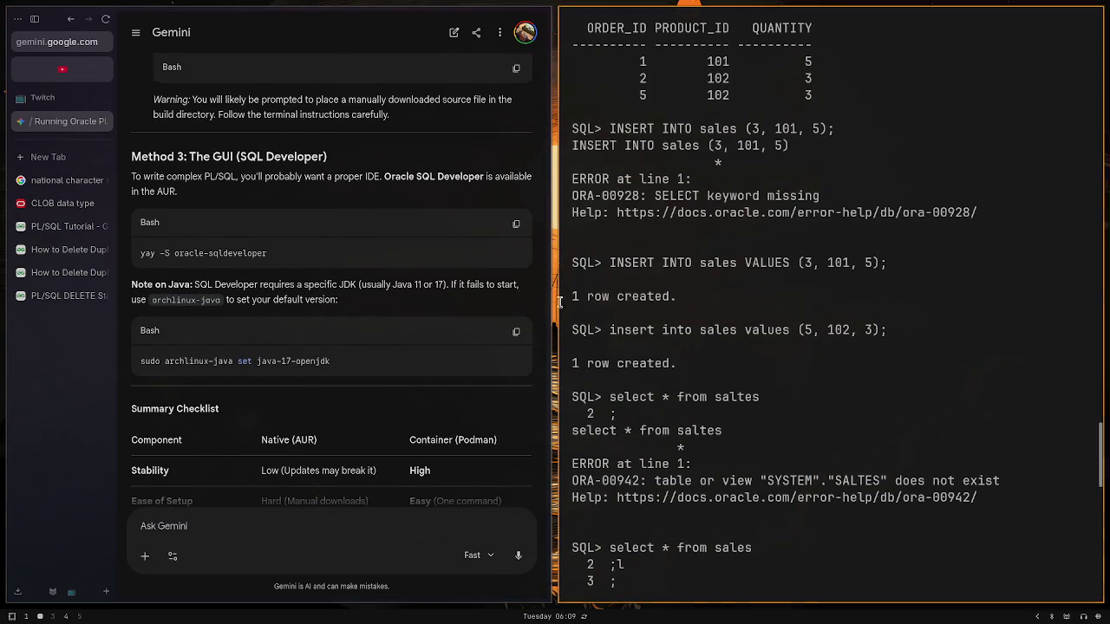
scroll(393, 274, up, 4)
scroll(393, 274, up, 6)
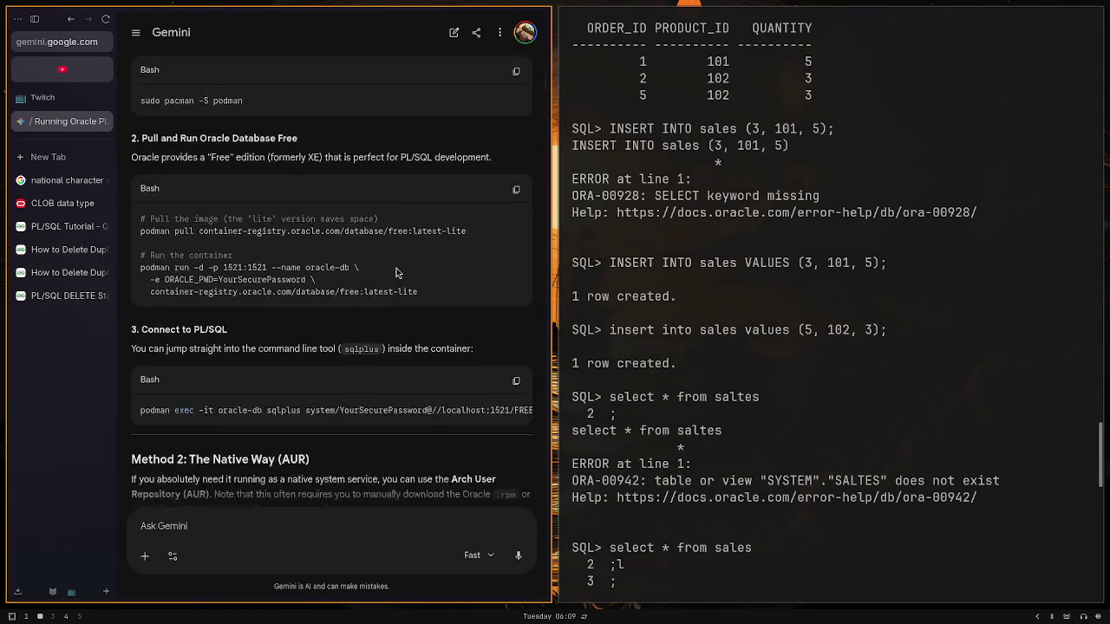
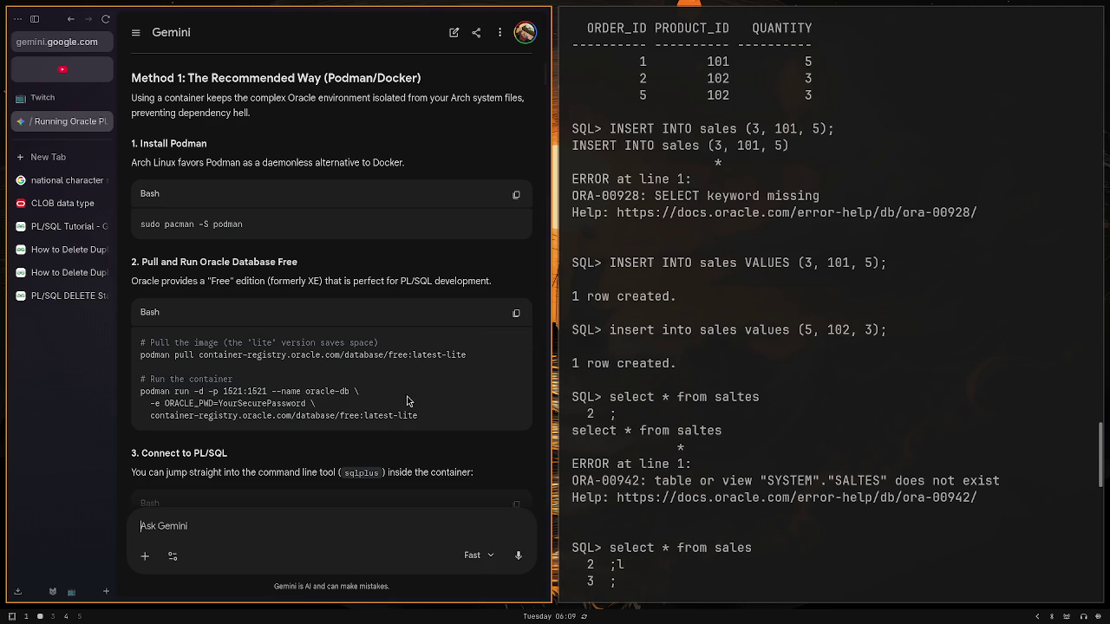
Copy Gemini's three-line podman run command for the Oracle Database Free container
drag(419, 417, 136, 396)
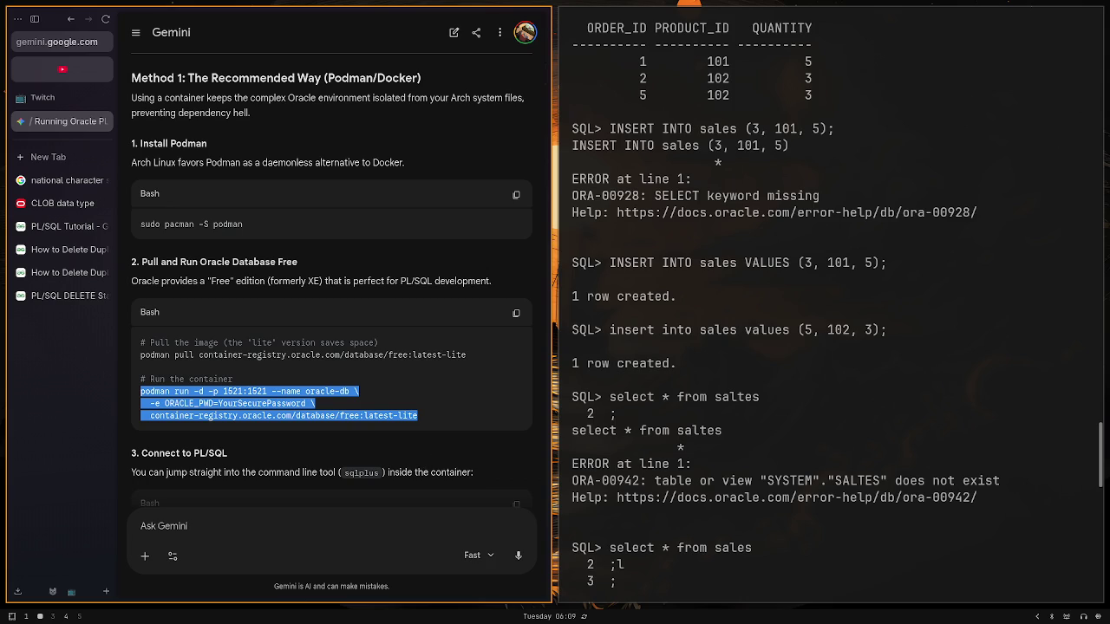
scroll(720, 483, down, 10)
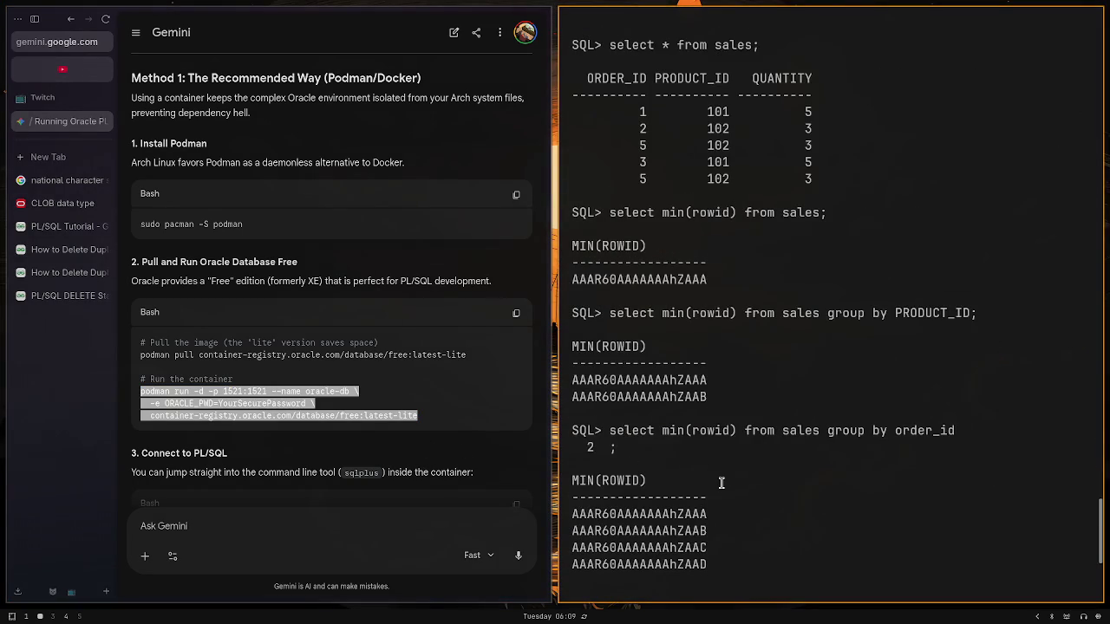
click(516, 313)
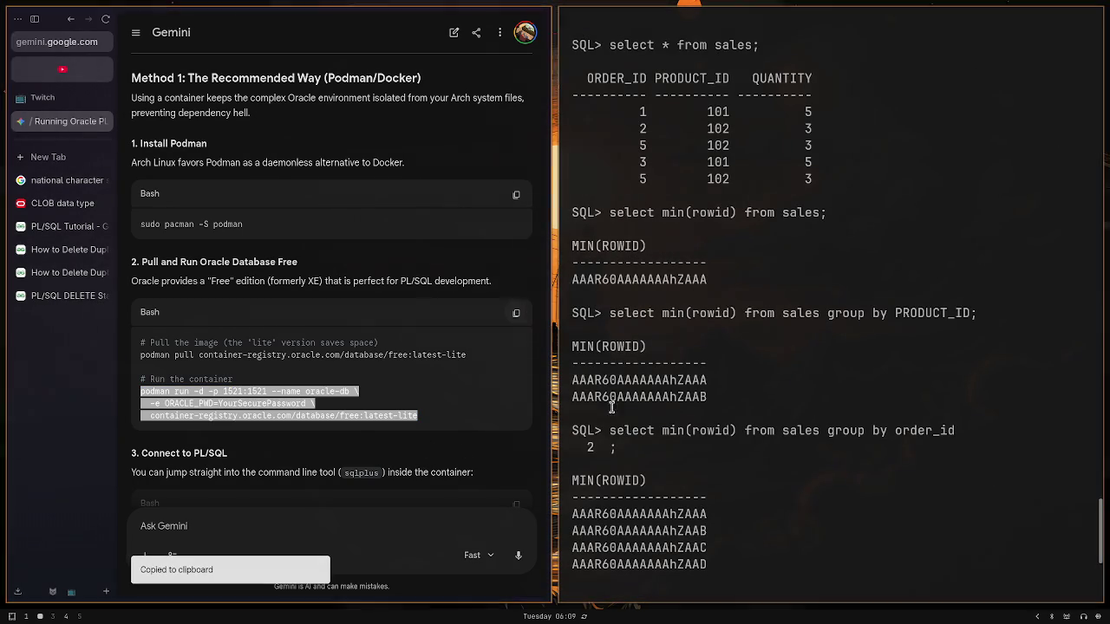
key(super+1)
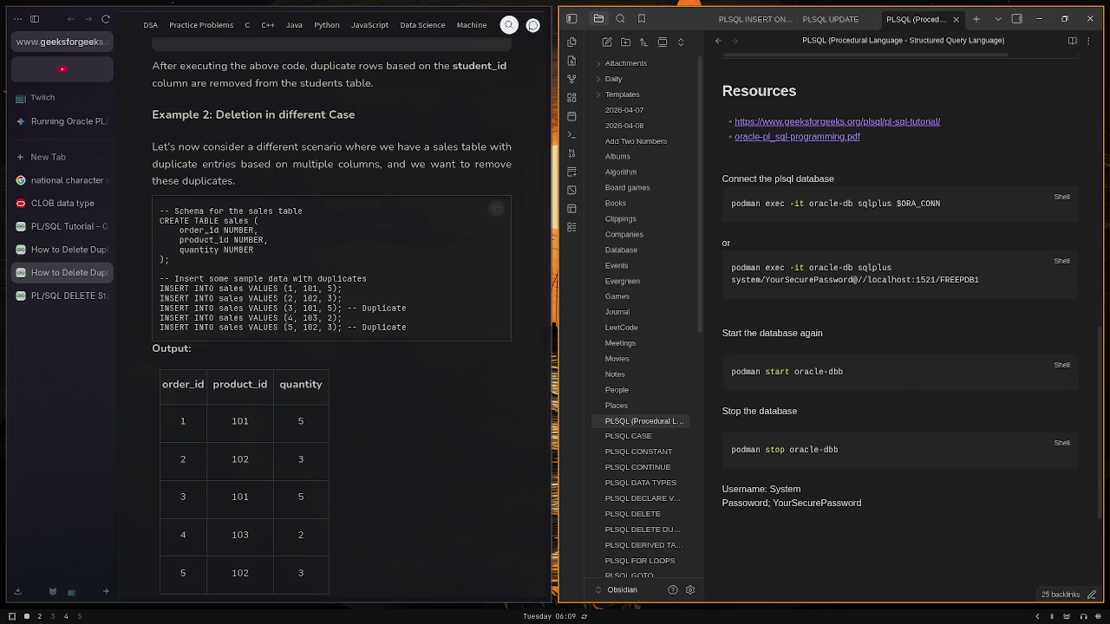
Add the 'Create db with podman' heading and paste the podman pull and run commands into a bash code block
text(eate db )
text(with podman)
key(ctrl+v)
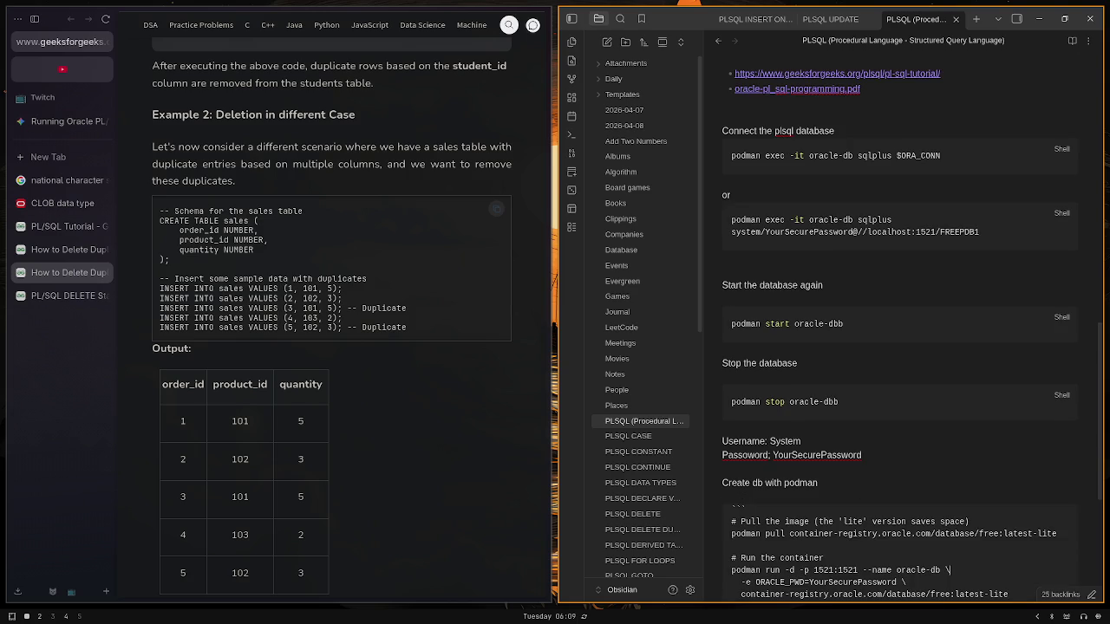
text(sh)
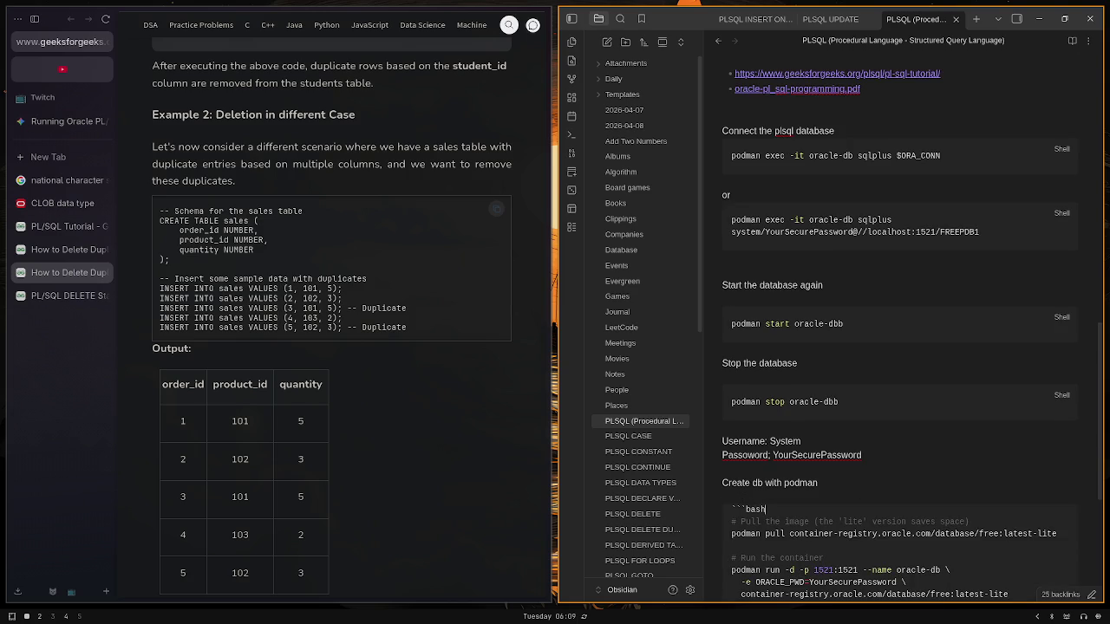
scroll(802, 516, down, 3)
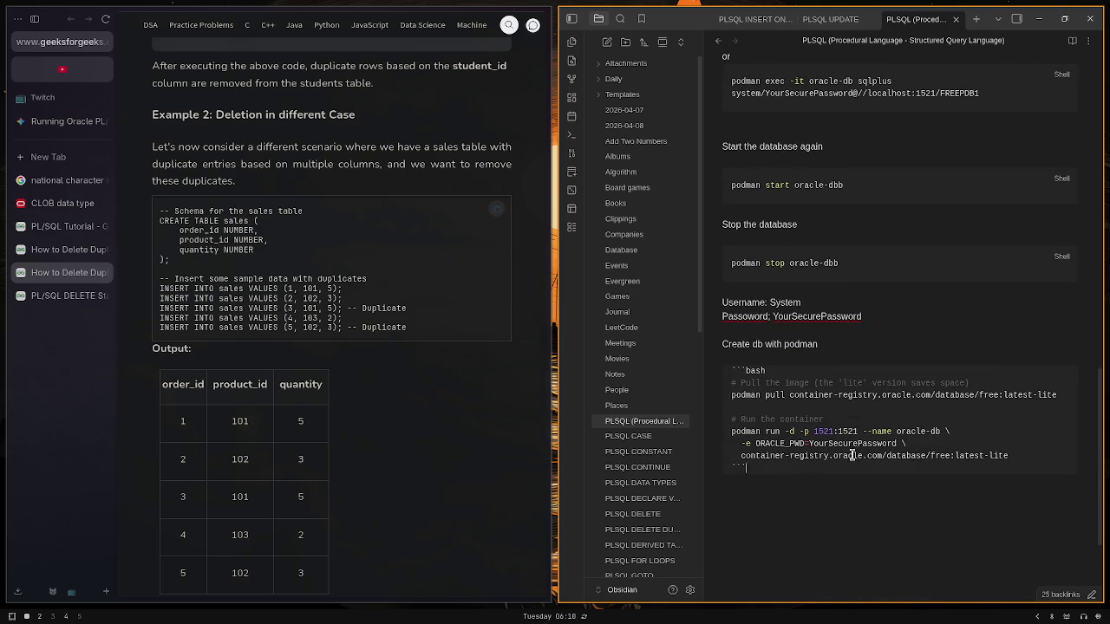
scroll(791, 469, up, 10)
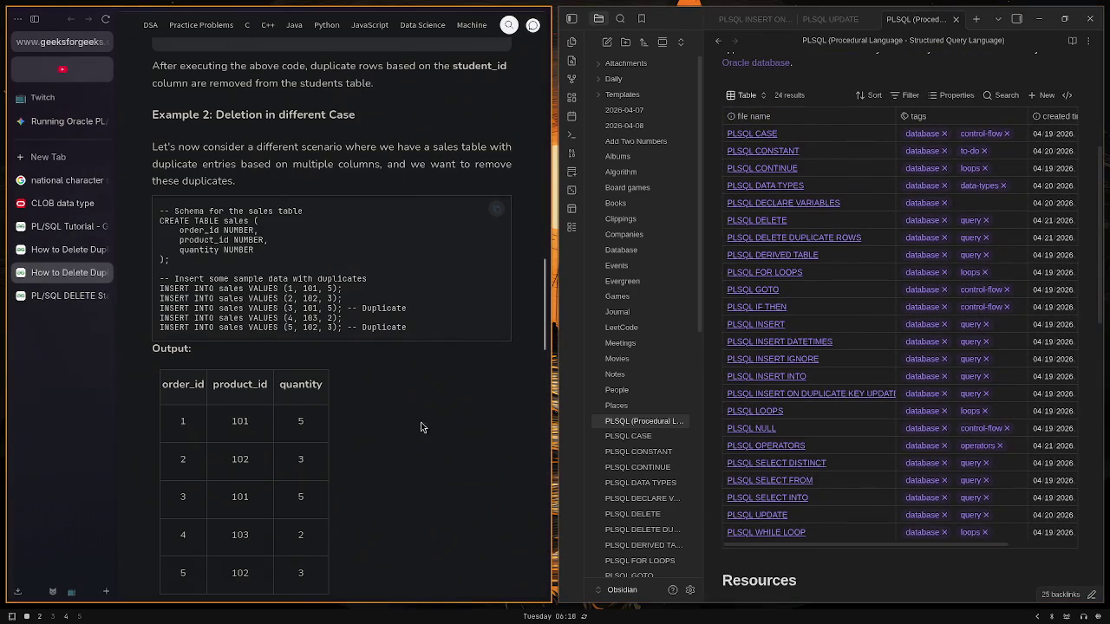
Look over the duplicate-row deletion example in the GeeksforGeeks article
scroll(394, 382, down, 15)
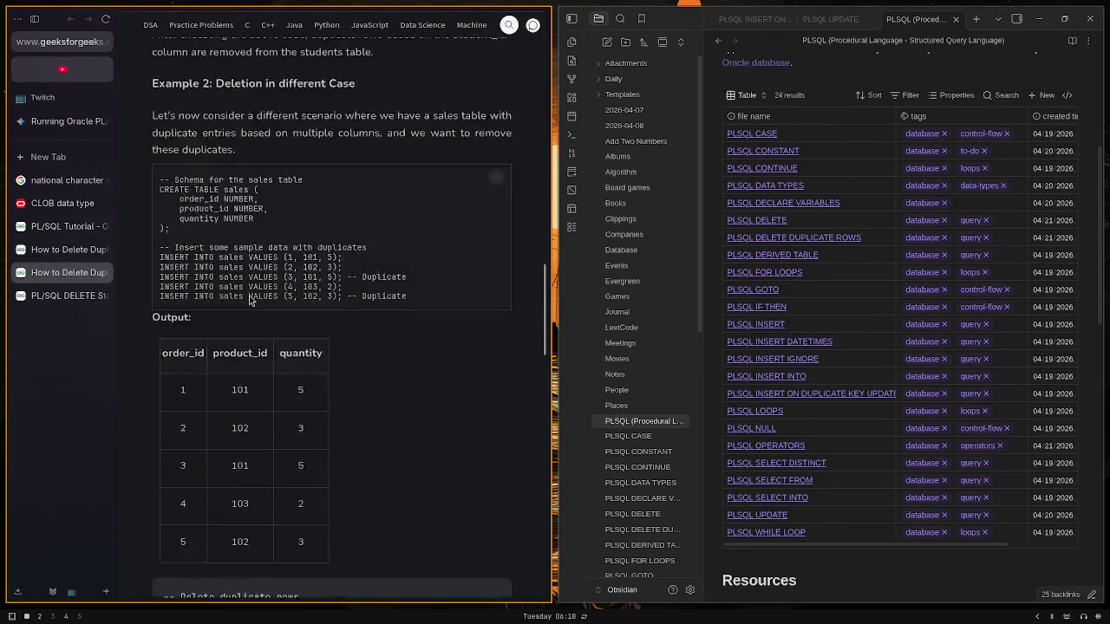
scroll(306, 282, up, 10)
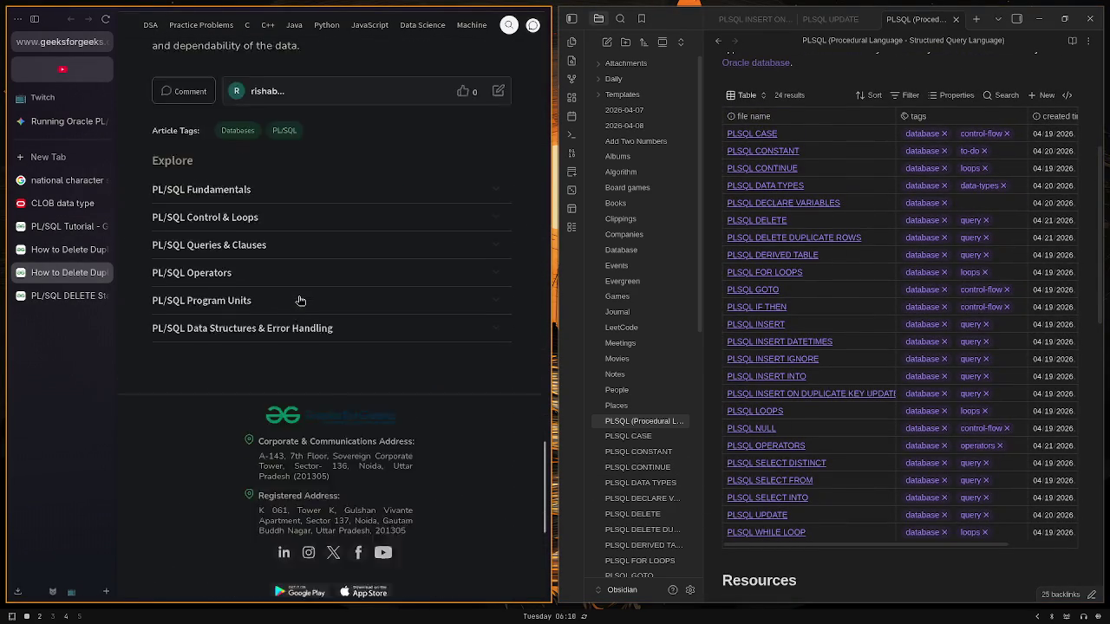
scroll(296, 303, up, 3)
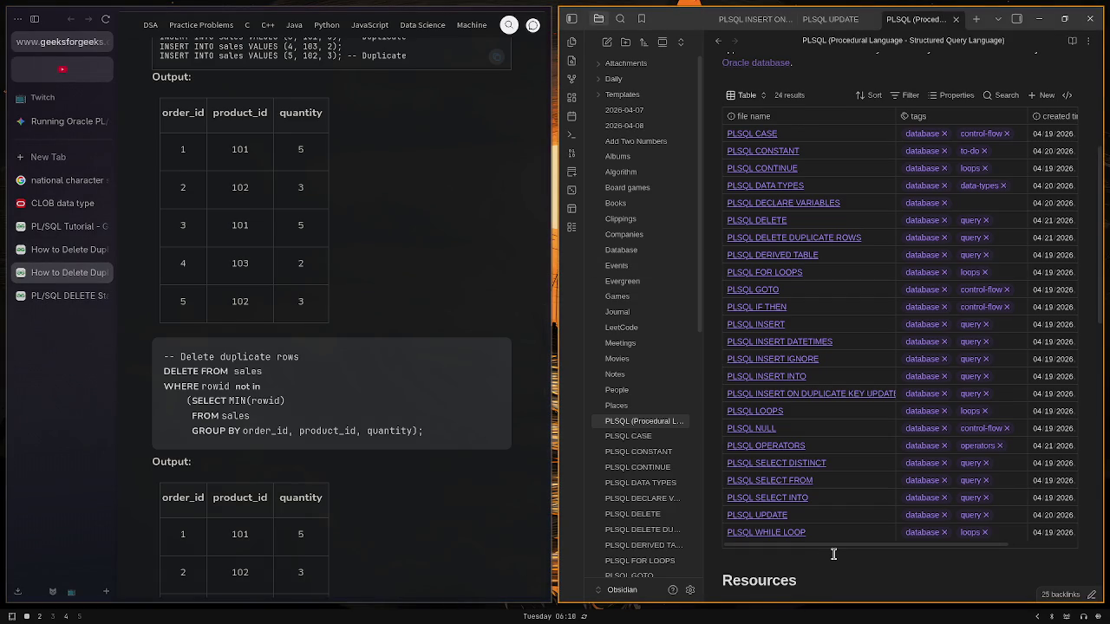
Maximise the browser, close the finished PL/SQL reference tabs, and start a new tab
key(super+f)
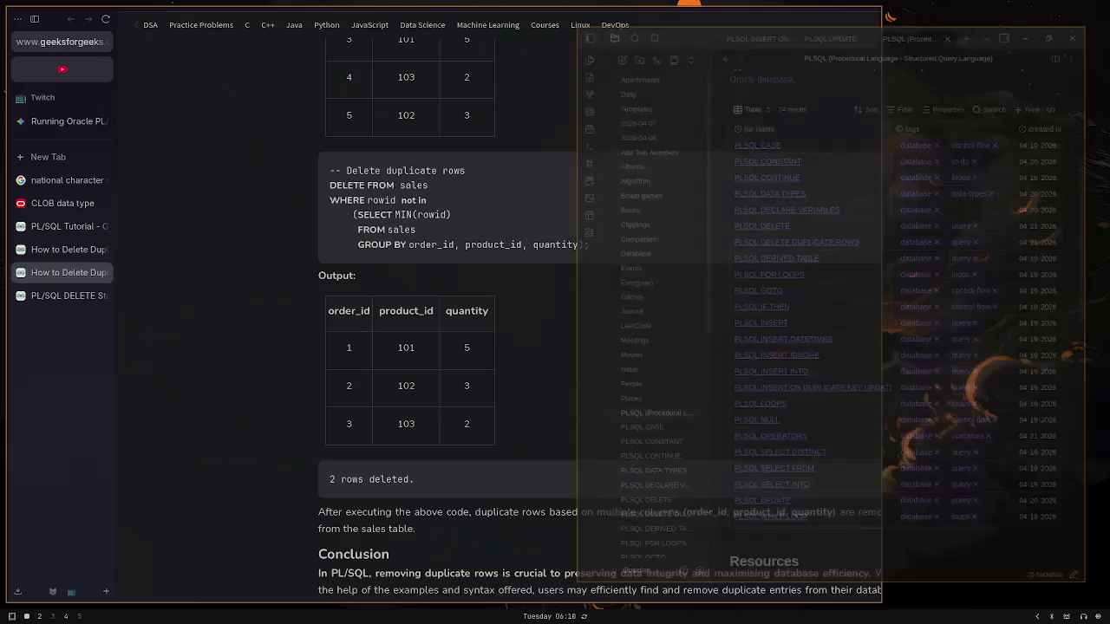
click(101, 180)
click(102, 180)
click(101, 180)
click(102, 180)
click(101, 180)
click(101, 157)
click(101, 180)
click(103, 153)
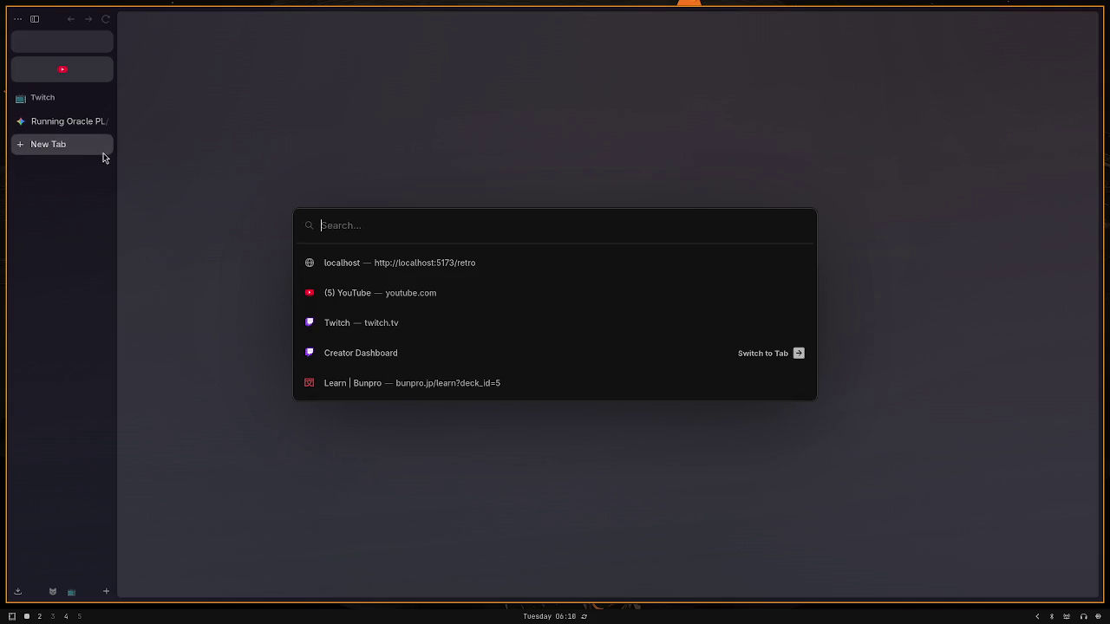
Load bunpro.jp and start the pending reviews
text(bunpro.jp/)
key(Return)
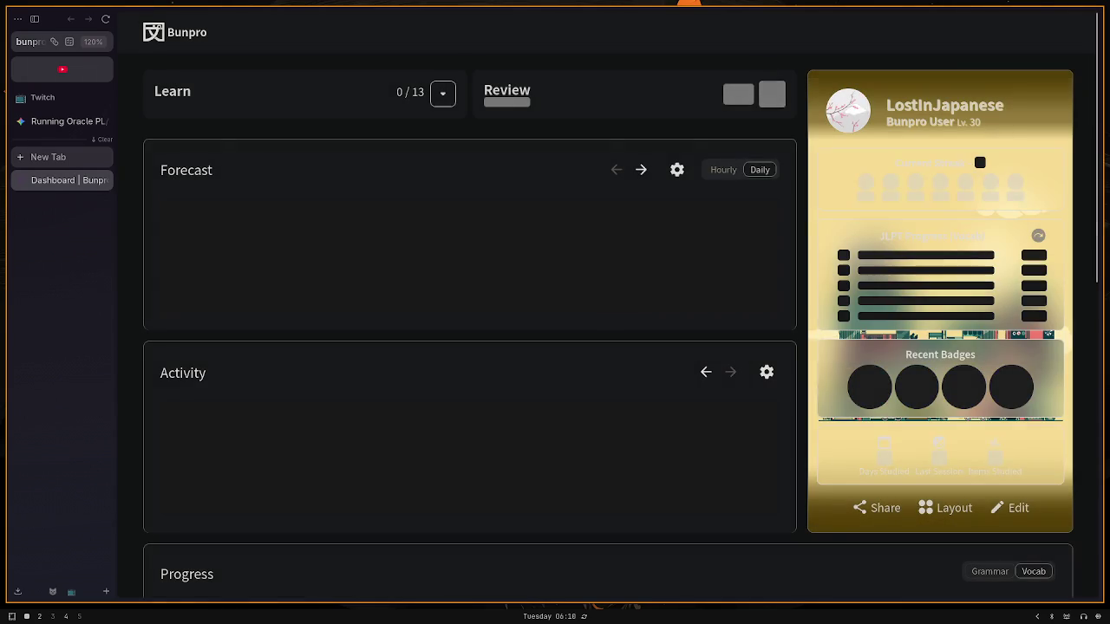
click(656, 113)
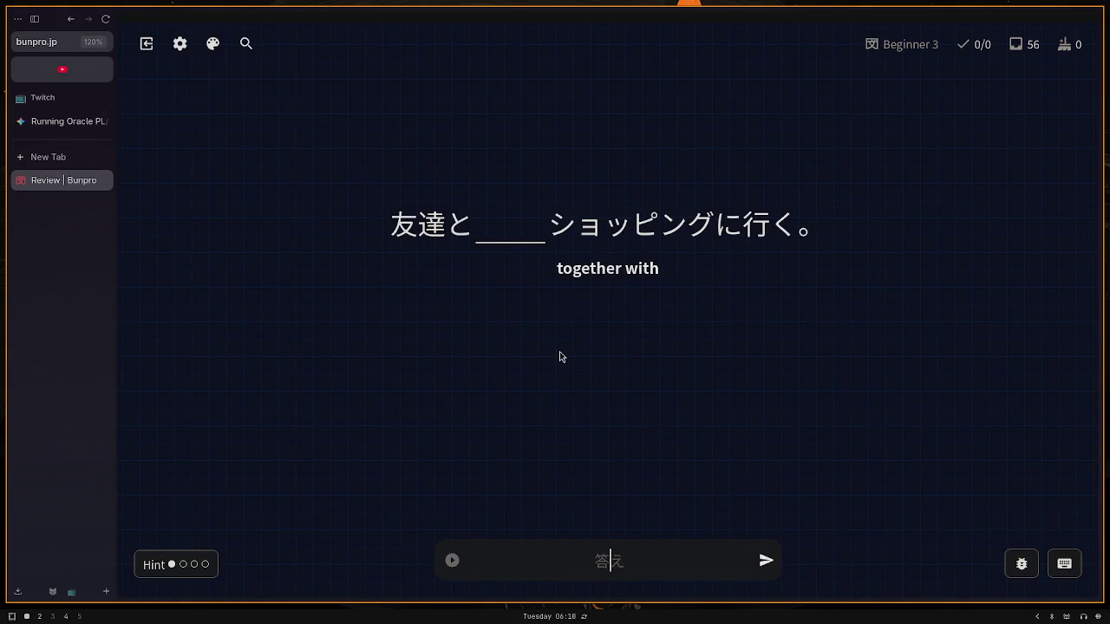
Answer the 一緒に question with いっしょに and view its full English translation
text(isy)
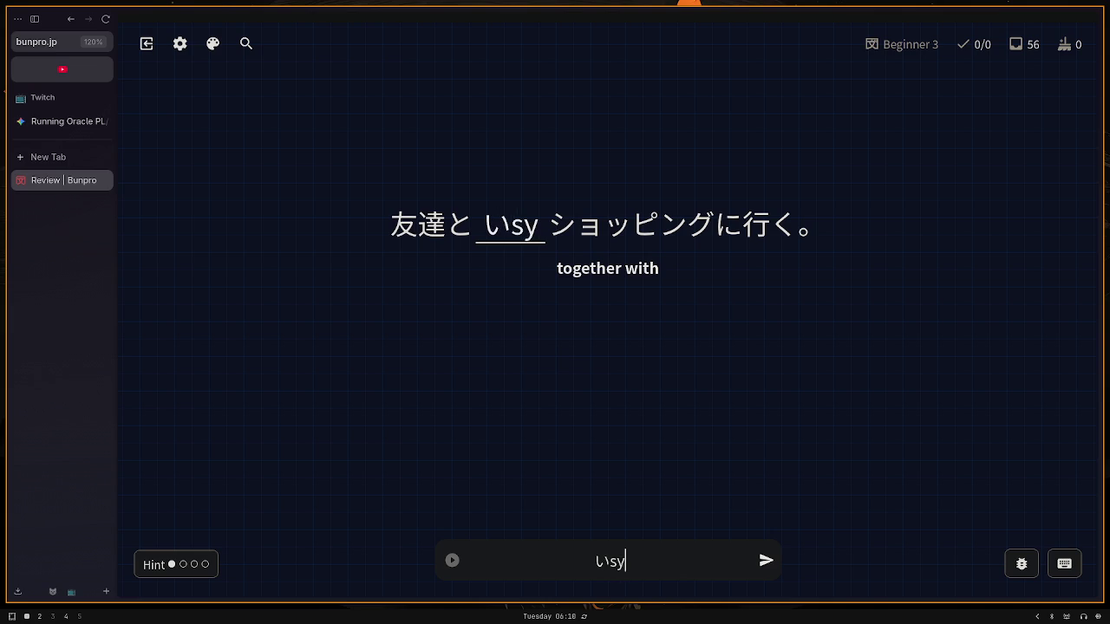
text(o)
key(BackSpace)
key(BackSpace)
text(ssuo)
key(BackSpace)
key(BackSpace)
key(BackSpace)
text(ss)
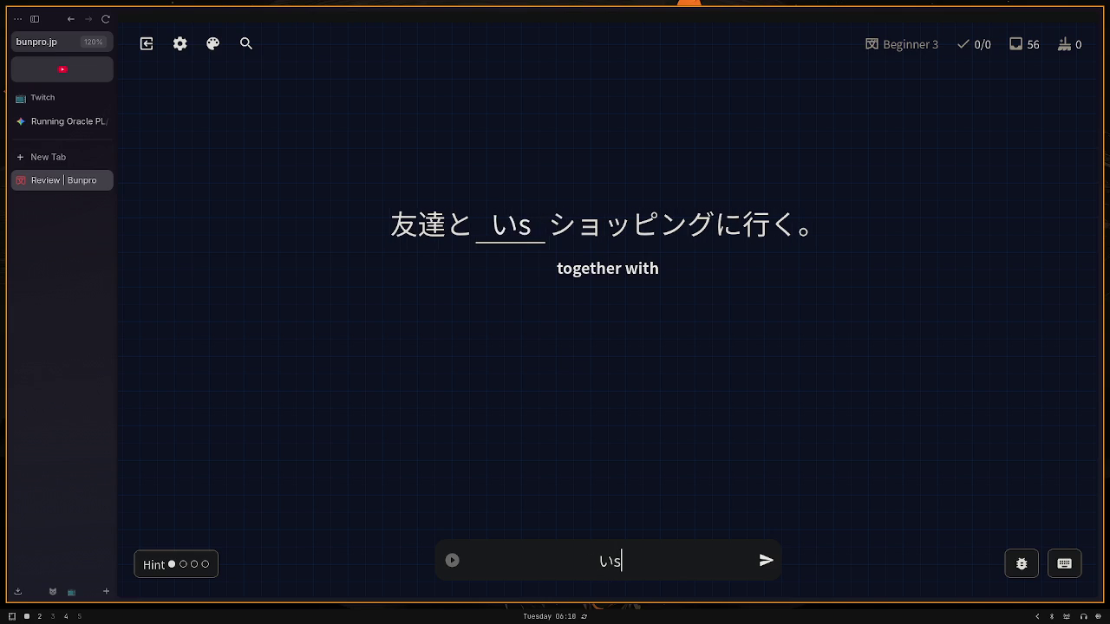
text(yoni)
key(Return)
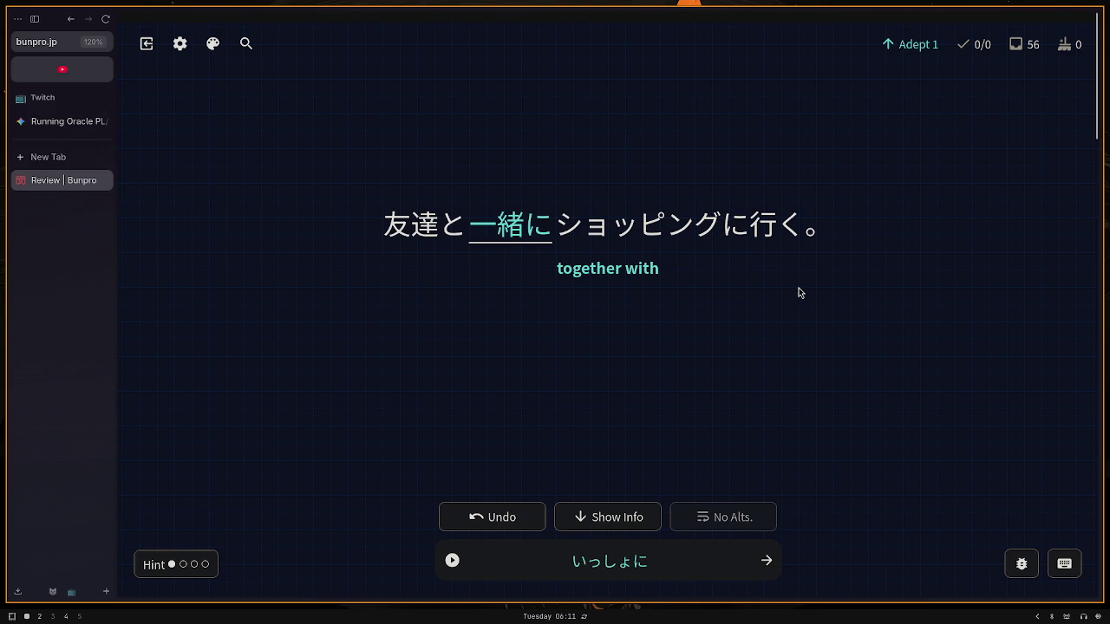
key(h)
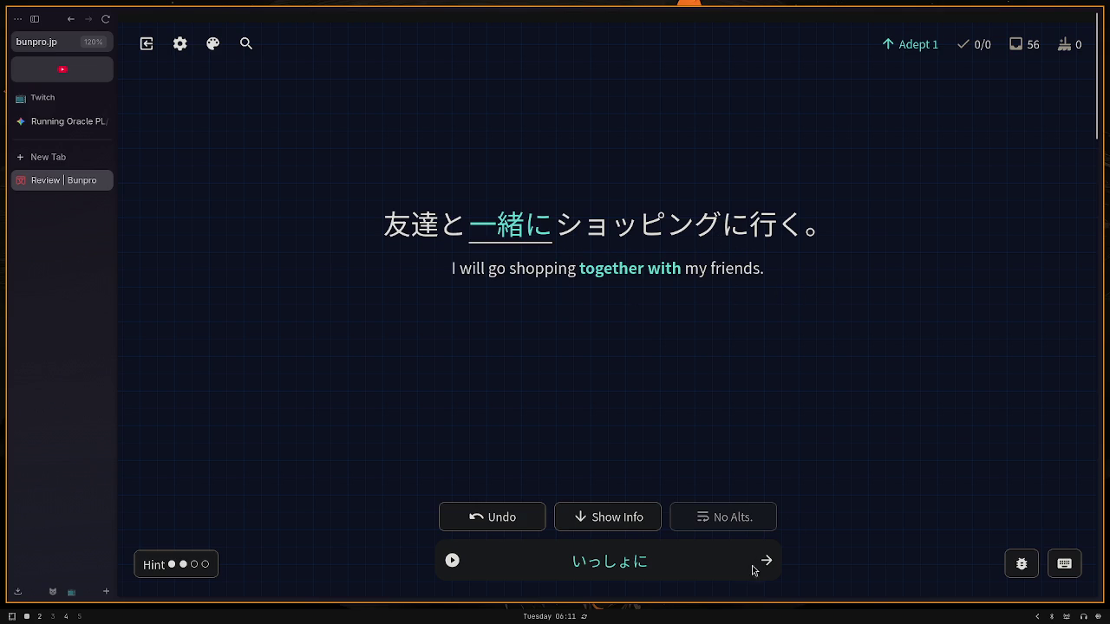
click(765, 560)
Answer けっこう for 'He wakes up quite early' and move on
text(kekkou)
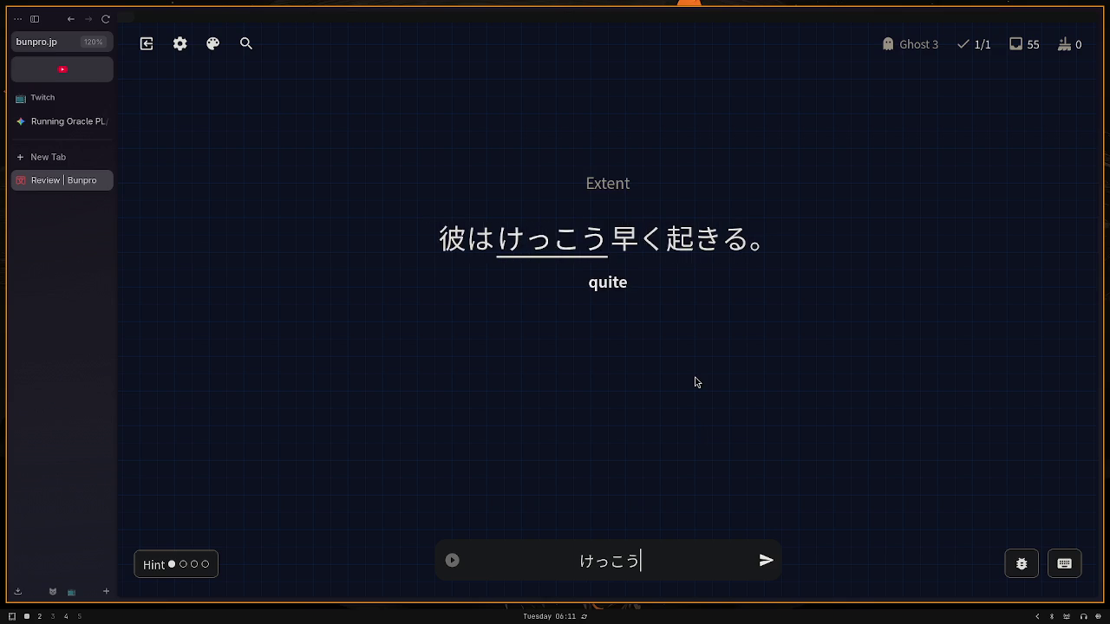
key(Return)
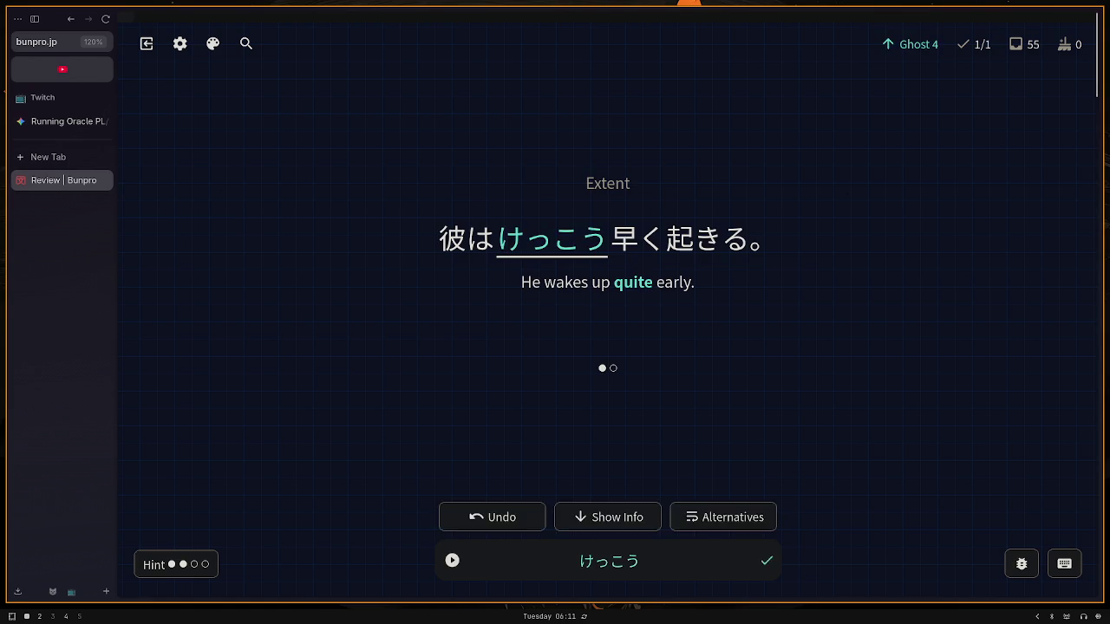
key(Return)
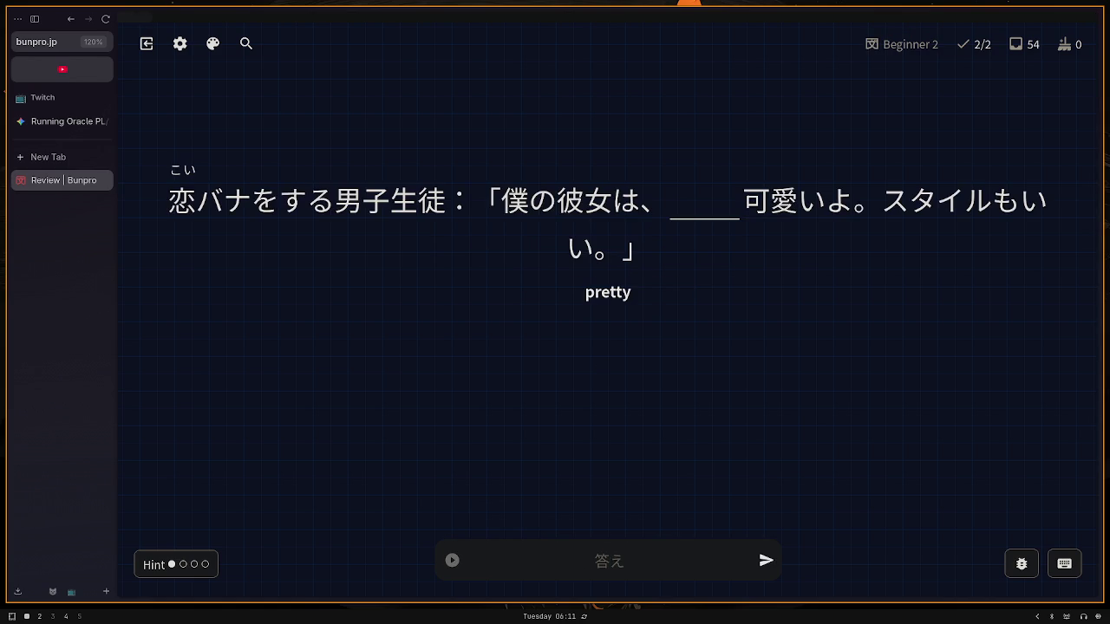
Answer けっこう after undoing a wrong きれい attempt and checking the hint
text(kirei)
key(Return)
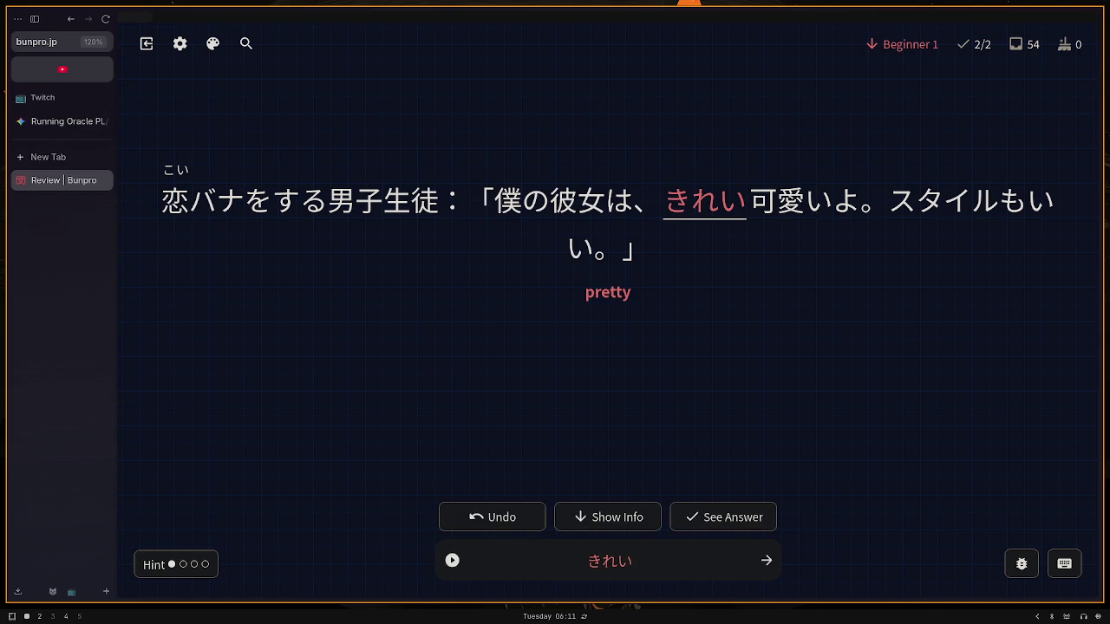
key(BackSpace)
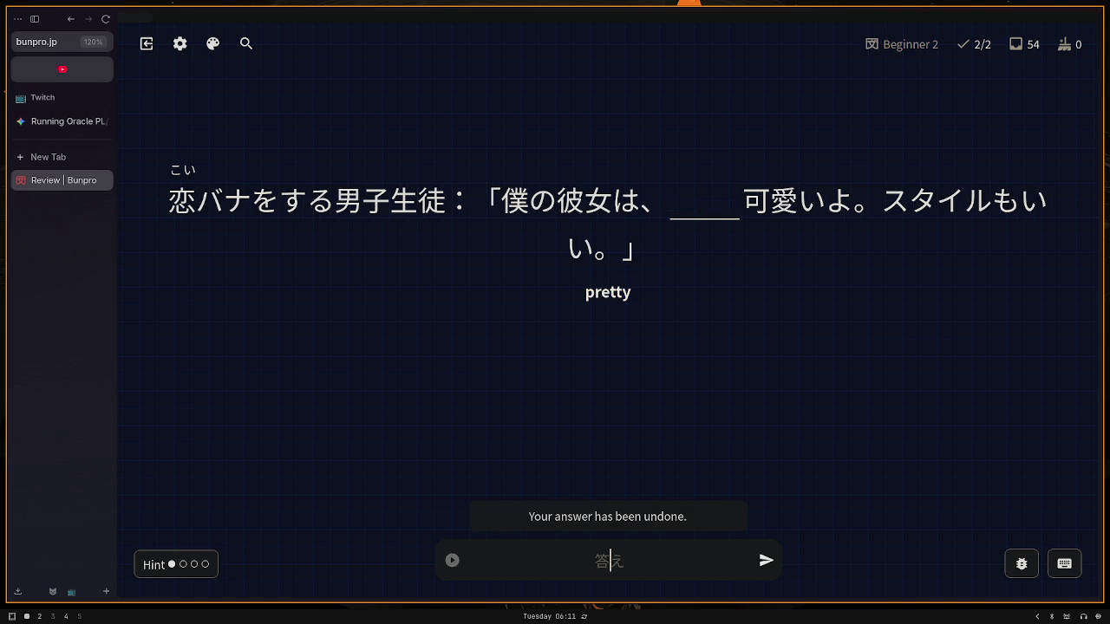
key(shift+h)
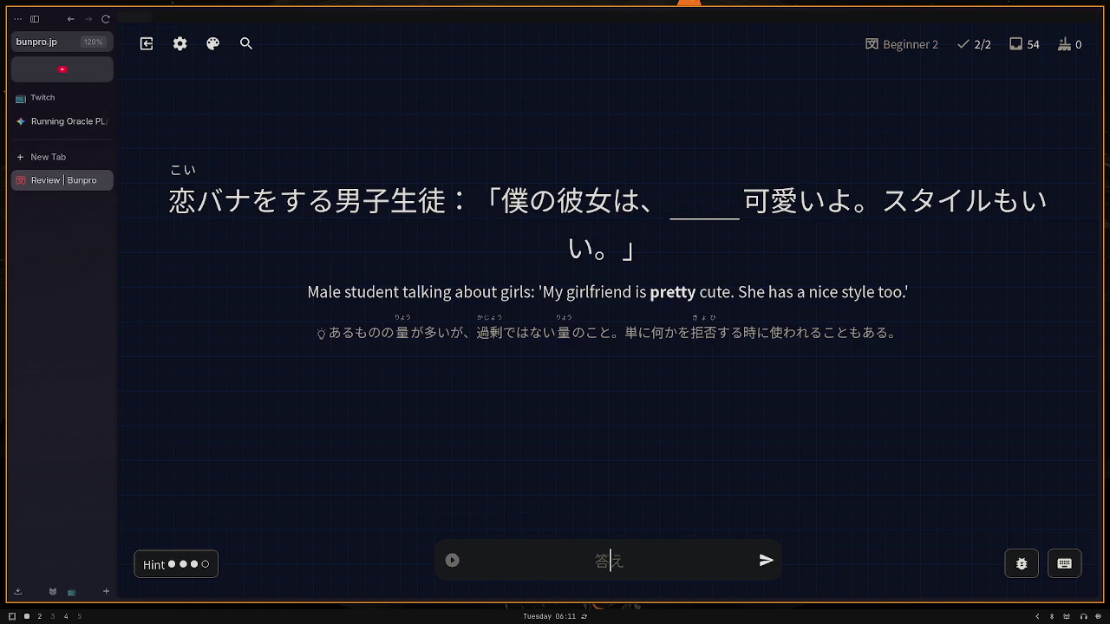
key(shift+h)
text(kekkou)
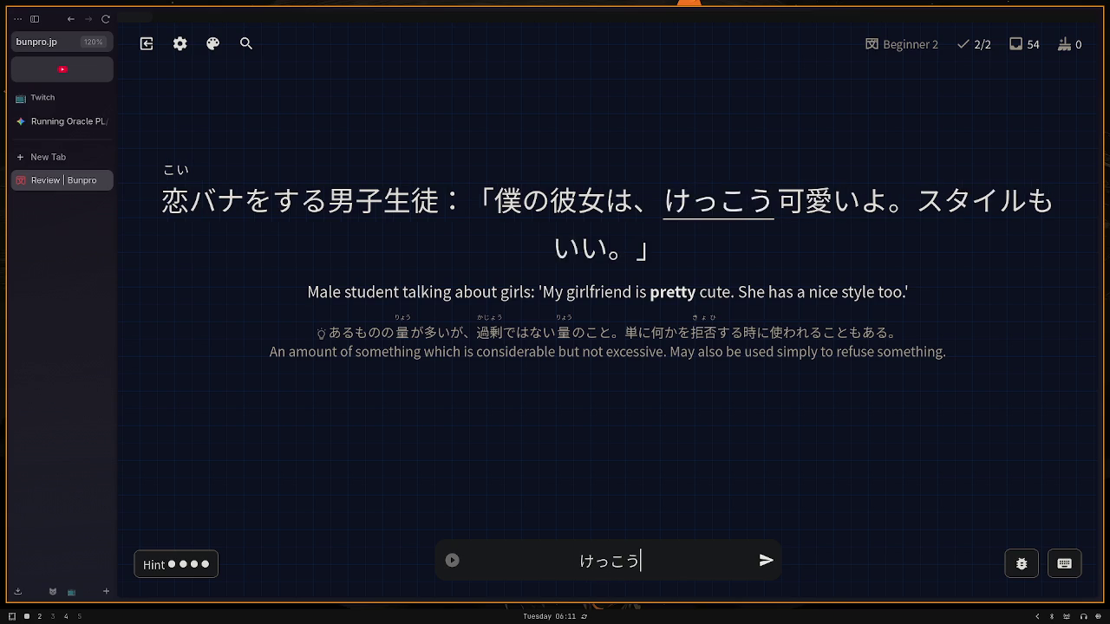
key(Return)
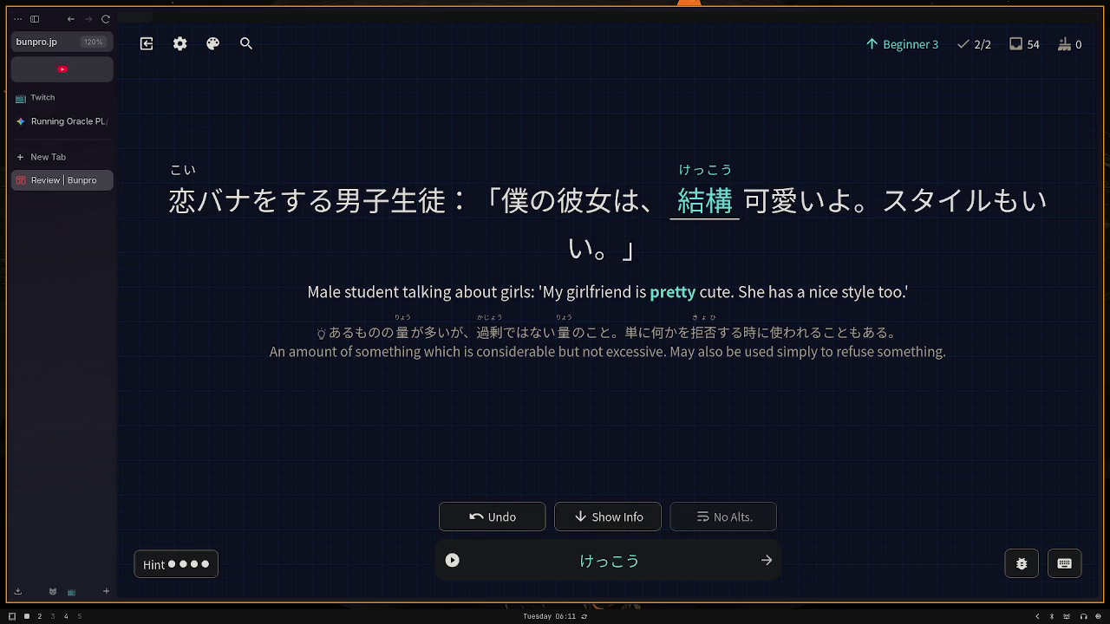
key(Return)
Answer やすみ for 'When is your vacation?' and advance to the 渡す card
text(yasumi)
key(Return)
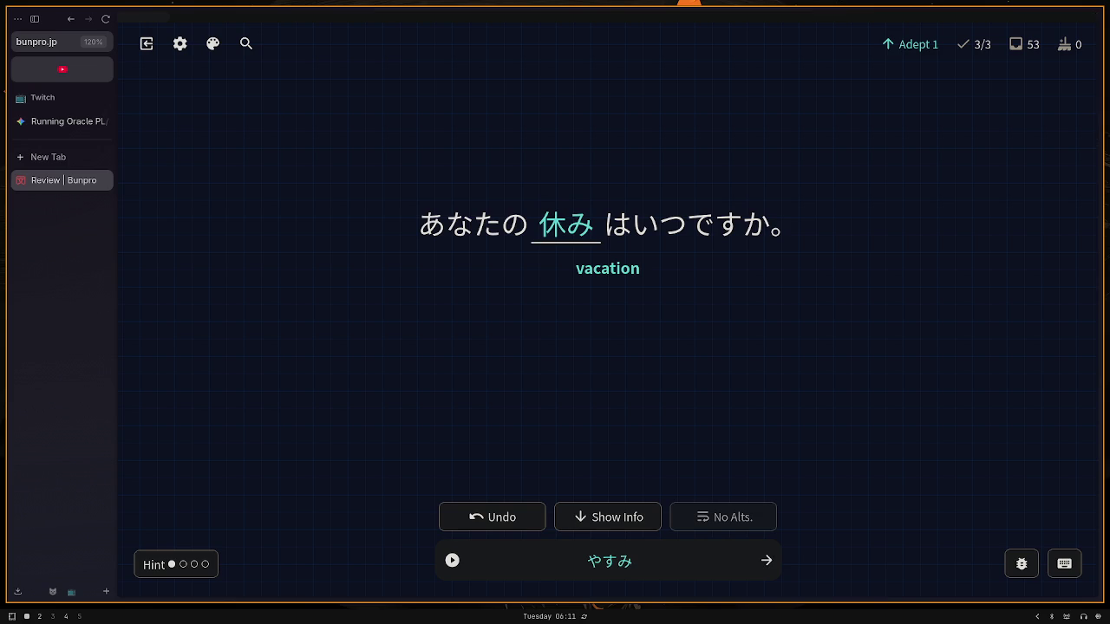
key(h)
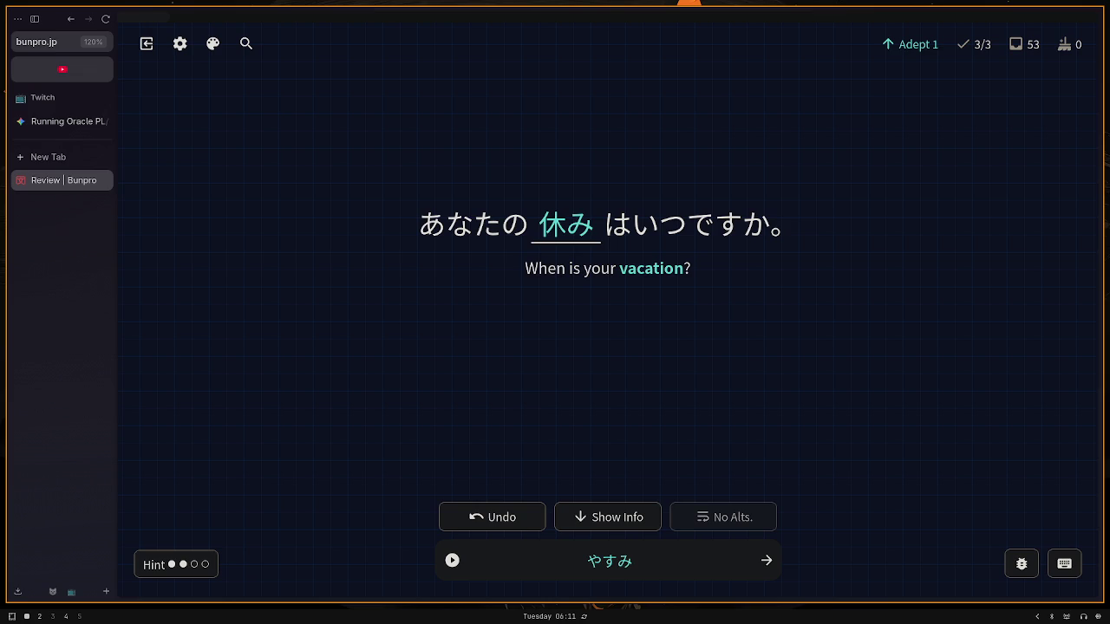
key(Return)
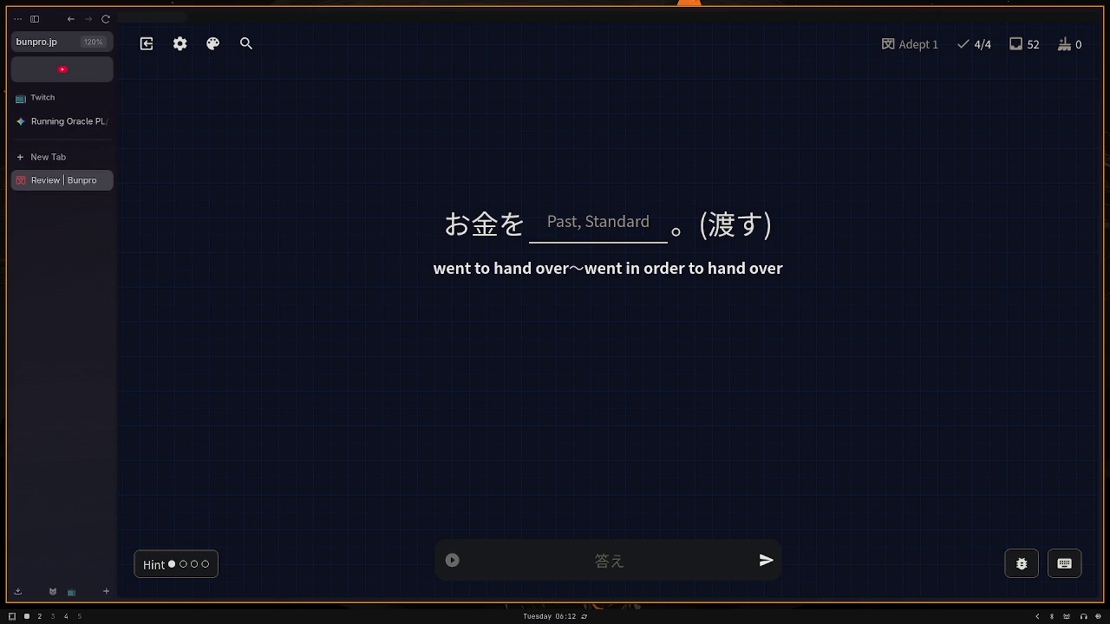
Miss the 渡す card with わたしていった and view the correct answer 渡しにいった
text(ka)
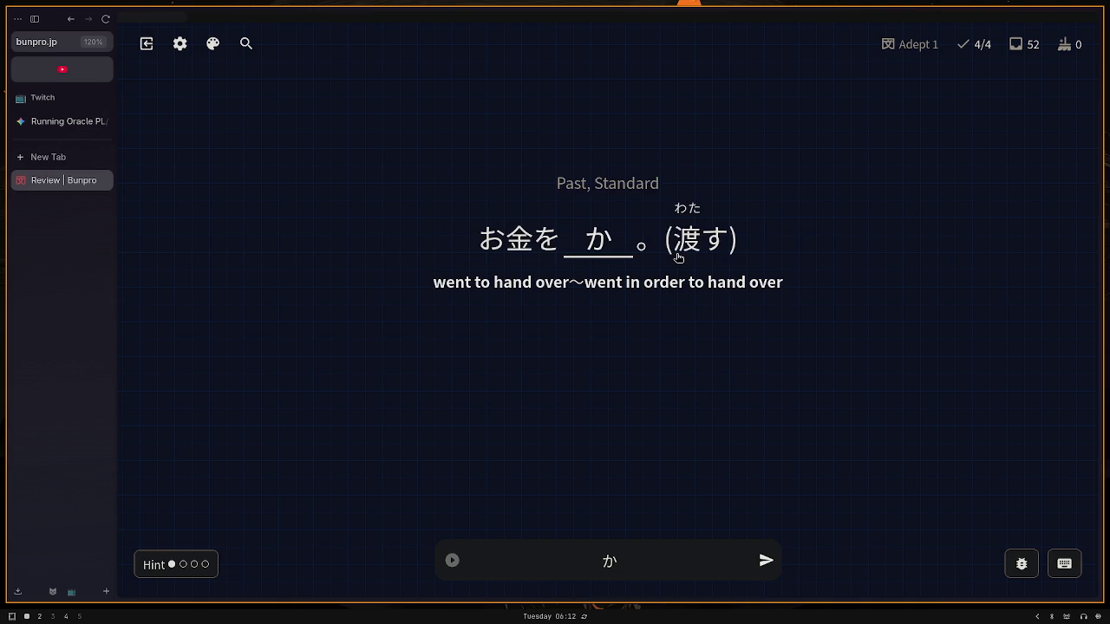
key(BackSpace)
text(wata)
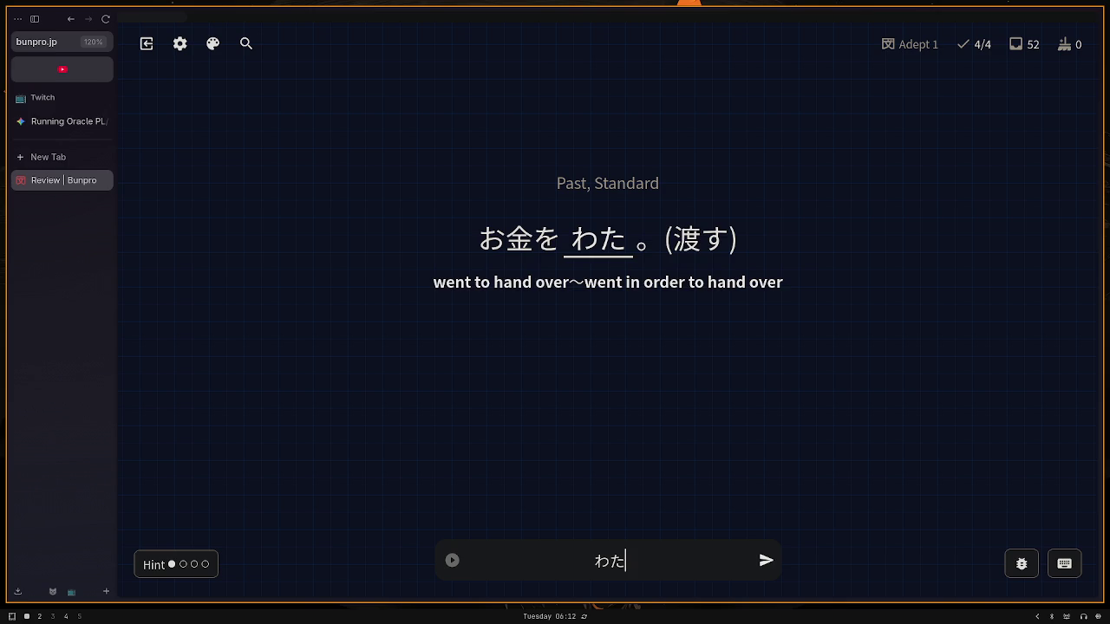
text(した)
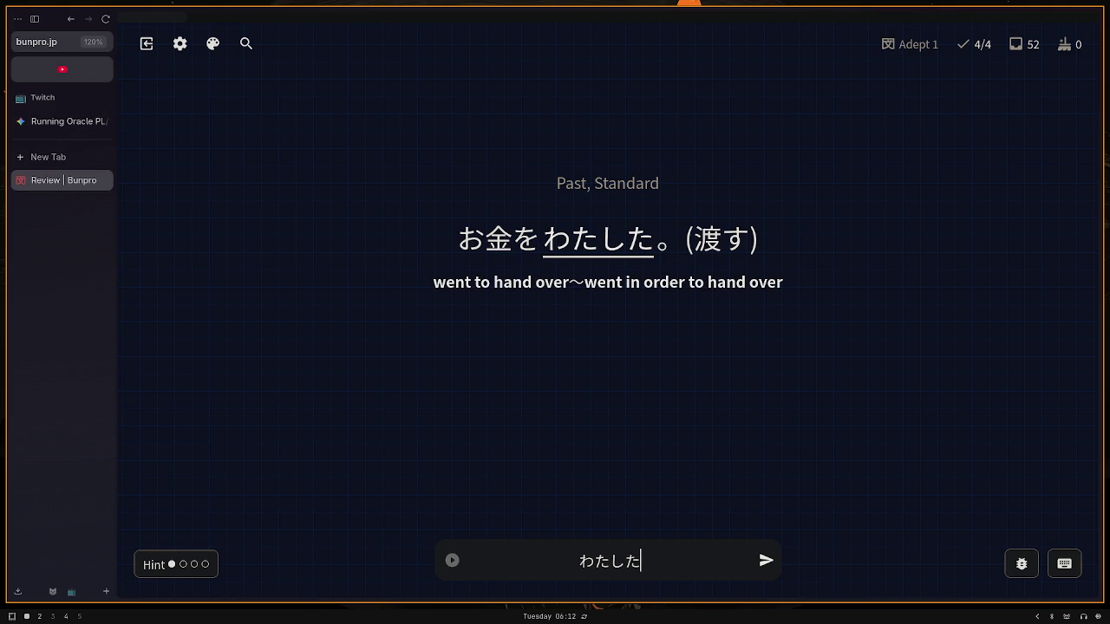
key(BackSpace)
text(て)
text(い)
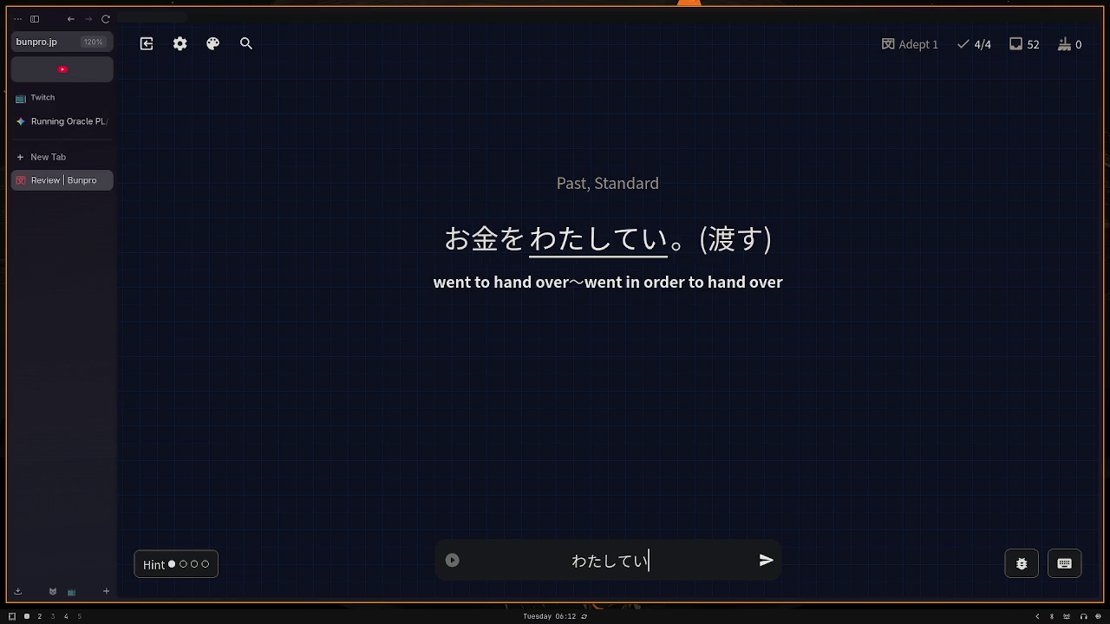
text(った)
key(Return)
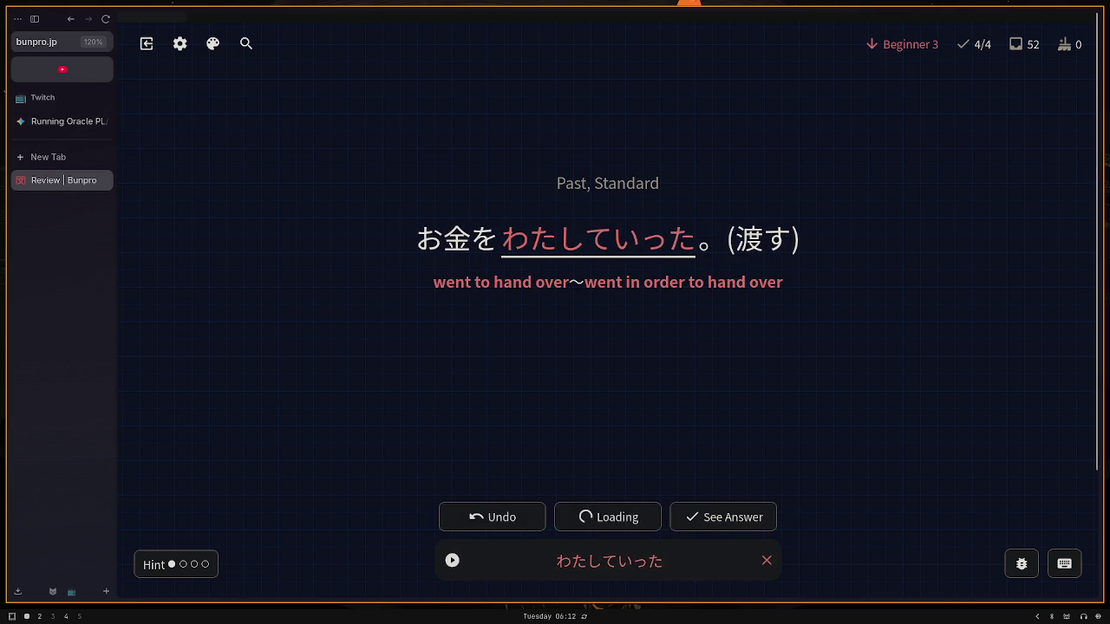
click(751, 514)
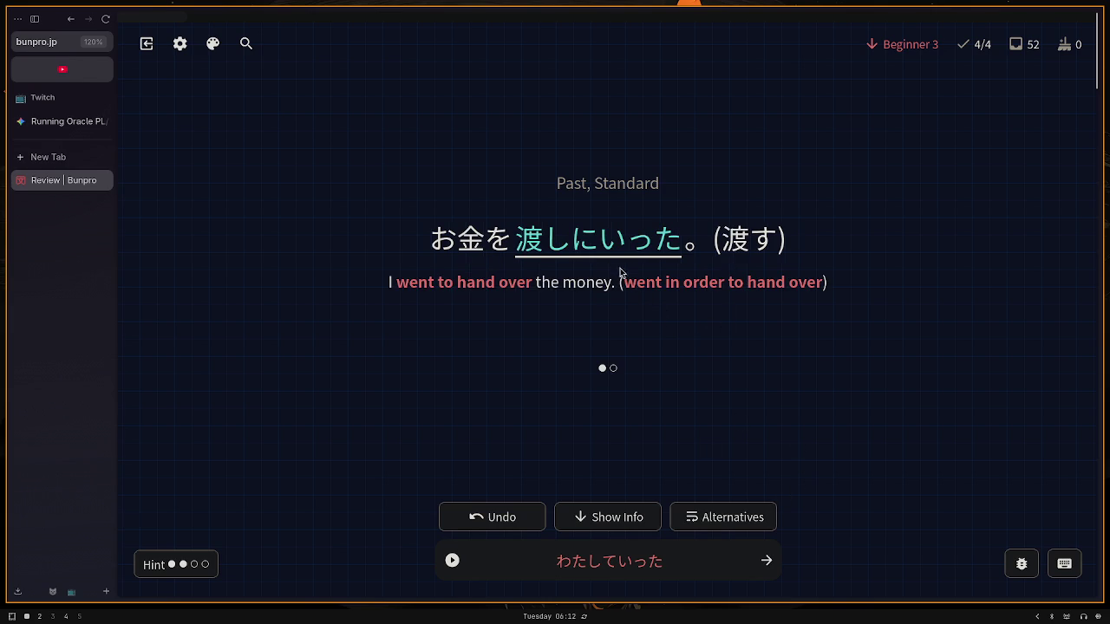
scroll(621, 274, down, 3)
scroll(619, 275, up, 3)
click(766, 560)
Answer アイスクリーム on the next card and move on
text(アイエ)
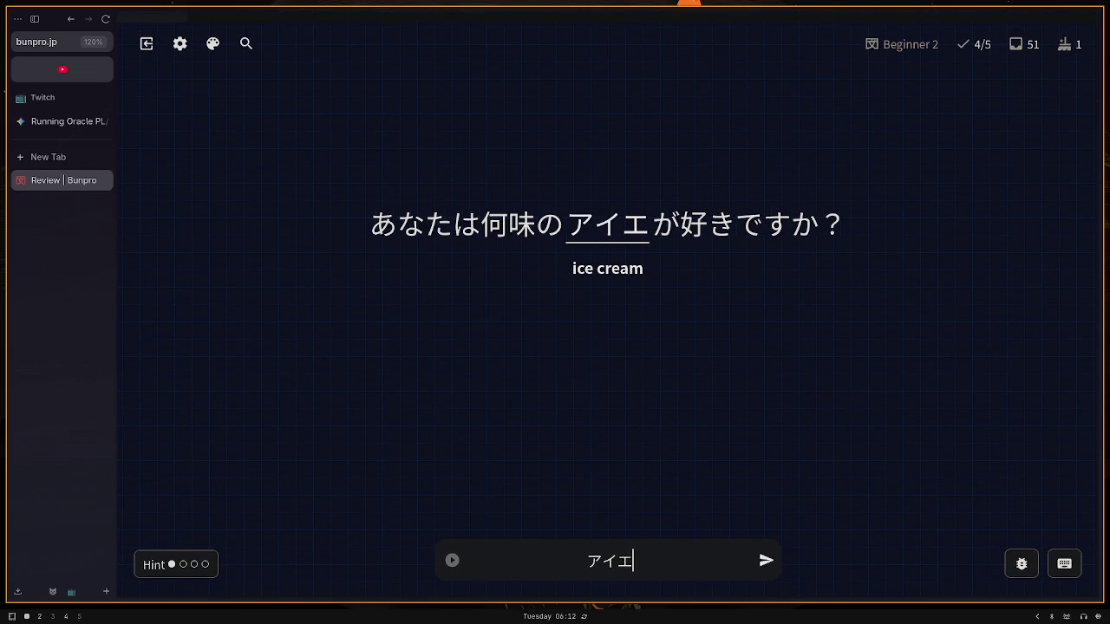
text(ス)
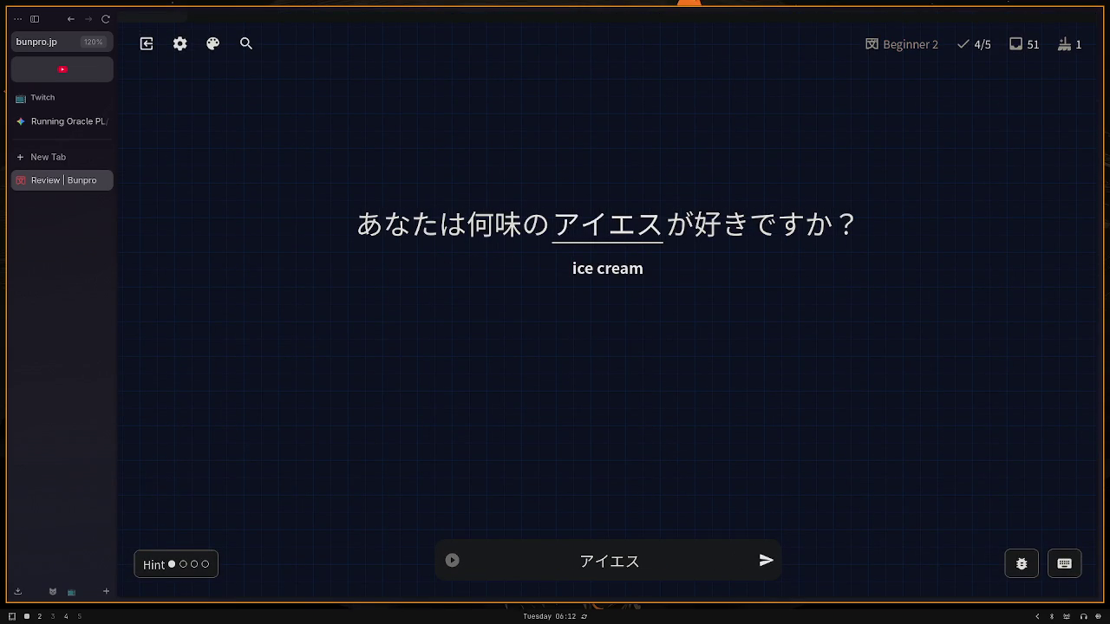
key(BackSpace)
key(BackSpace)
text(k)
key(BackSpace)
text(sukuri-mu)
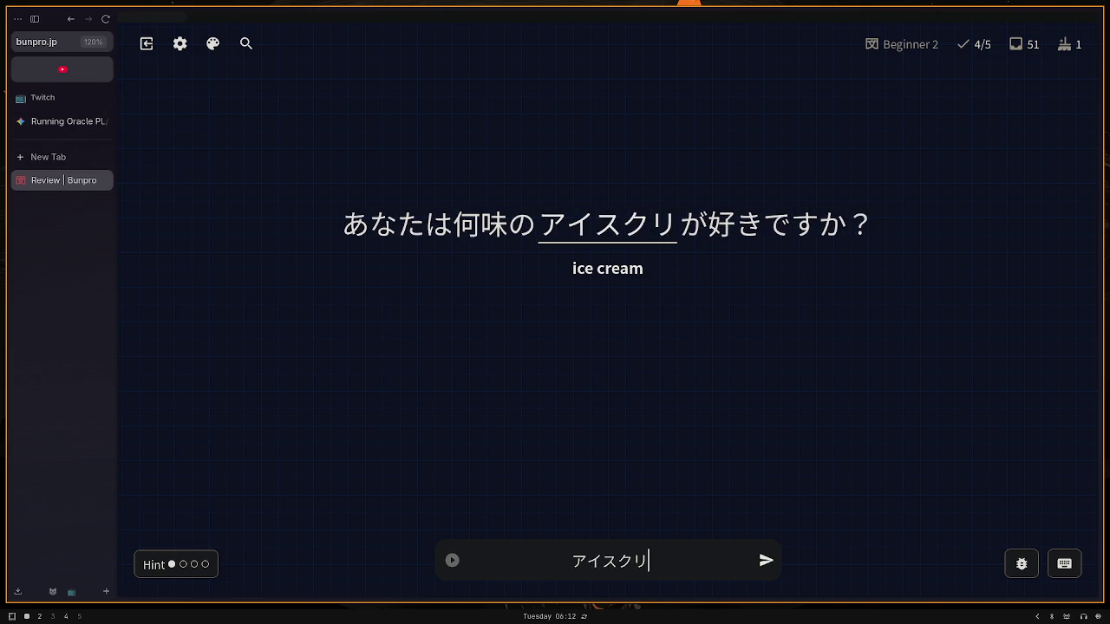
key(Return)
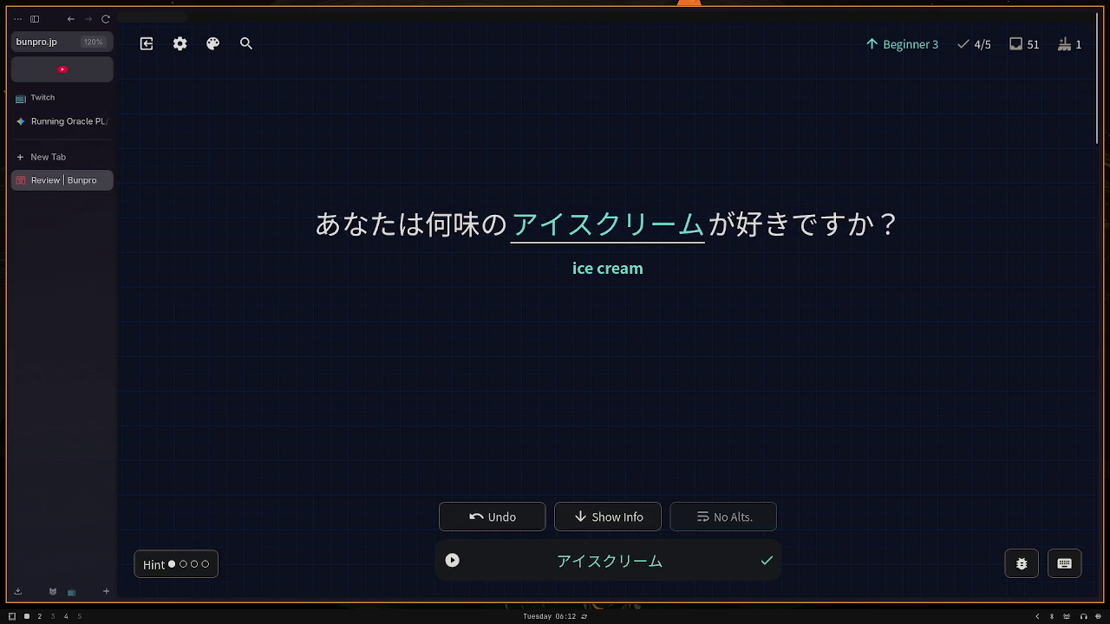
key(Return)
Answer こたえる for the 答える card and advance
text(kotai)
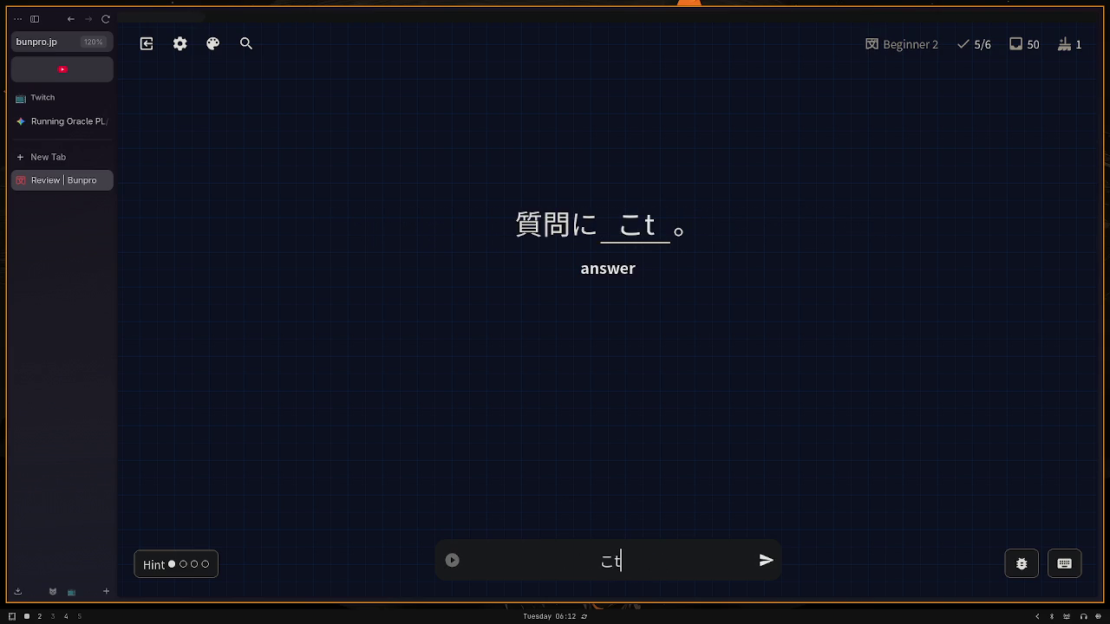
key(BackSpace)
text(e)
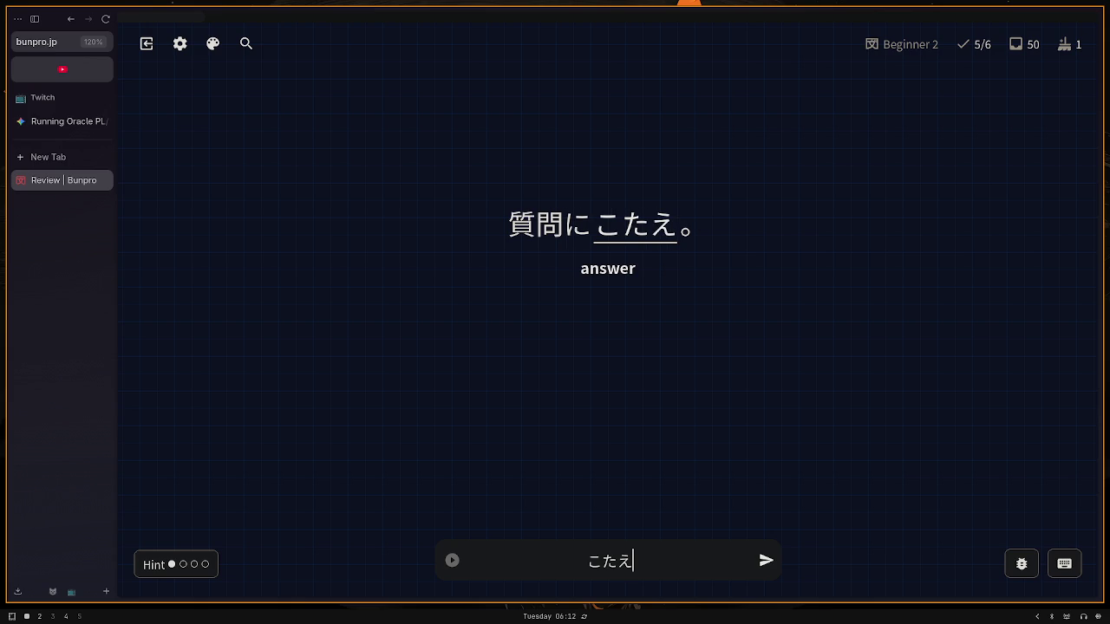
text(ru)
key(Return)
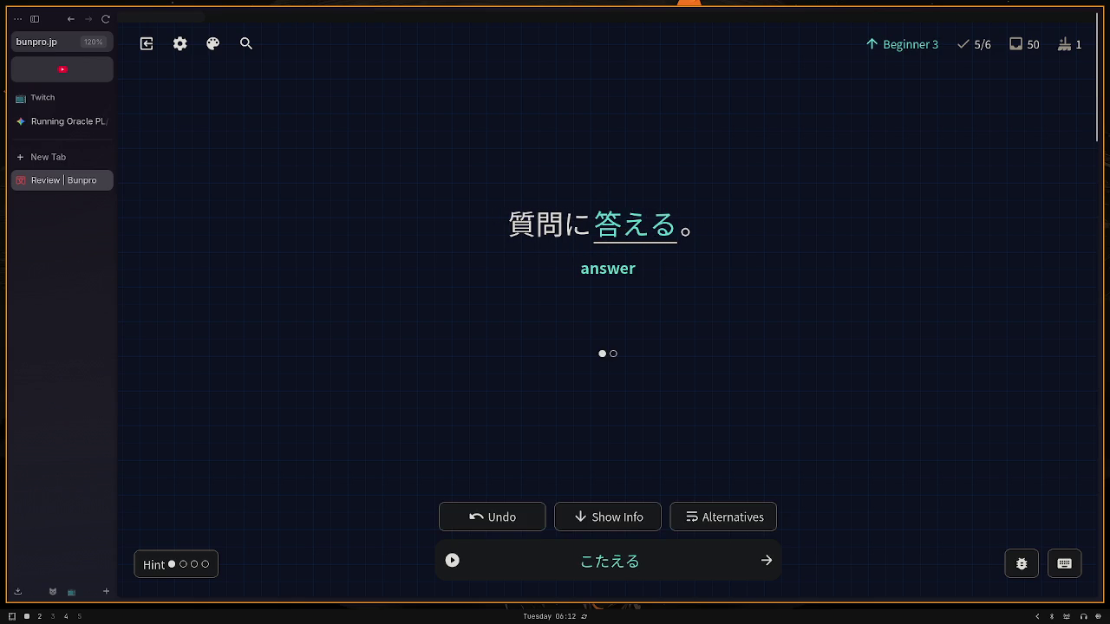
click(768, 562)
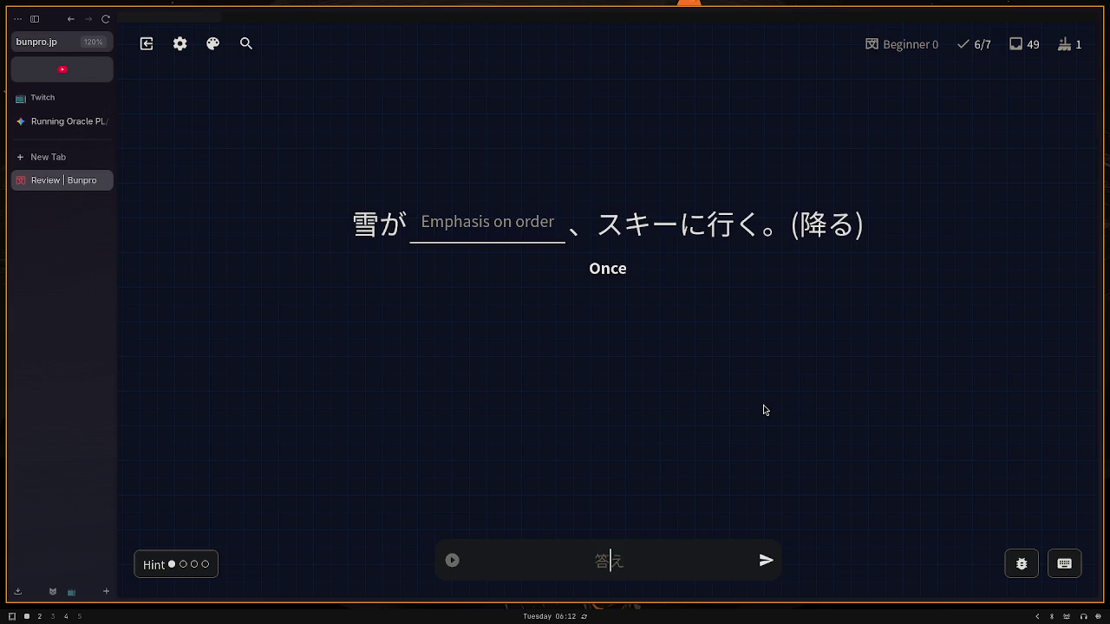
Reveal the English hint and answer ふってから for the 降る card
drag(611, 269, 671, 312)
click(673, 312)
click(607, 268)
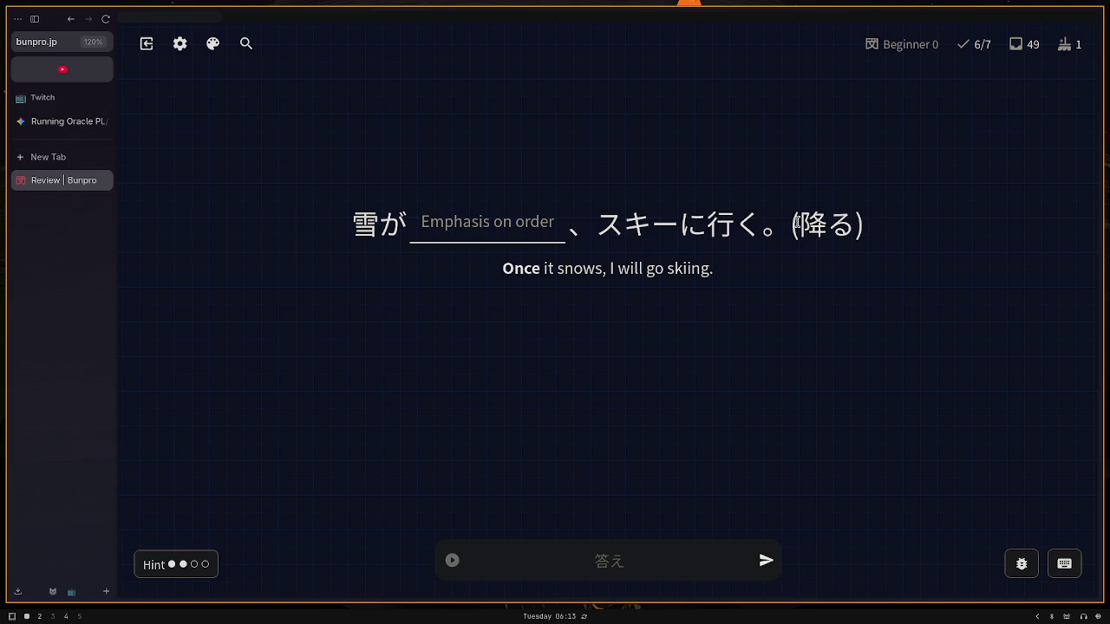
text(ふ)
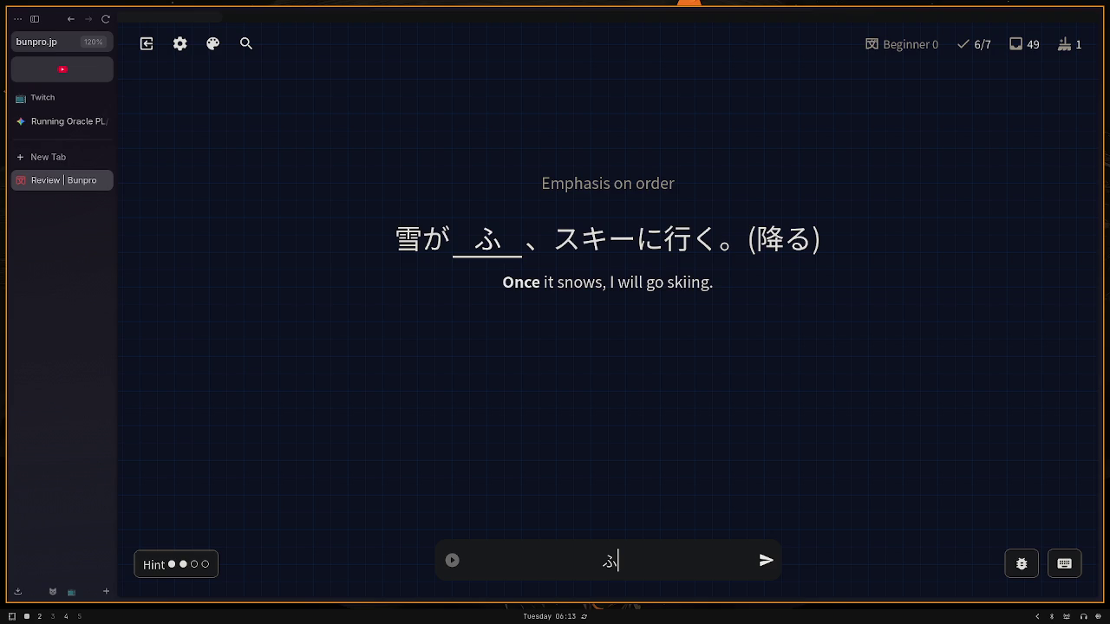
text(ttekara)
key(Return)
key(Return)
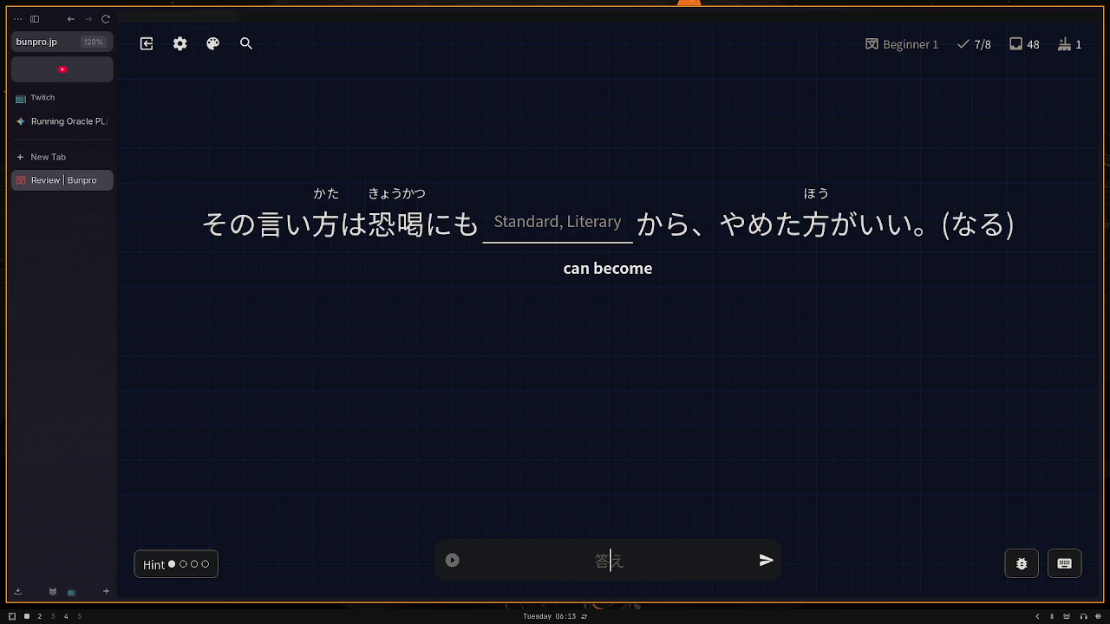
Answer なりえる for the 'can become' sentence and move on
text(natte)
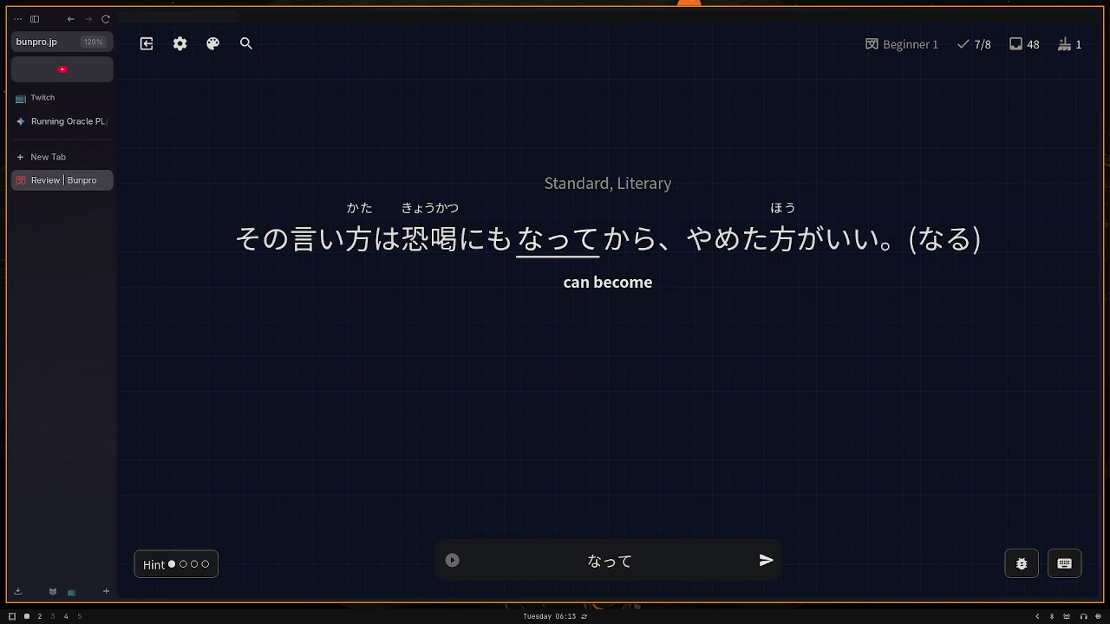
key(BackSpace)
key(BackSpace)
text(ru)
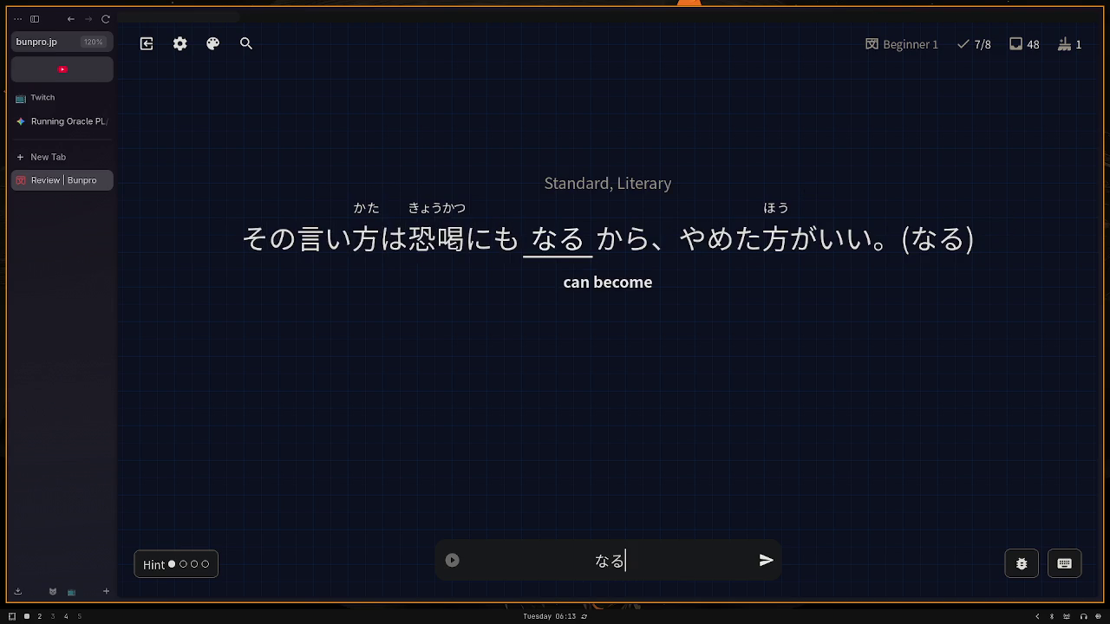
key(BackSpace)
text(ri)
text(eru)
key(Return)
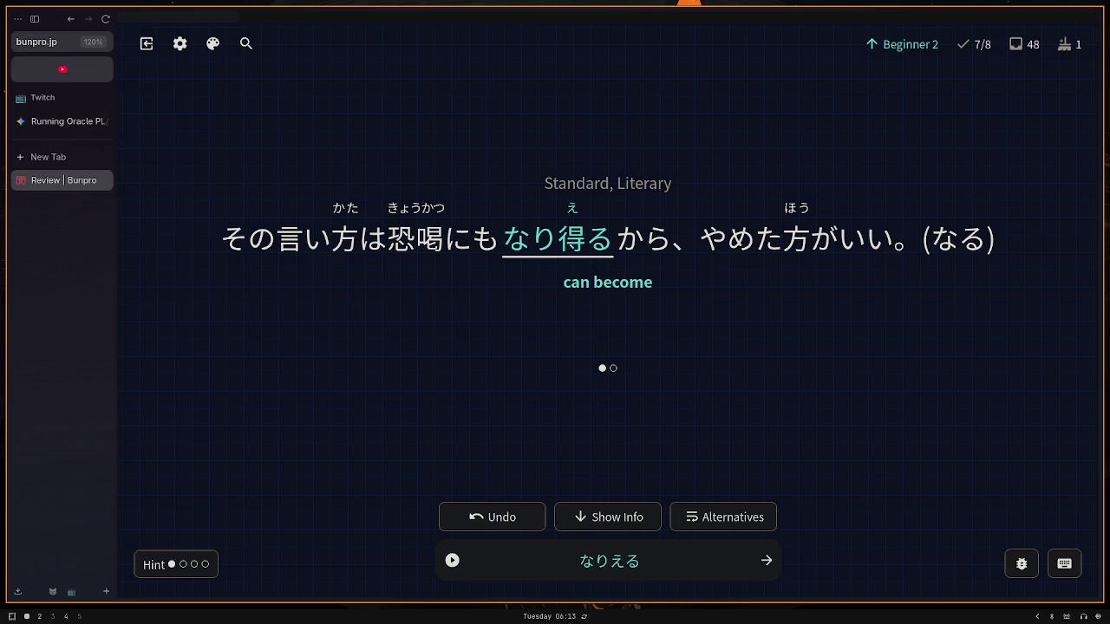
key(Return)
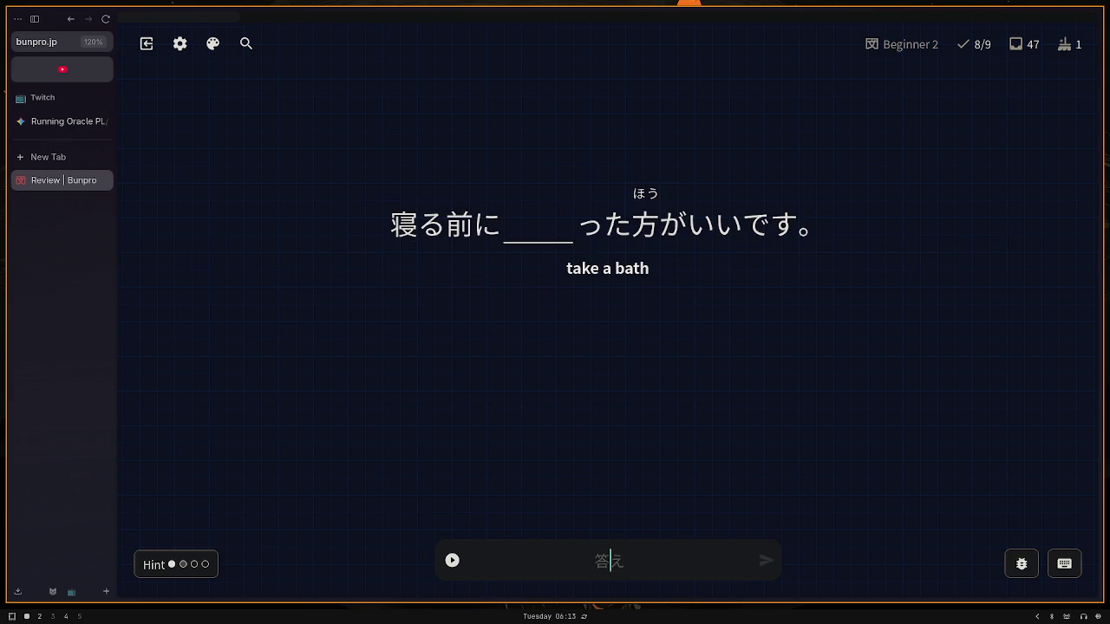
Answer おふろにはい, then どちら after a rejected どれ
text(おふろ)
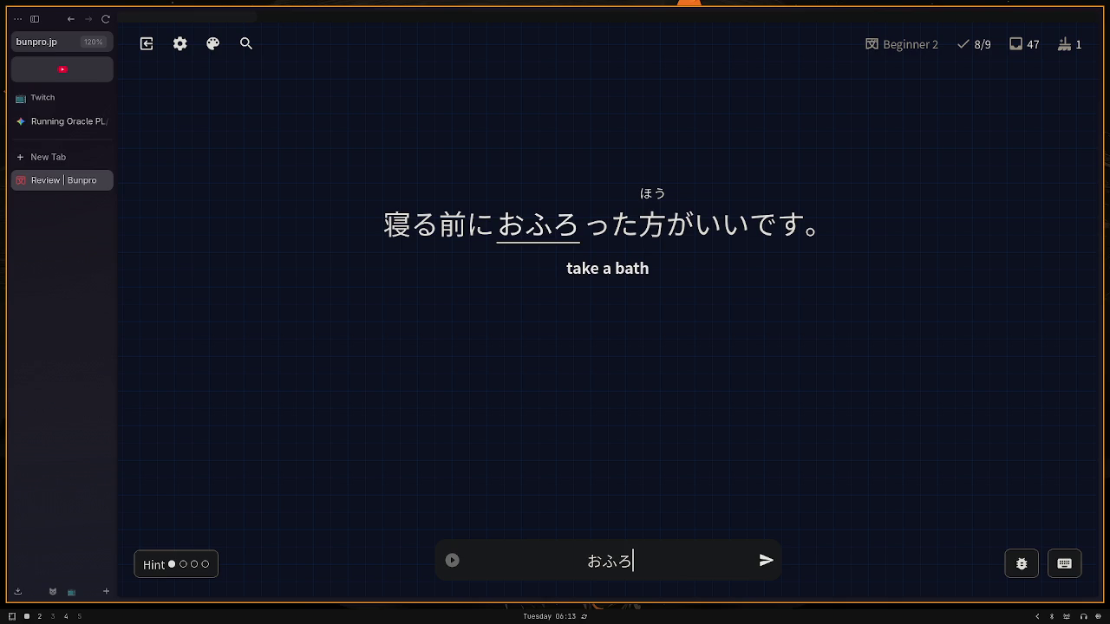
text(ni)
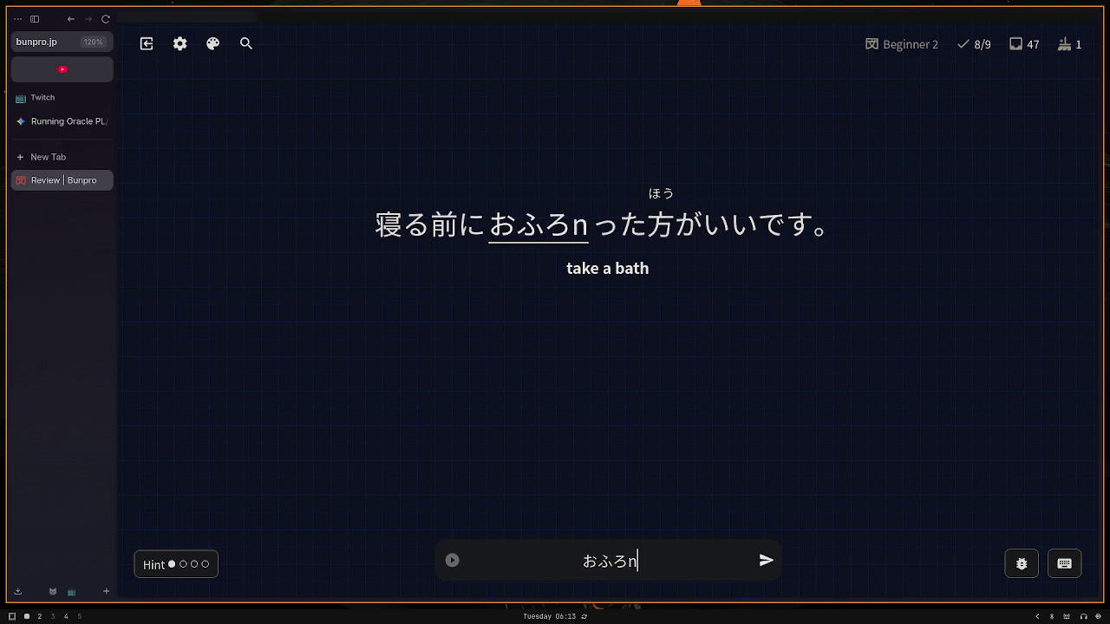
text(hai)
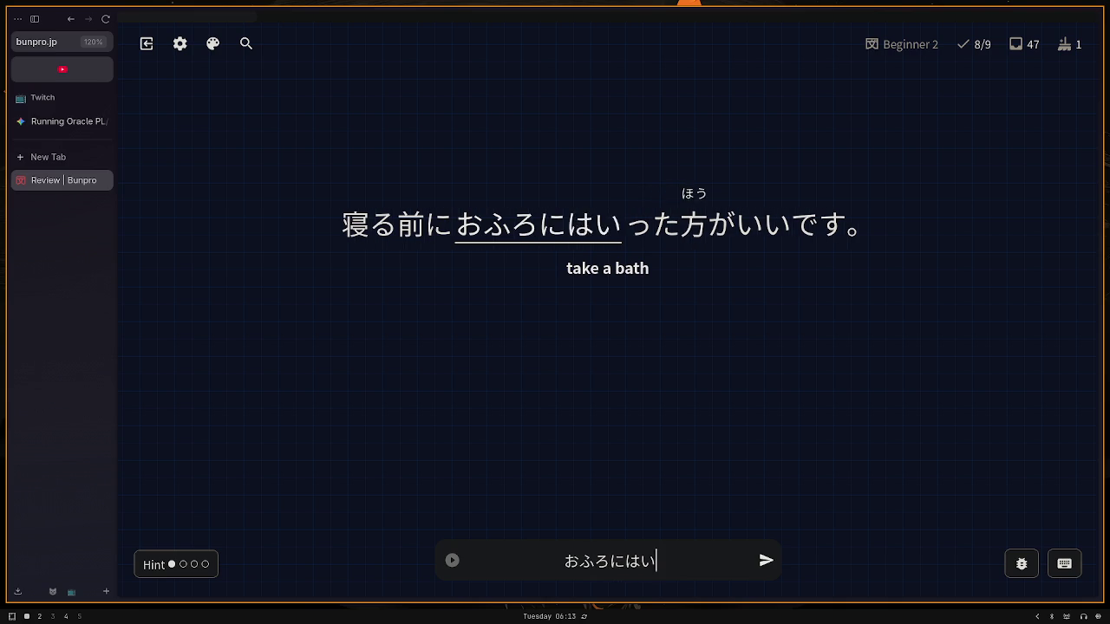
key(Return)
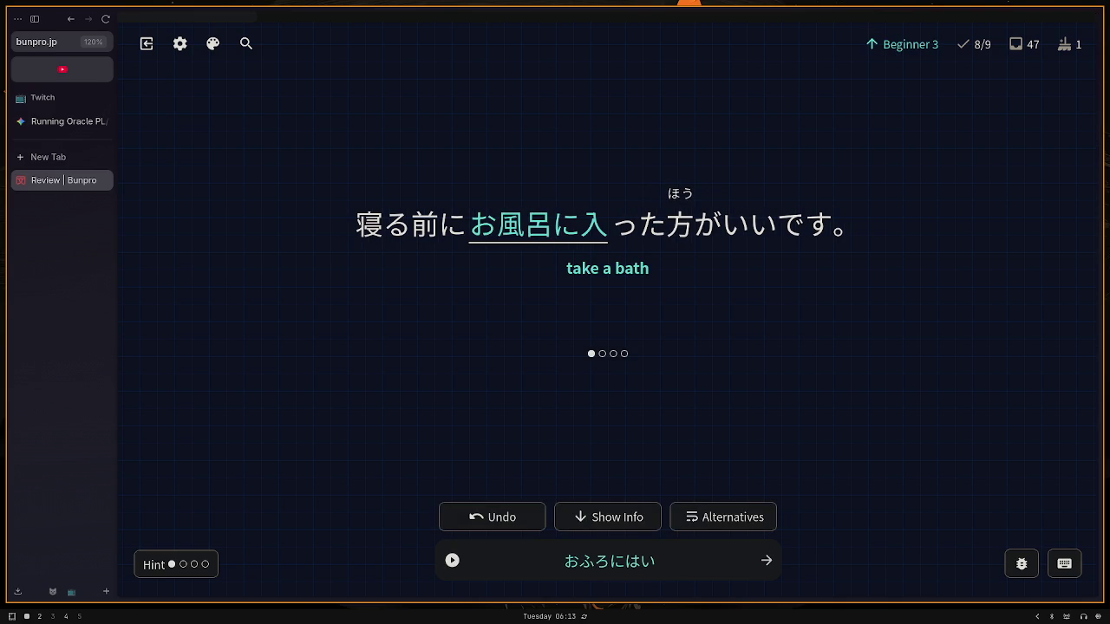
key(Return)
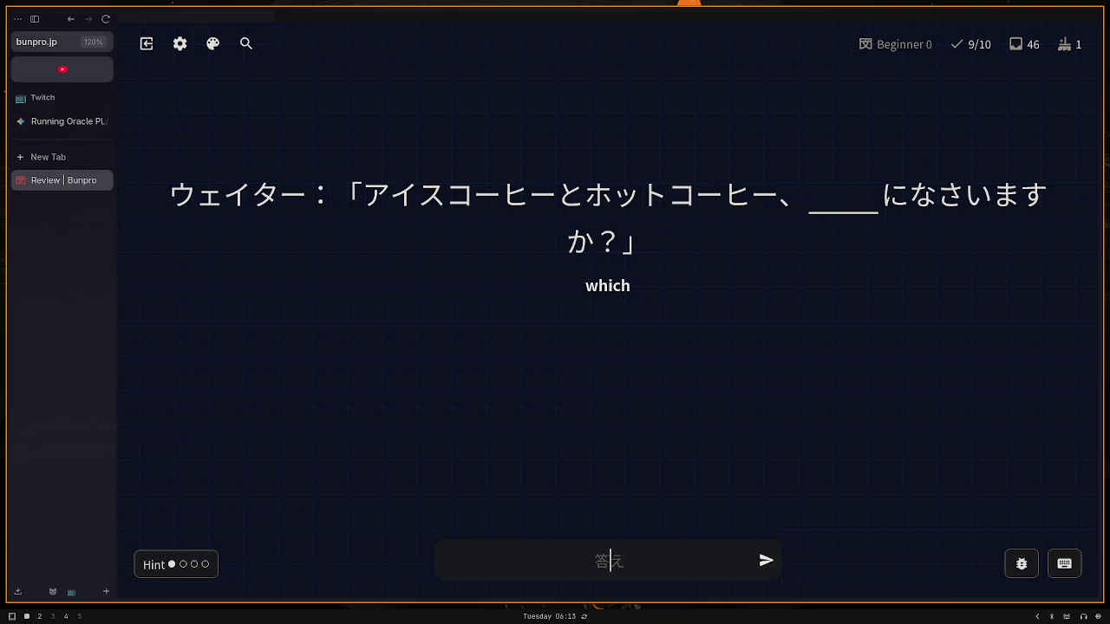
text(dore)
key(Return)
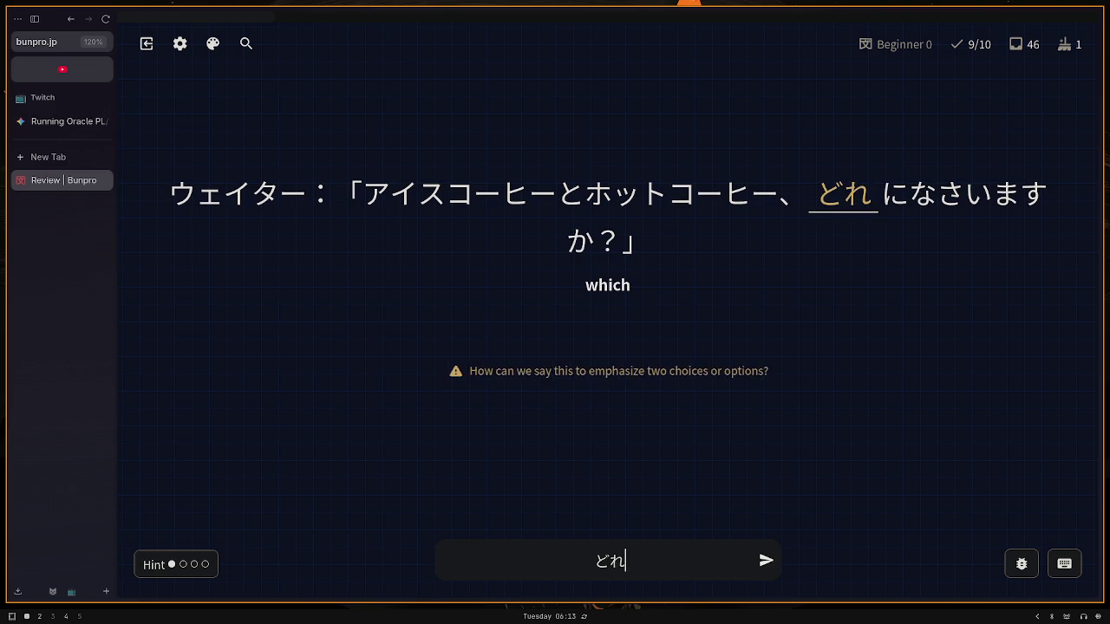
key(BackSpace)
key(BackSpace)
text(dochira)
key(Return)
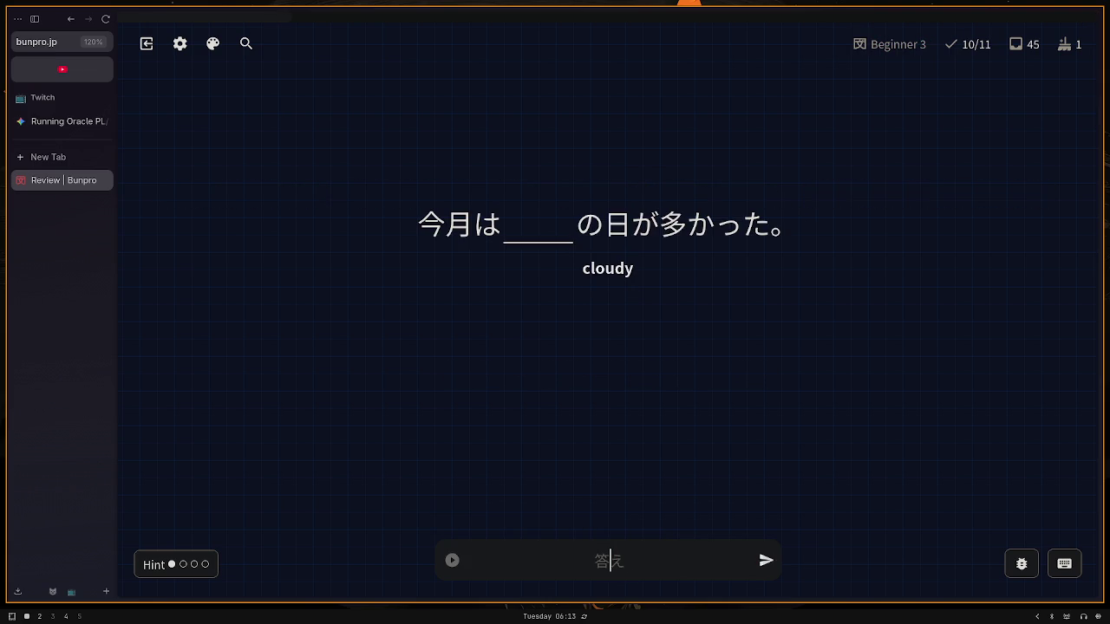
Answer くもり and たまっていく for the どんどんお金が sentence, then open the ～ていく details
text(kumori)
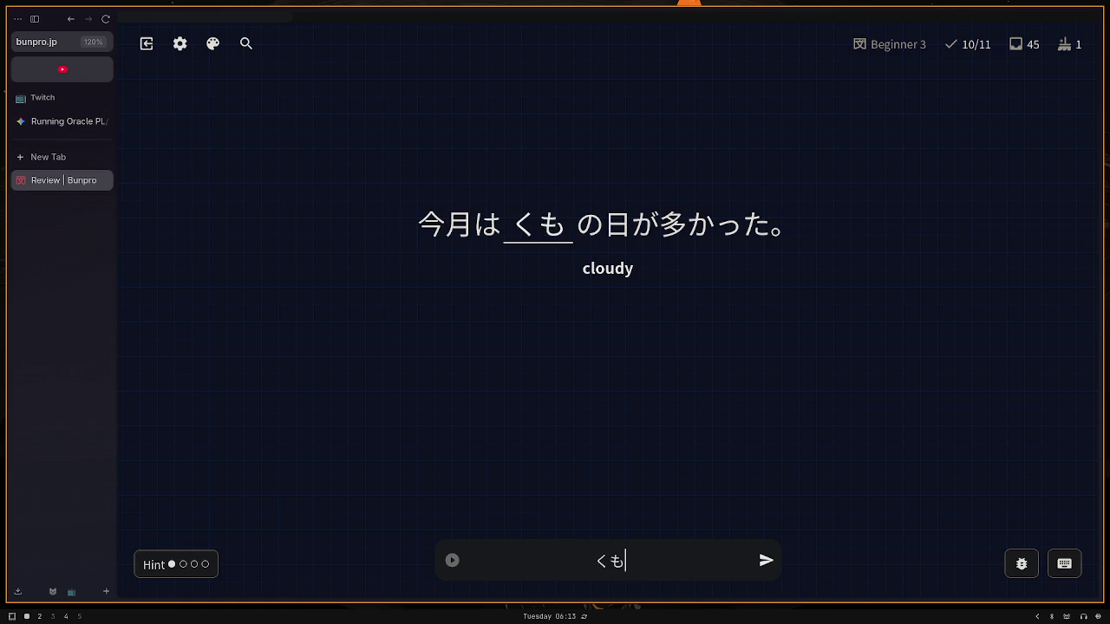
key(Return)
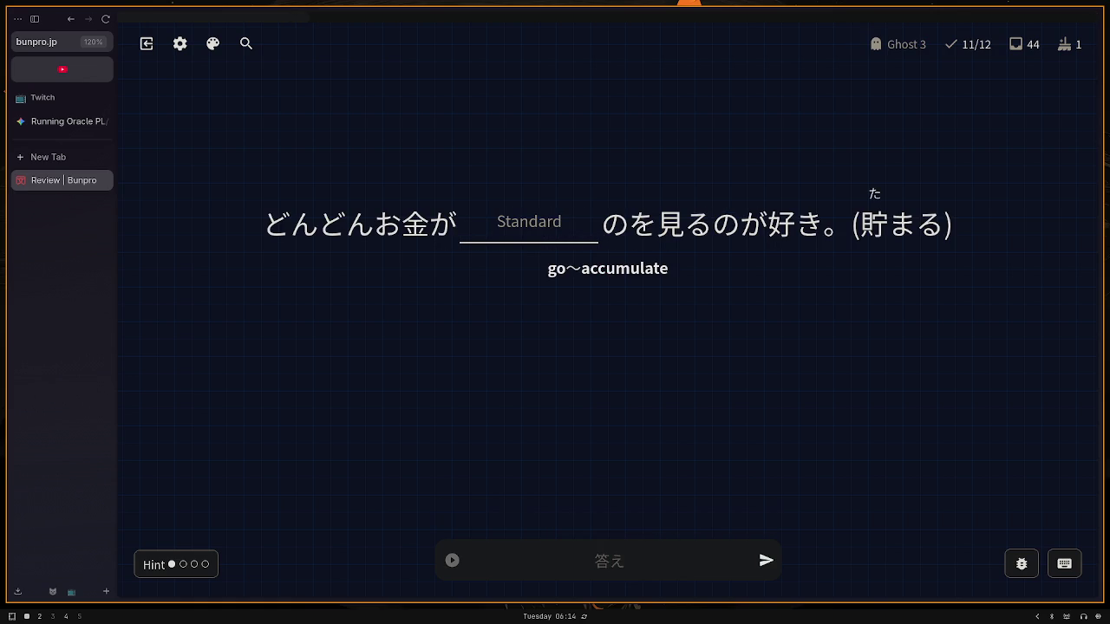
text(tama)
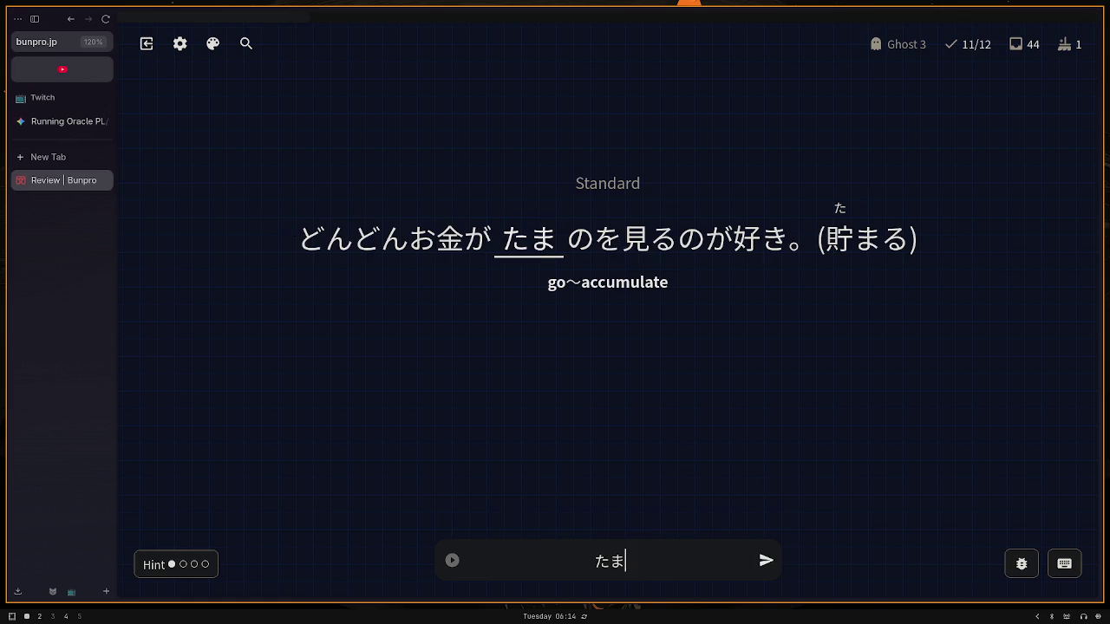
text(って)
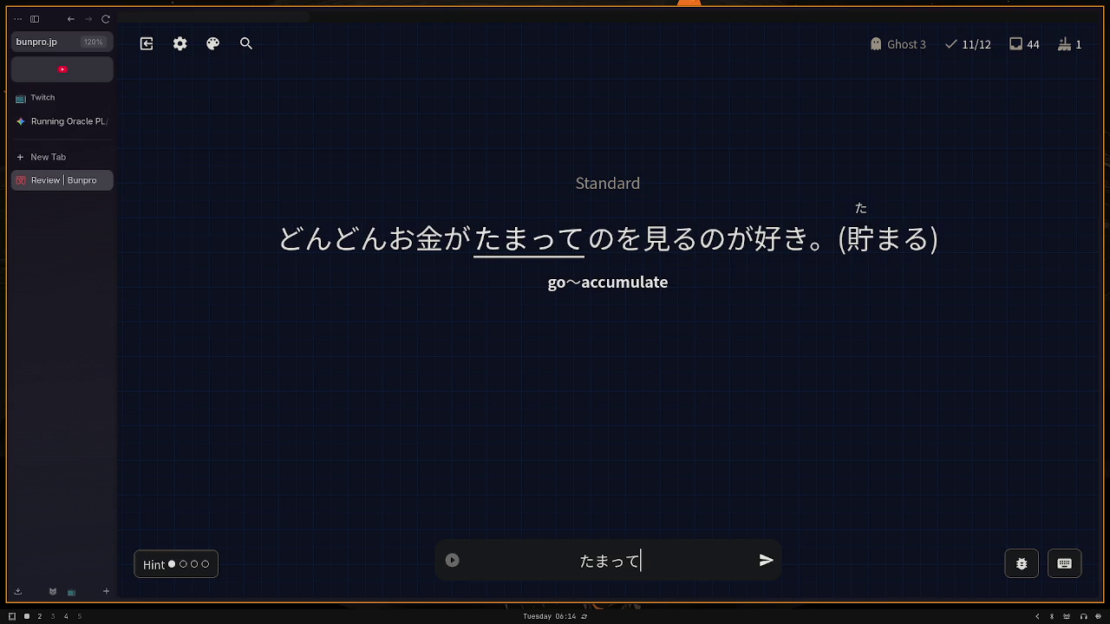
text(いく)
key(Return)
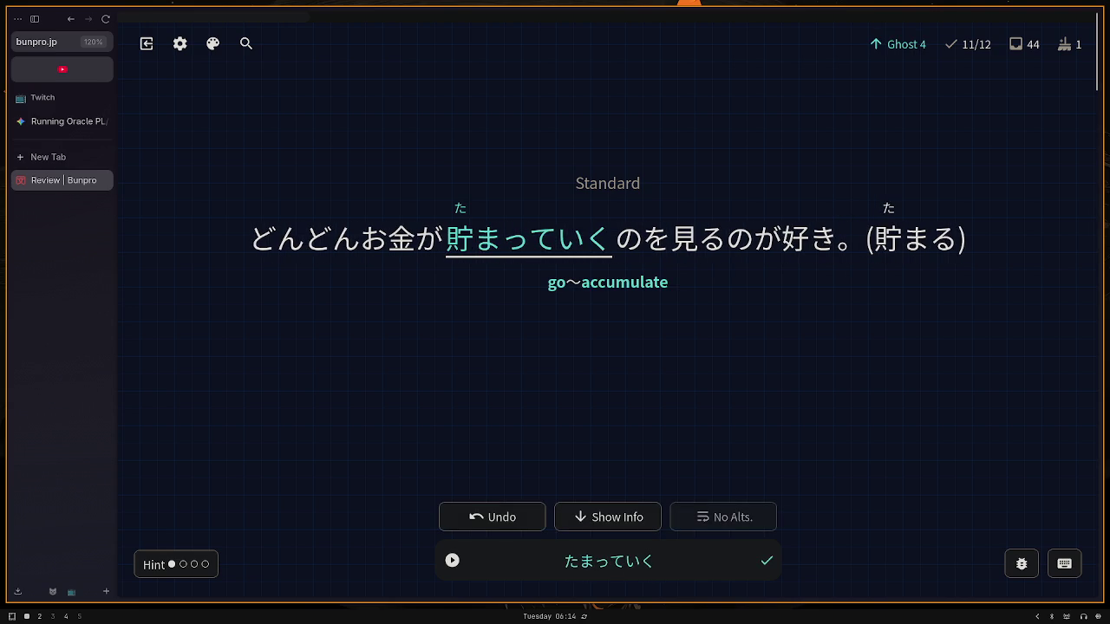
key(Down)
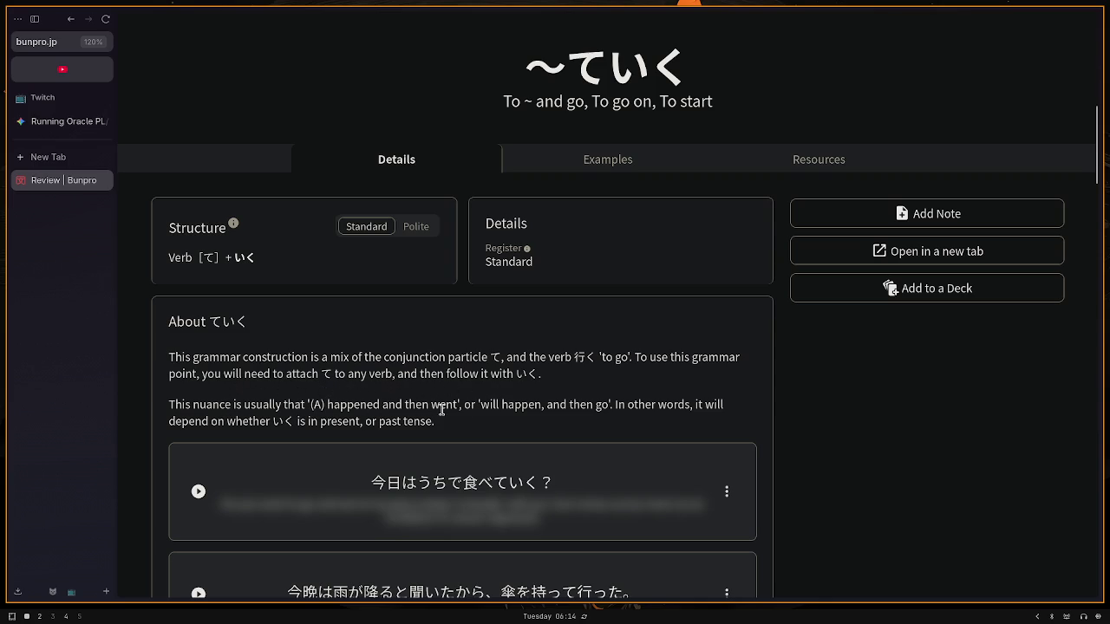
Finish reading the ～ていく grammar page and advance to the walk question
scroll(466, 418, up, 5)
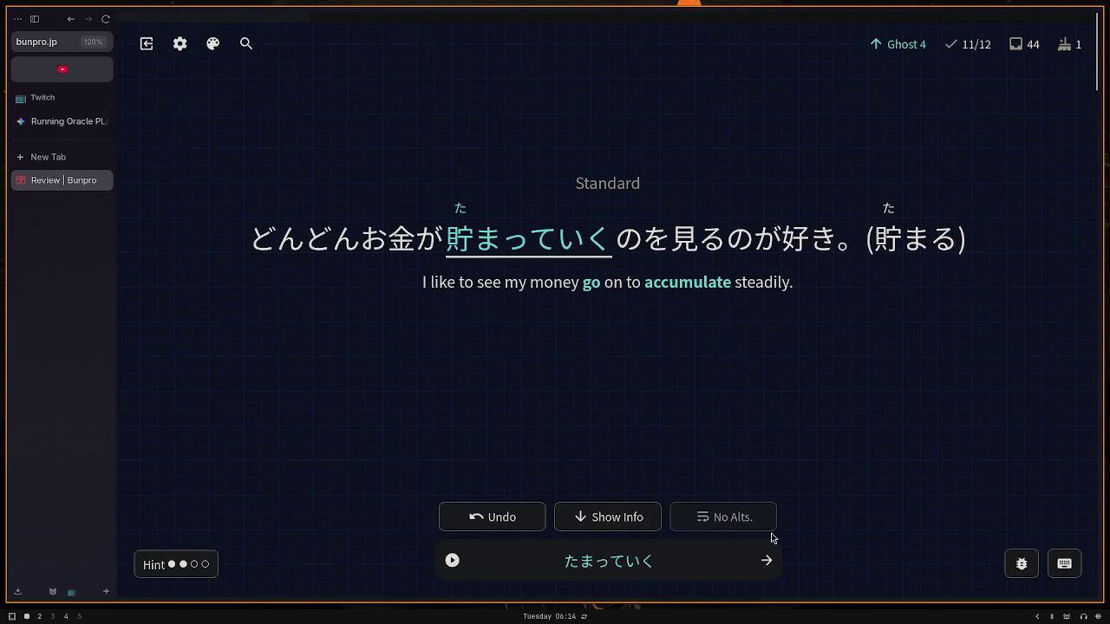
click(768, 559)
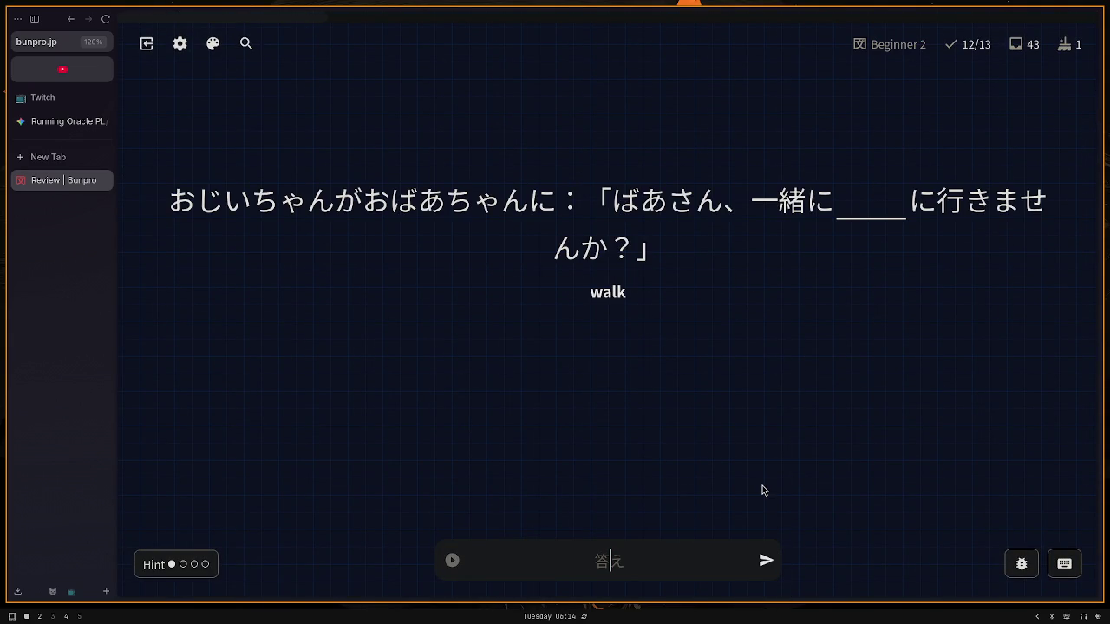
Answer さんぽ for the walk card and いいえ for the next one
text(さんぷ)
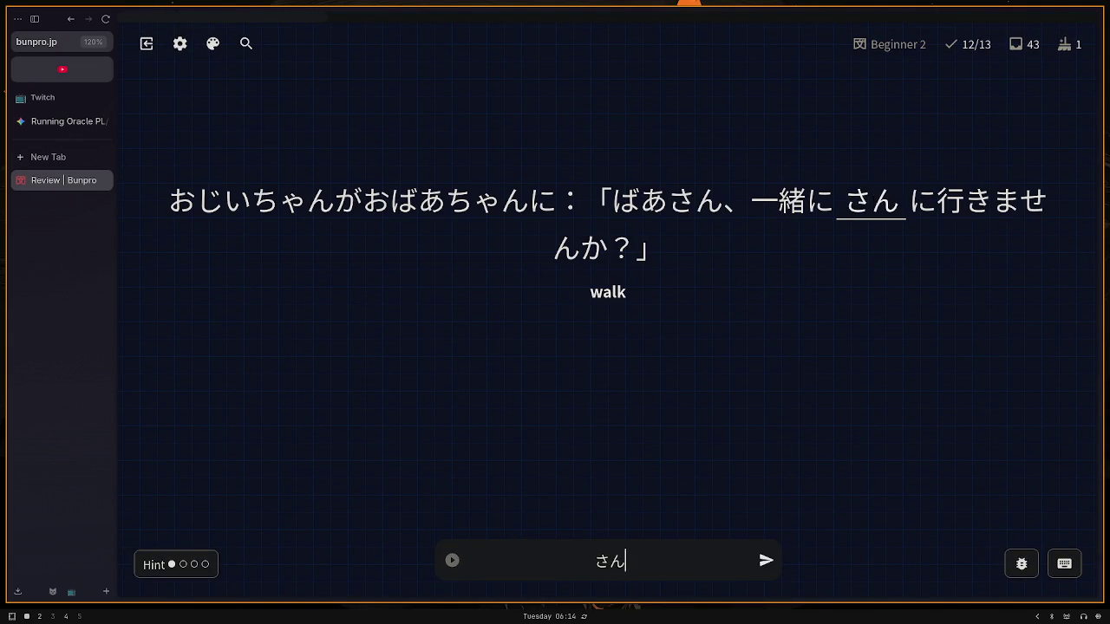
key(BackSpace)
text(p)
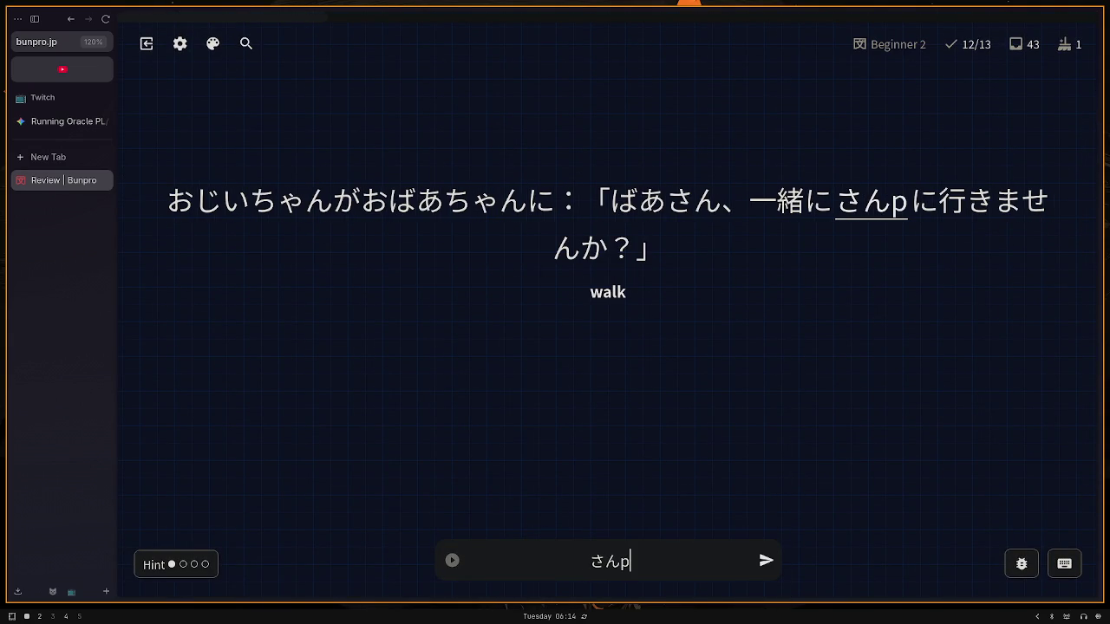
text(ou)
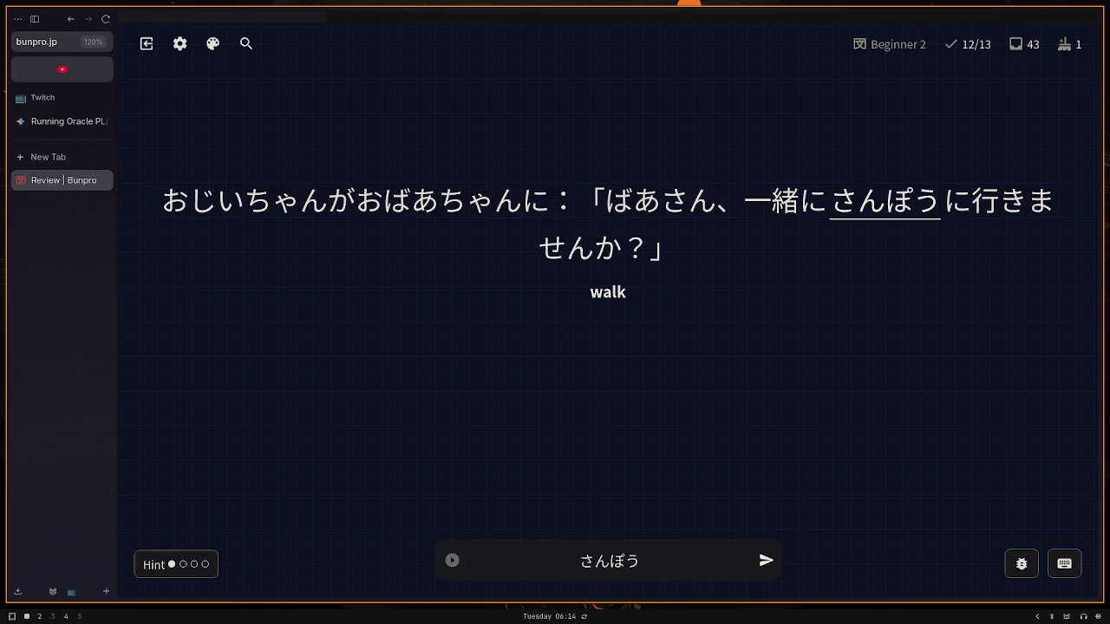
key(BackSpace)
key(Return)
key(Return)
text(iie)
key(Return)
key(Return)
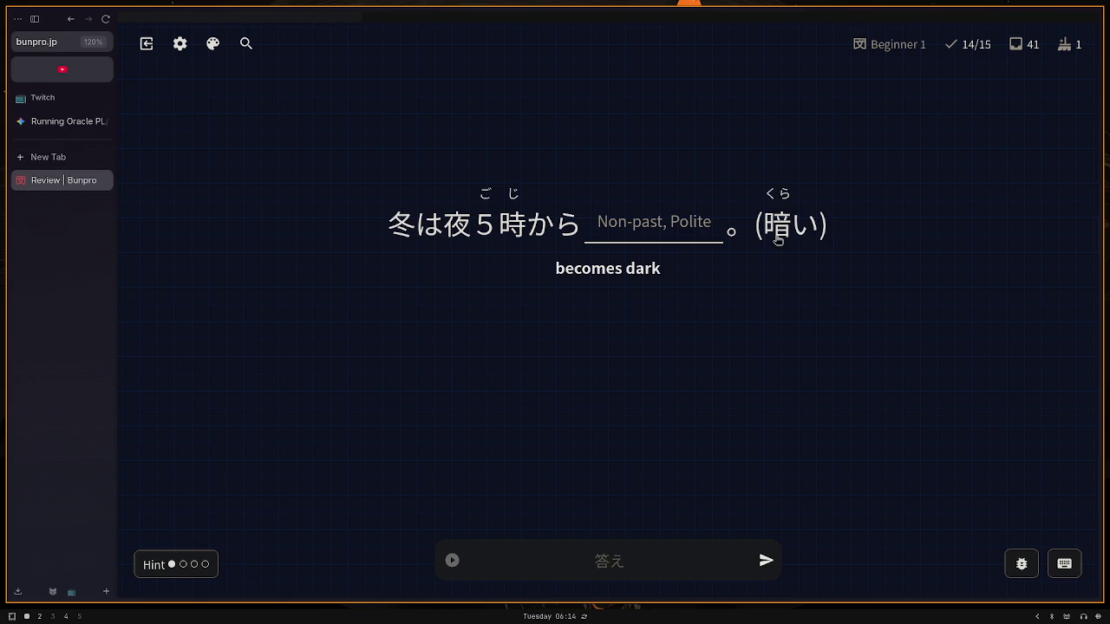
Answer くらくなります for the winter-darkness sentence, view the translation, and advance
text(ku)
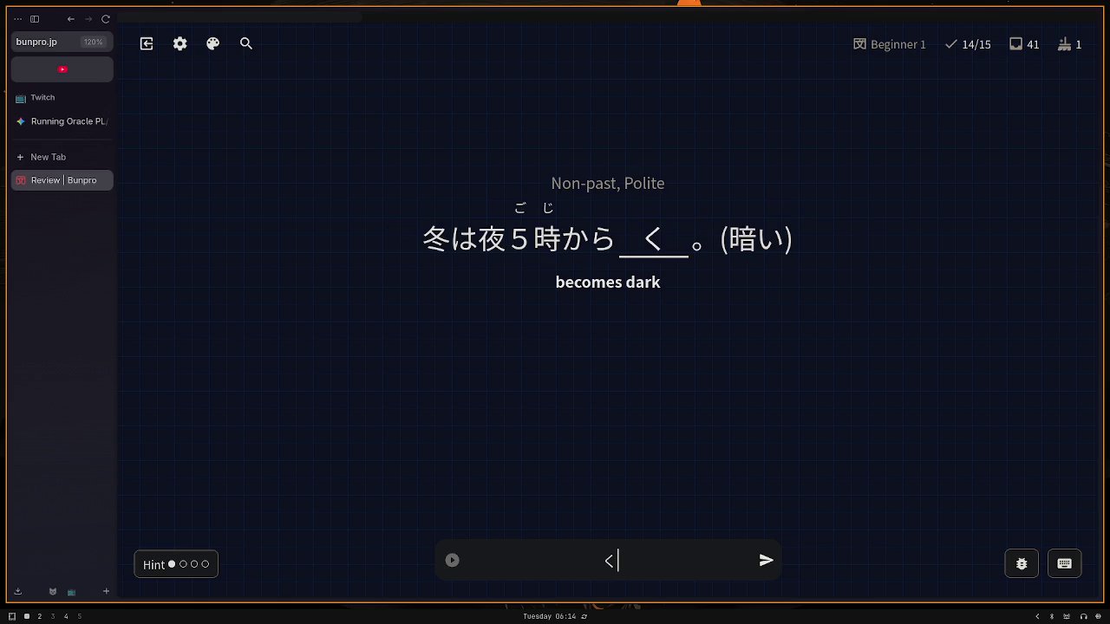
text(rai)
key(BackSpace)
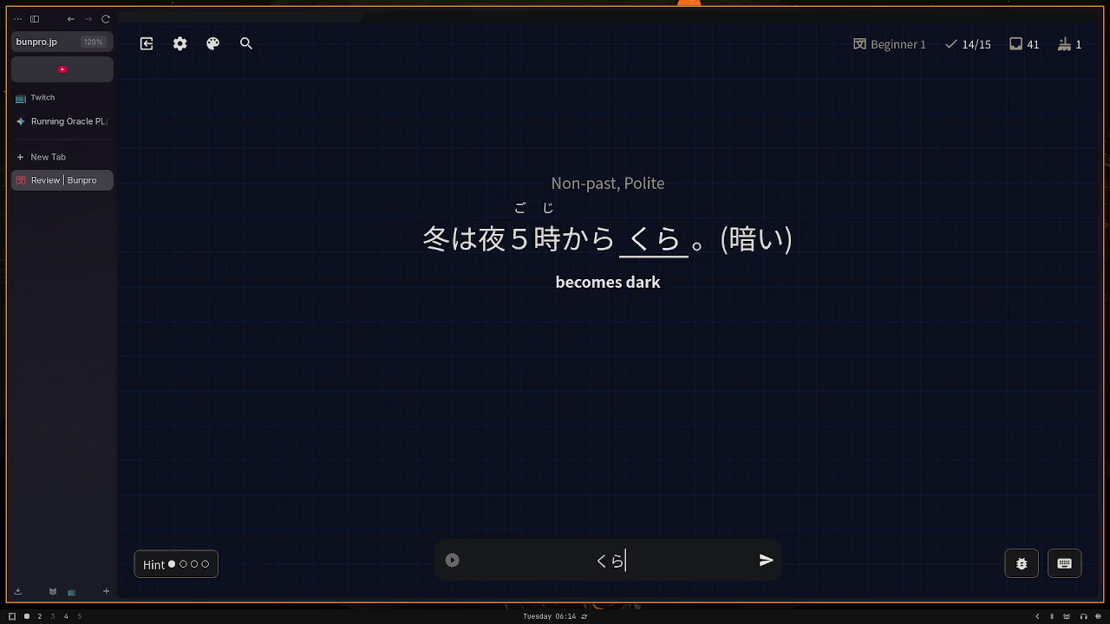
text(ku)
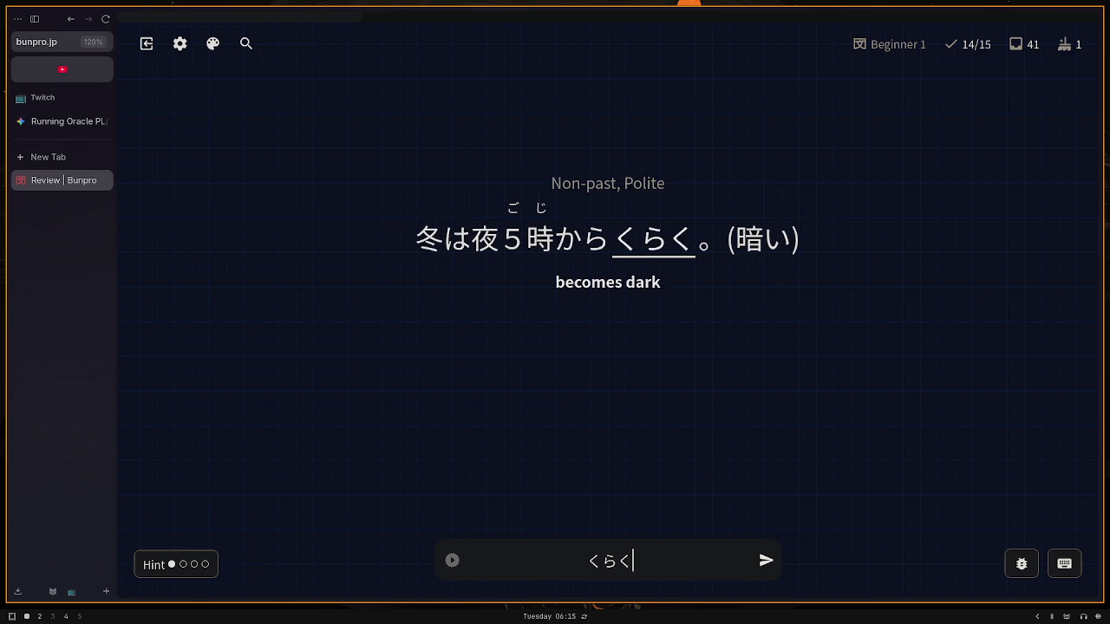
text(na)
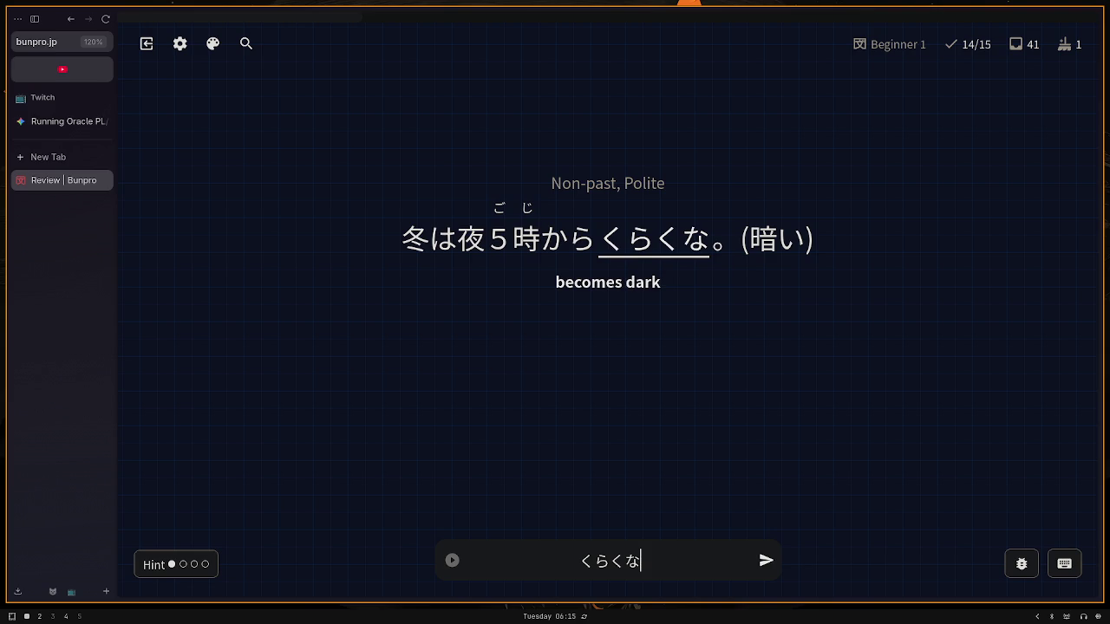
text(rimasu)
key(Return)
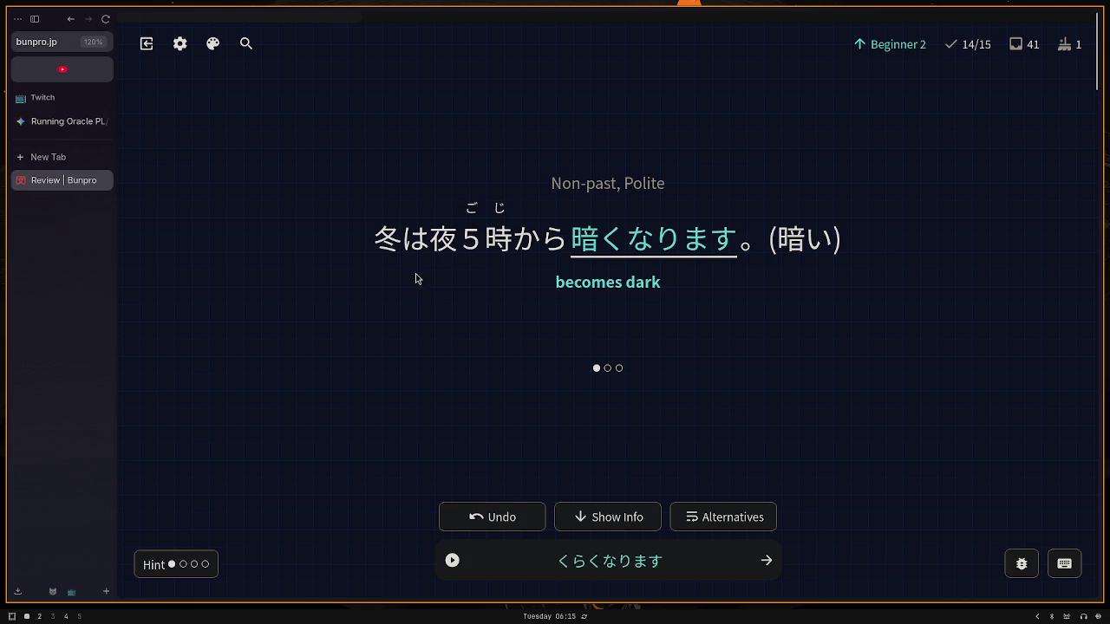
mouse_move(453, 248)
mouse_move(396, 250)
key(h)
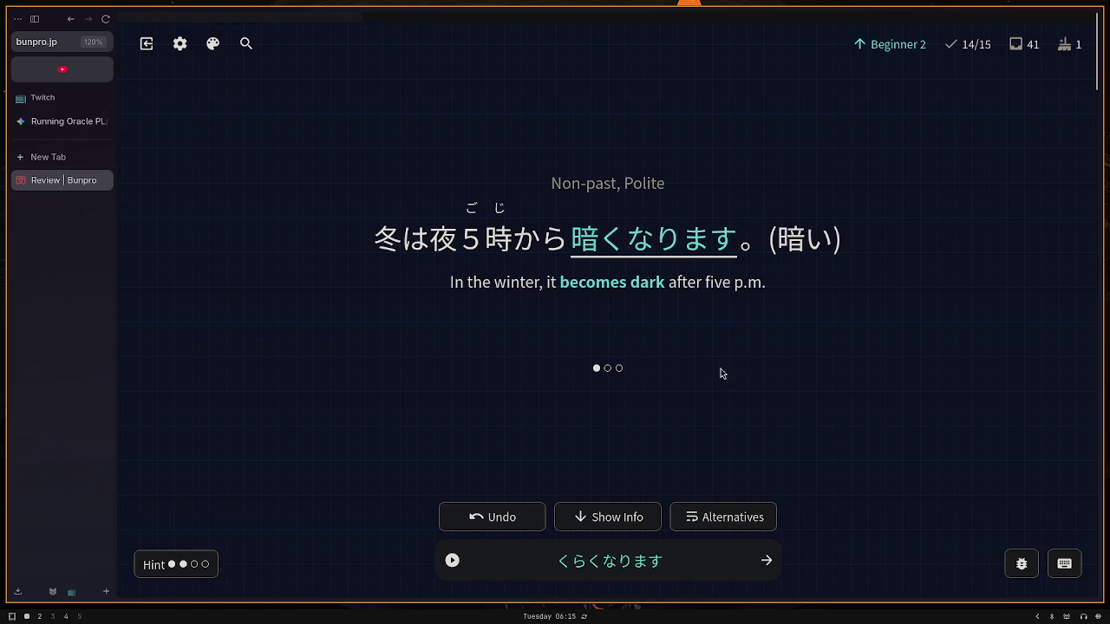
click(762, 564)
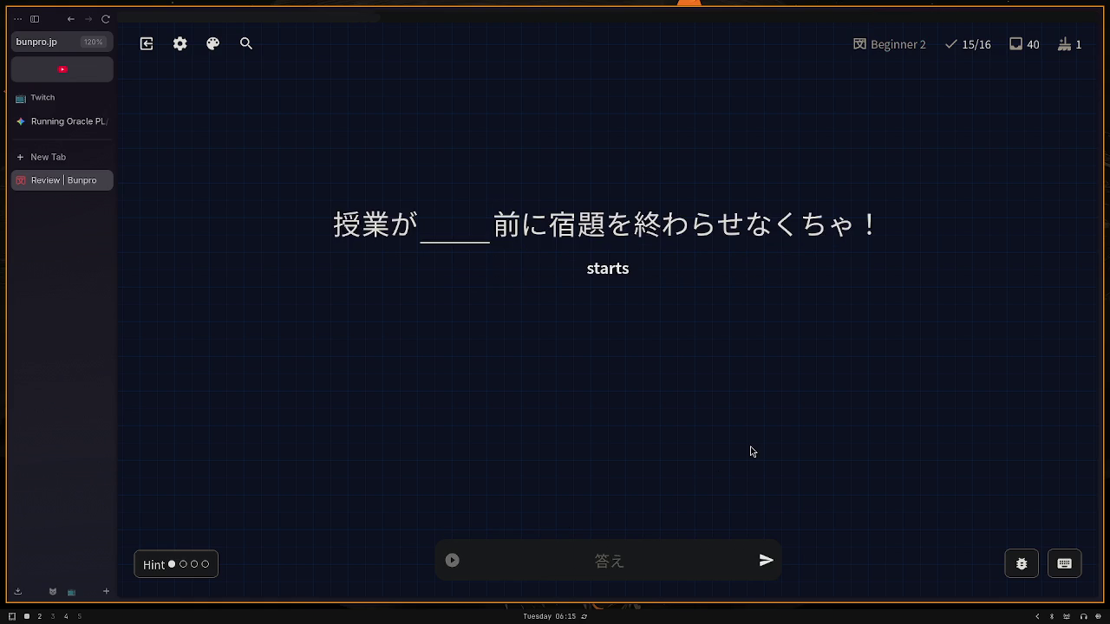
Answer はじまる for 'starts', check the 始まる vocabulary details, and advance to the 待つ card
mouse_move(364, 239)
text(は)
text(じまる)
key(Return)
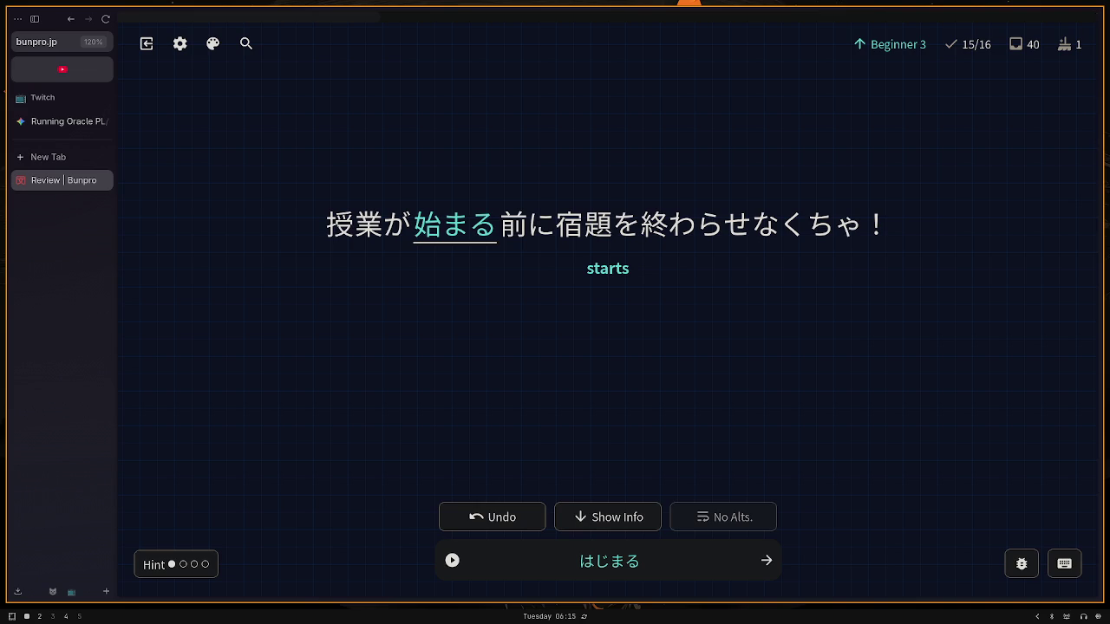
key(i)
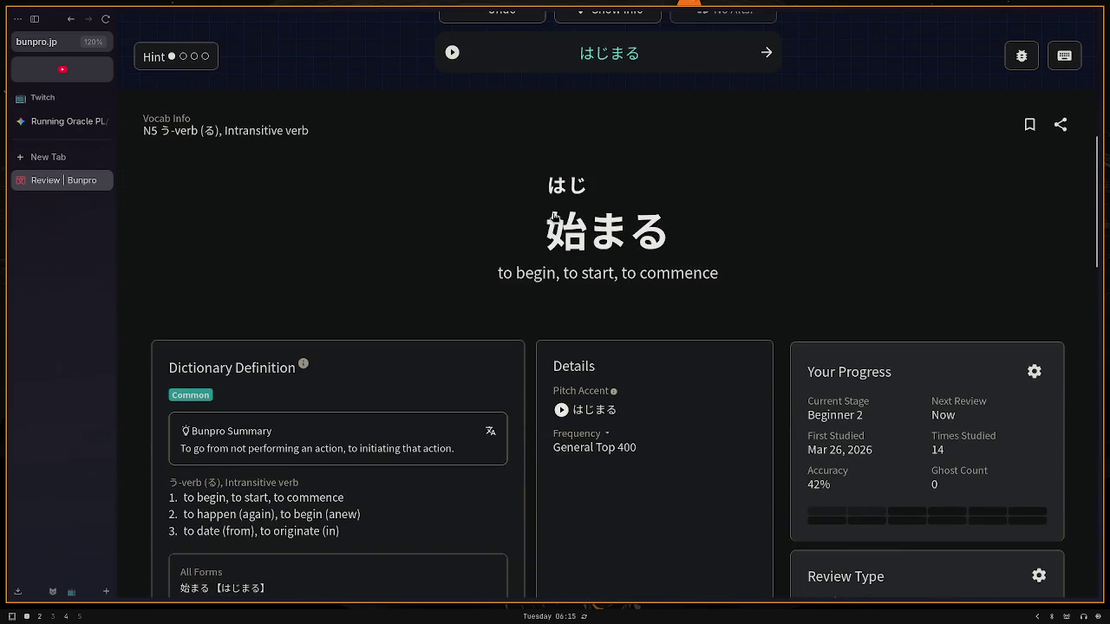
scroll(627, 269, down, 2)
scroll(872, 413, up, 8)
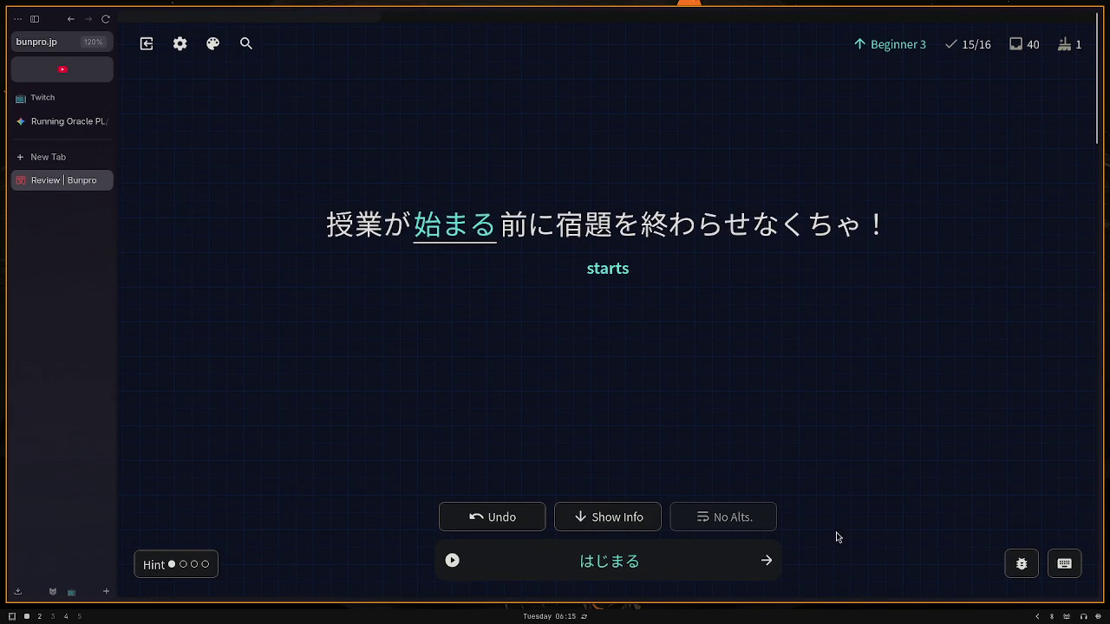
click(767, 560)
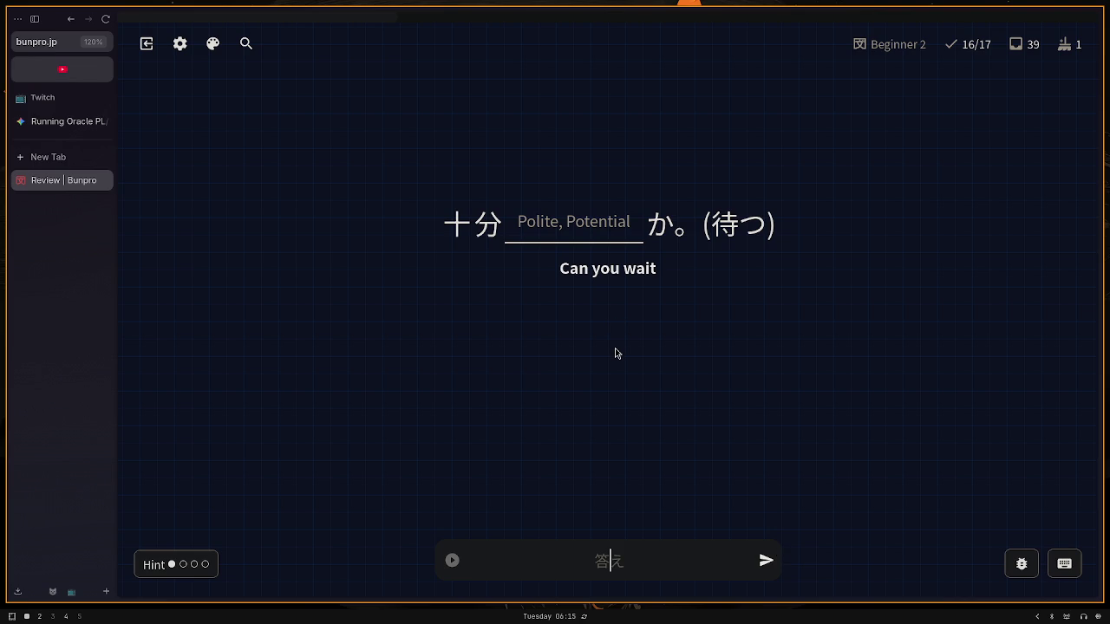
Answer the 十分＿か potential card with またます, then retry with またります
text(ma)
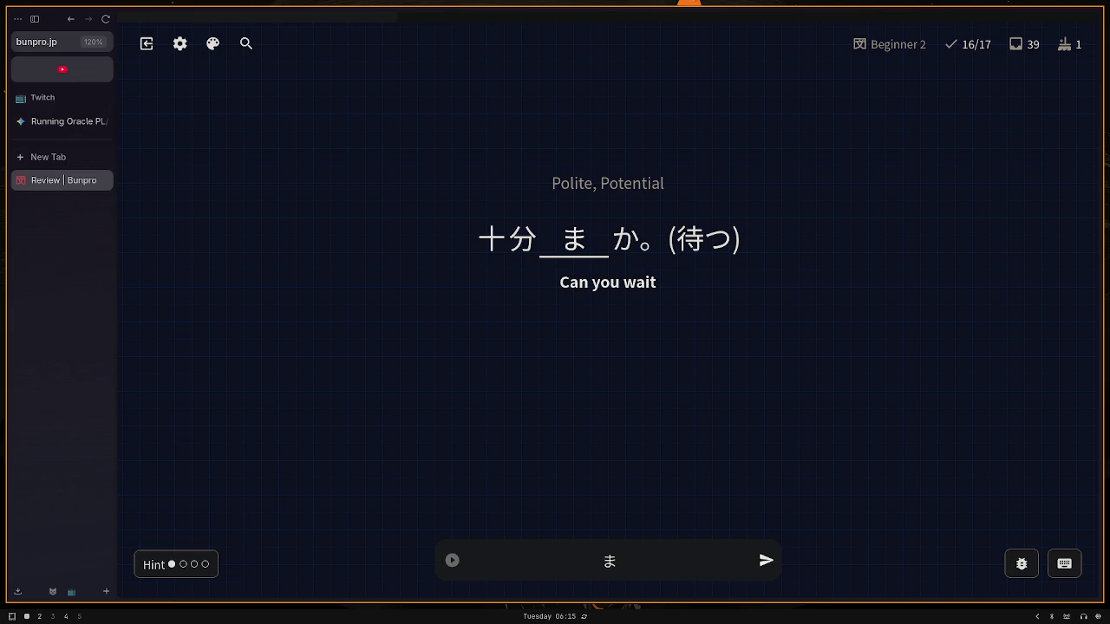
text(ta)
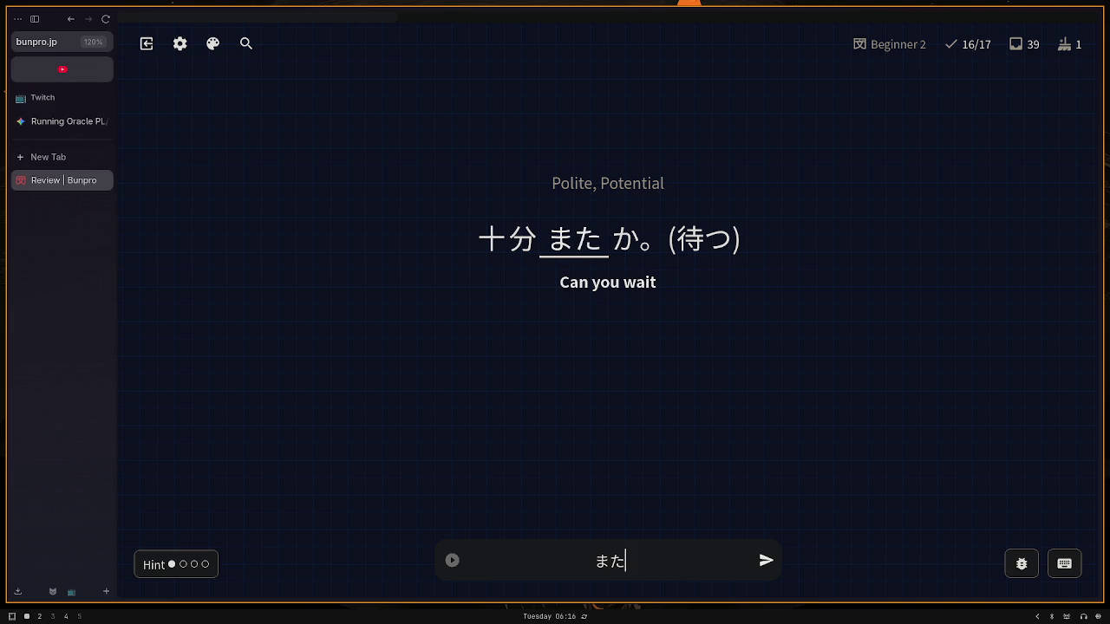
text(masu)
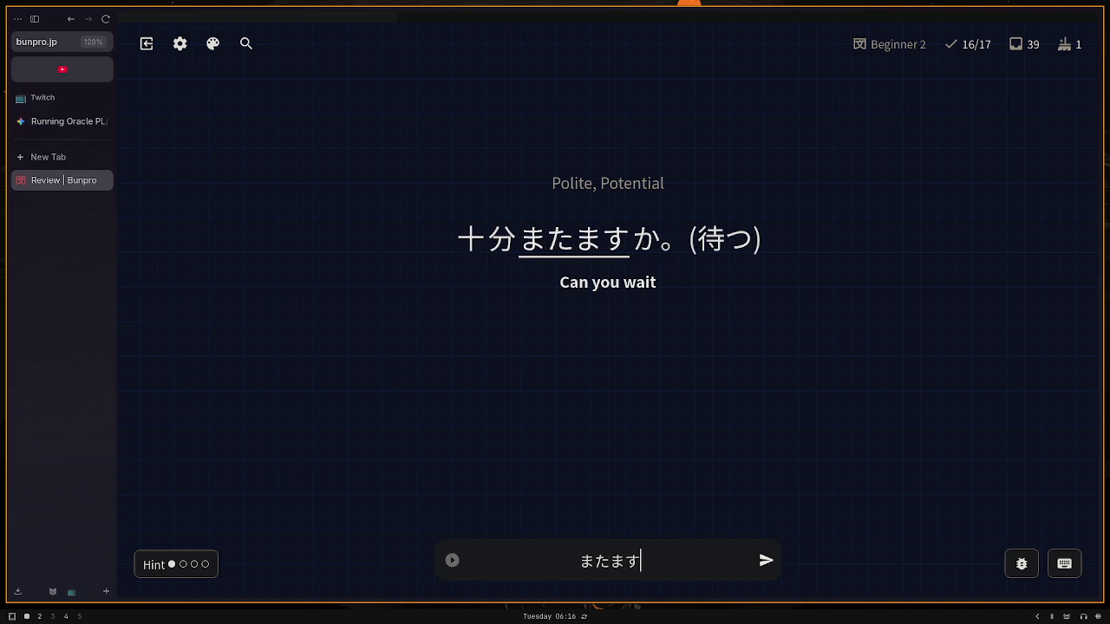
key(Return)
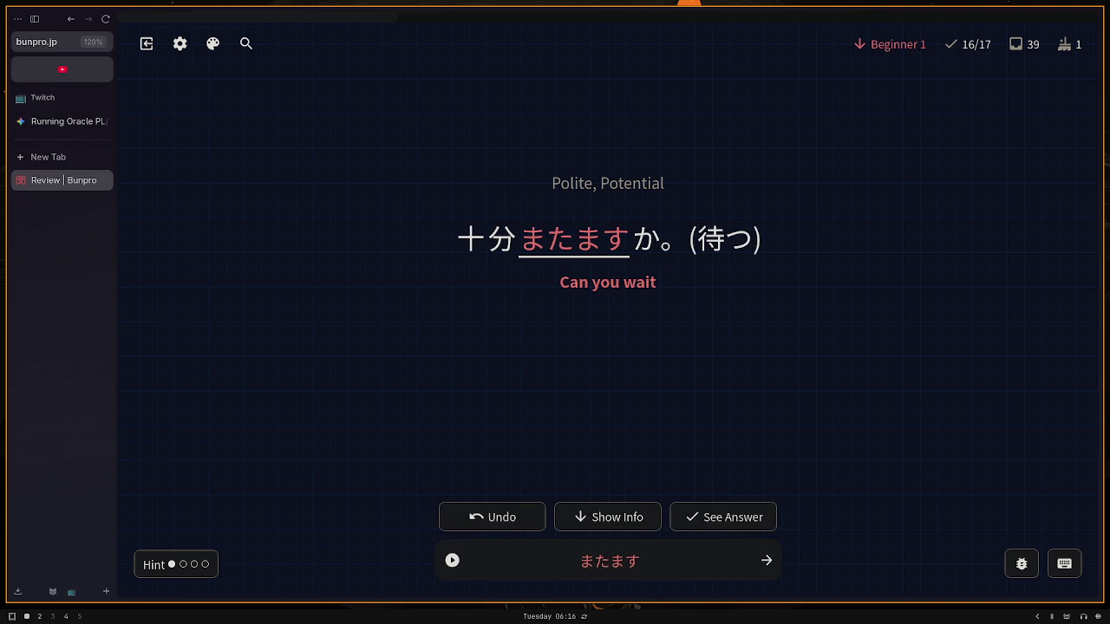
key(BackSpace)
key(BackSpace)
key(BackSpace)
text(matari)
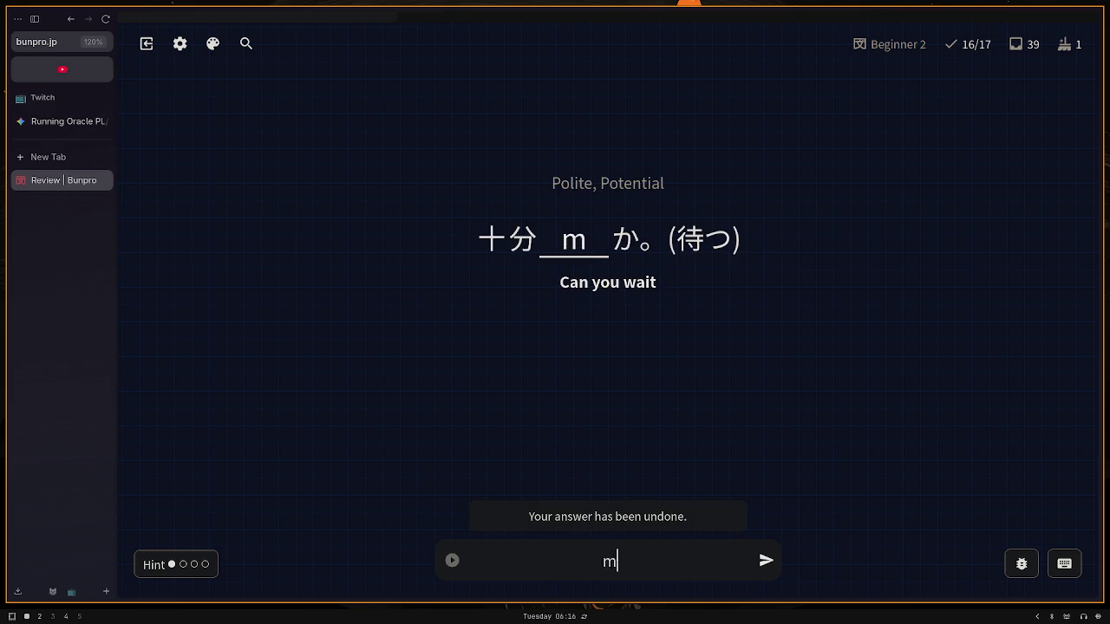
text(masu)
key(Return)
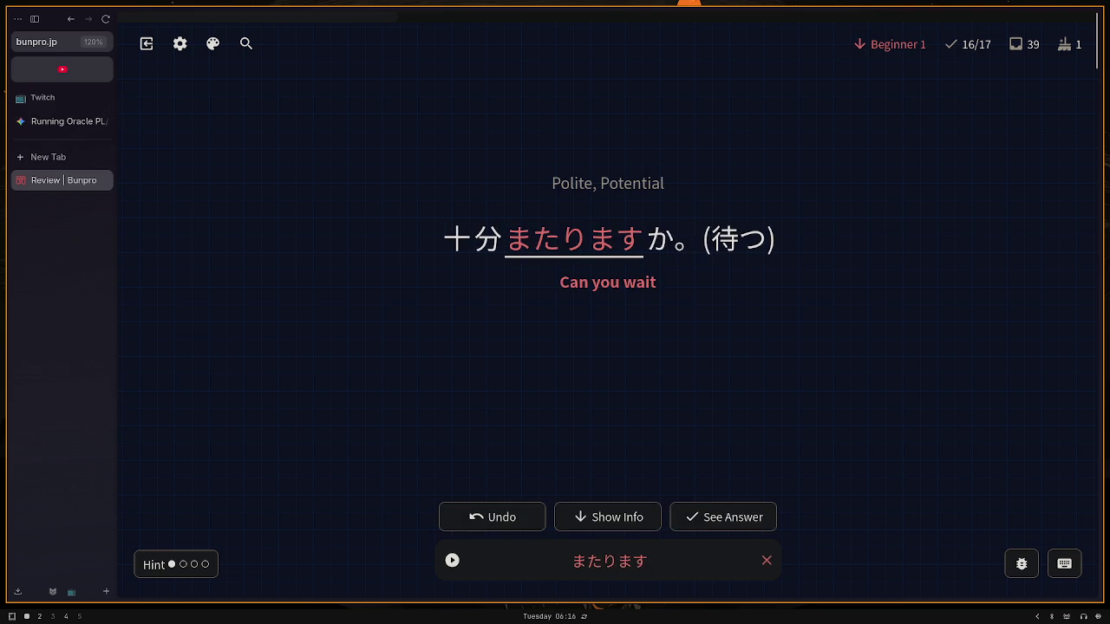
Reveal 待てます as the correct answer, read the れる・られる grammar notes, and continue
click(750, 513)
key(f)
scroll(640, 289, down, 4)
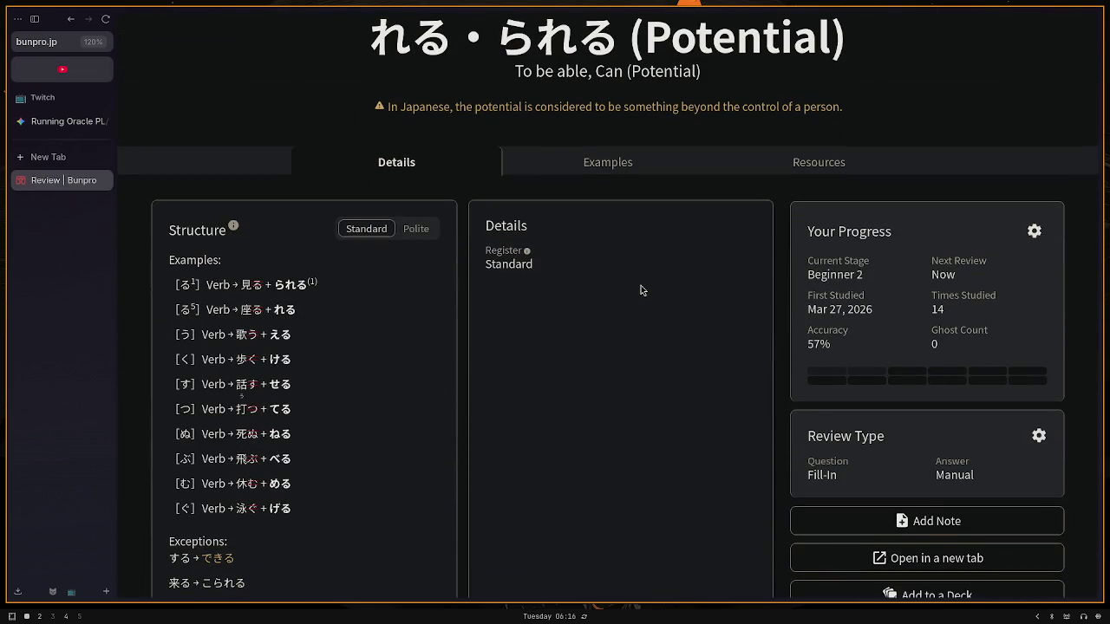
scroll(640, 289, up, 10)
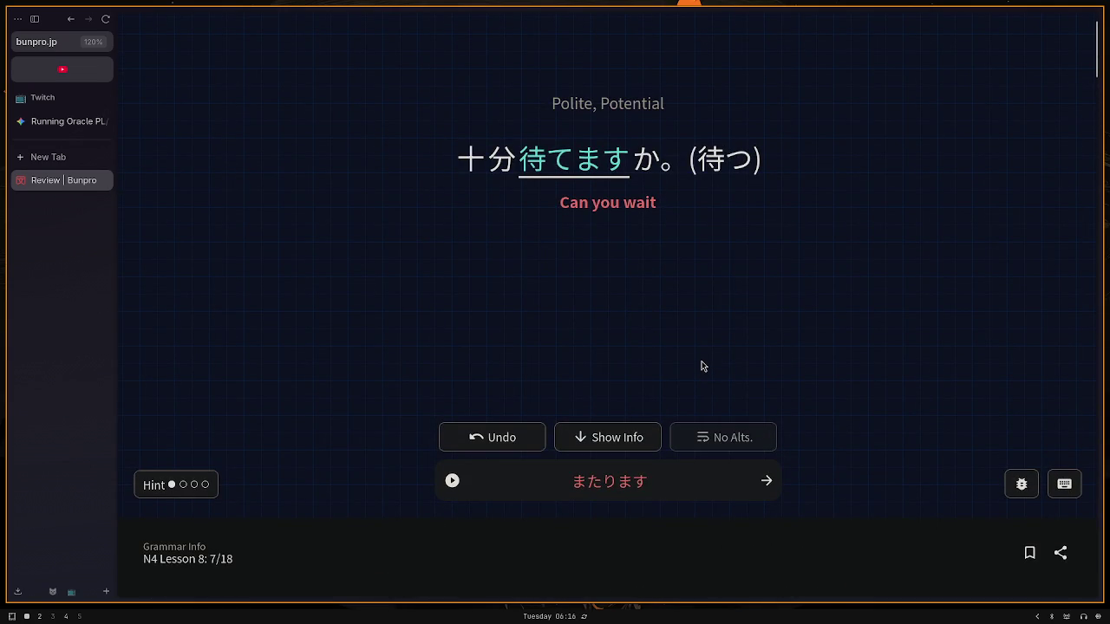
click(766, 481)
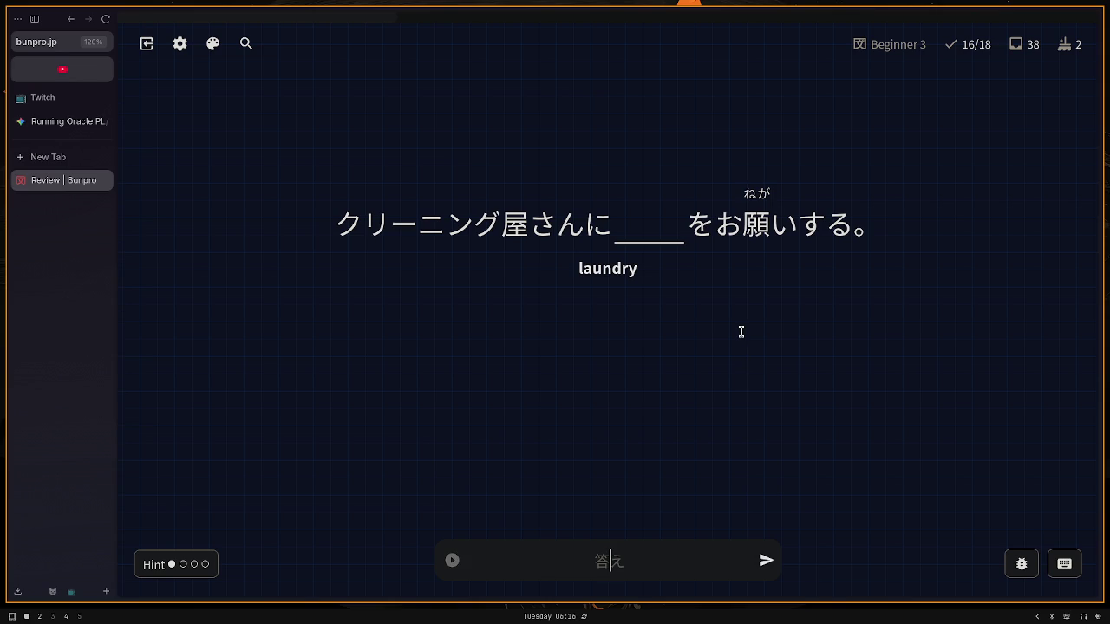
Answer せんたく for the laundry card and もう for the already card
text(senntaku)
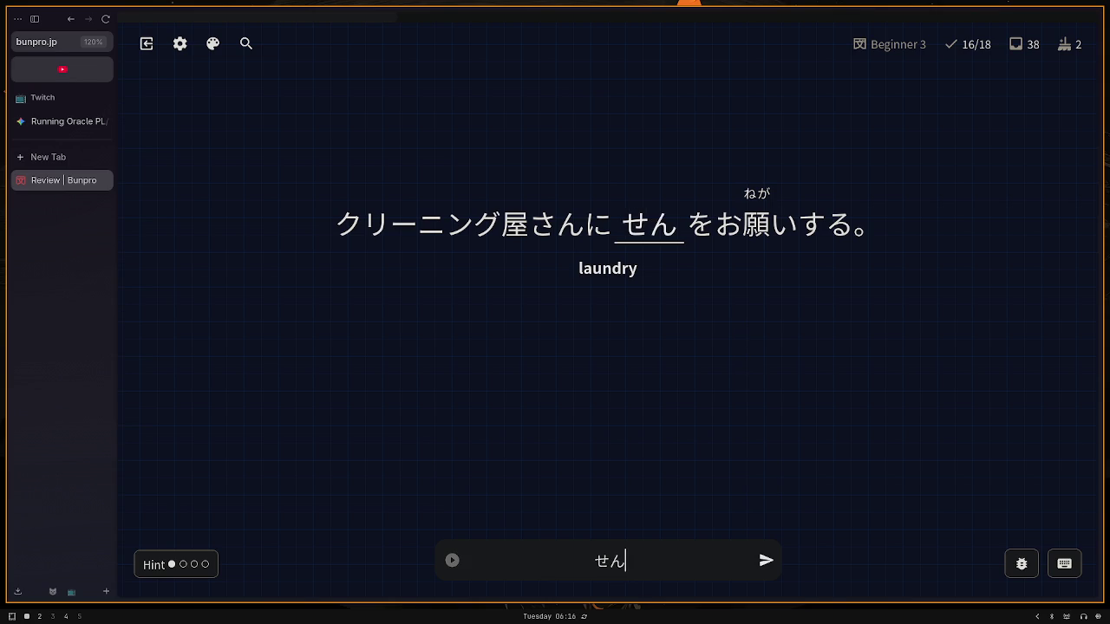
key(Return)
text(mouu)
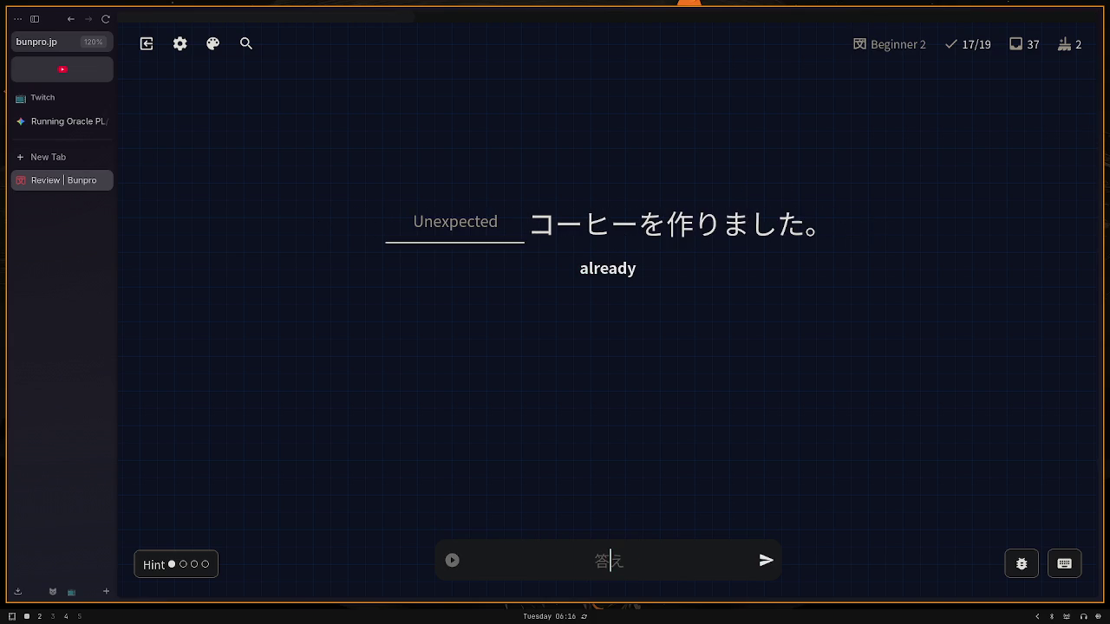
key(Return)
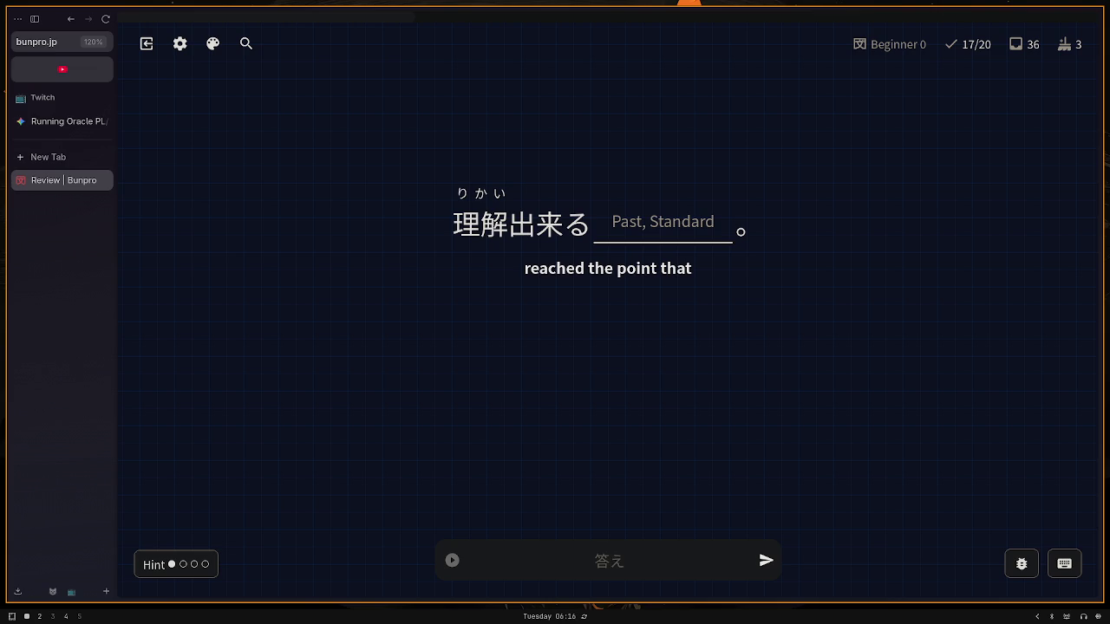
Give up on the 理解出来る card, review the revealed ようになった info, and advance
key(Return)
key(Return)
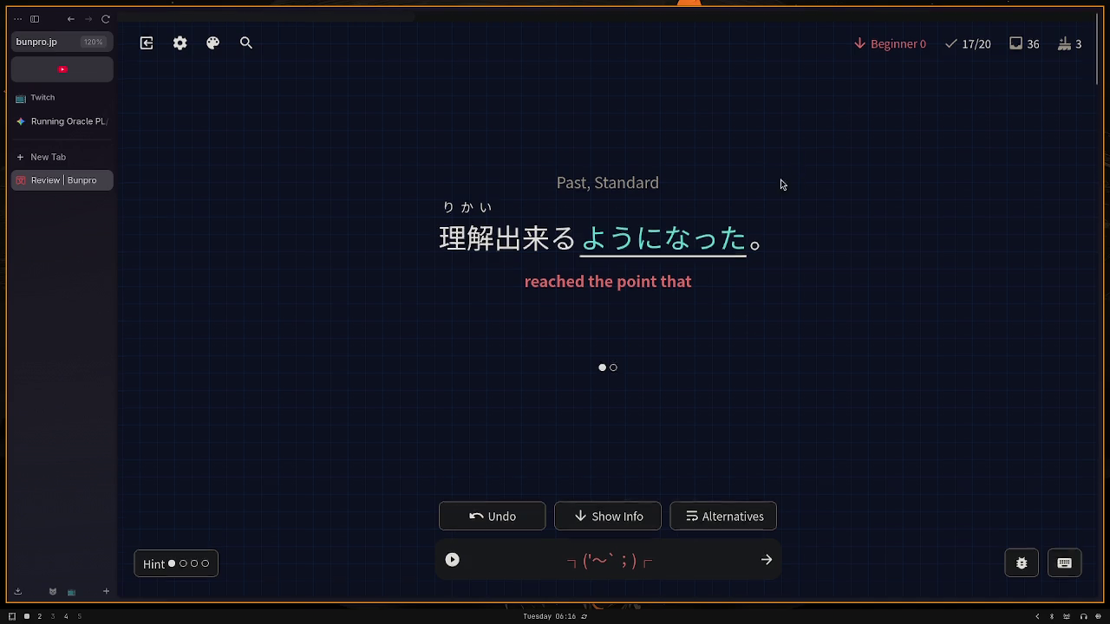
scroll(718, 225, down, 6)
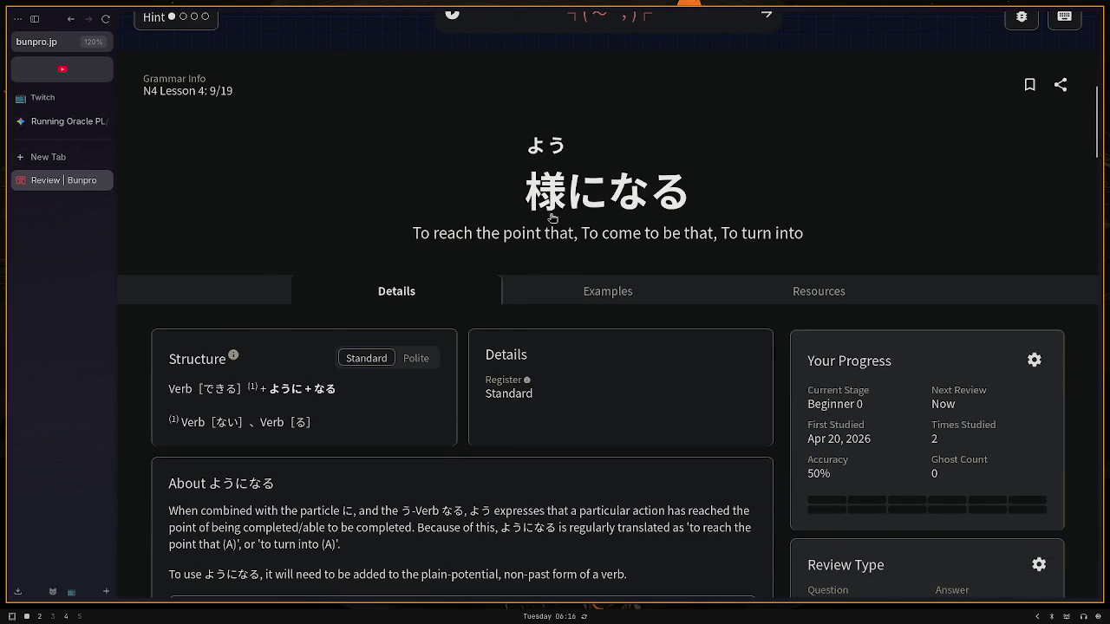
scroll(691, 310, up, 6)
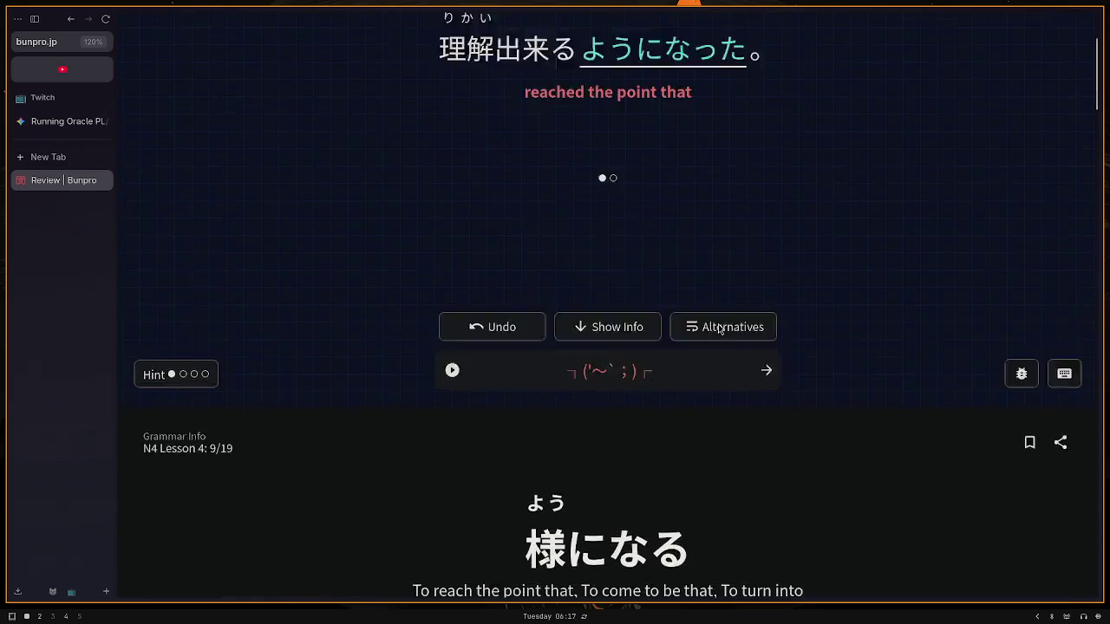
click(766, 492)
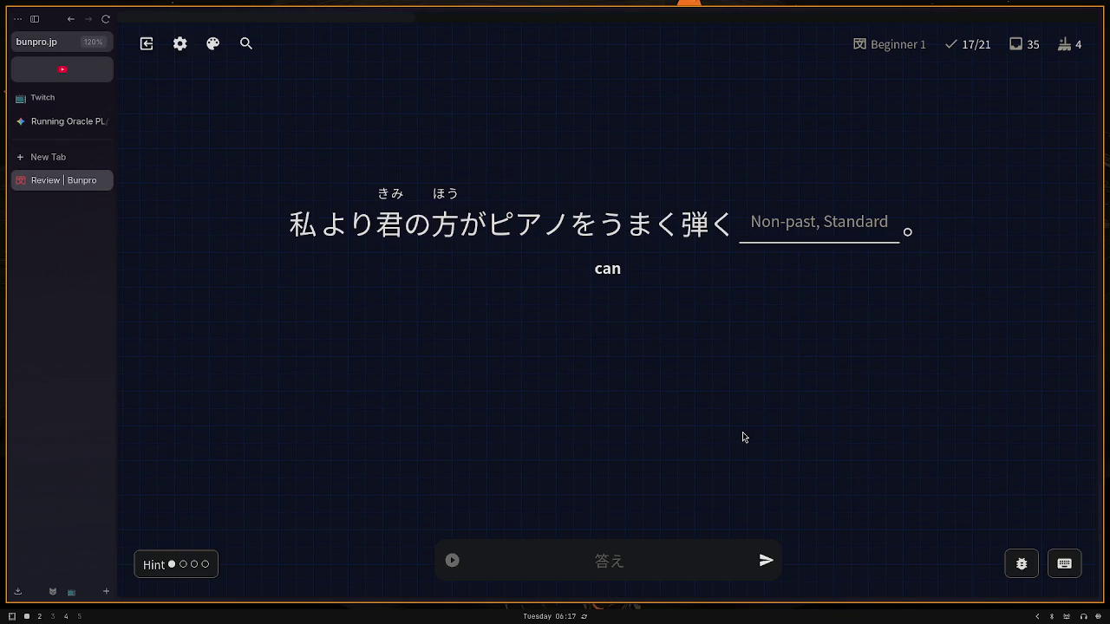
Show the translation and explanation hints, then answer ことができる correctly
key(Tab)
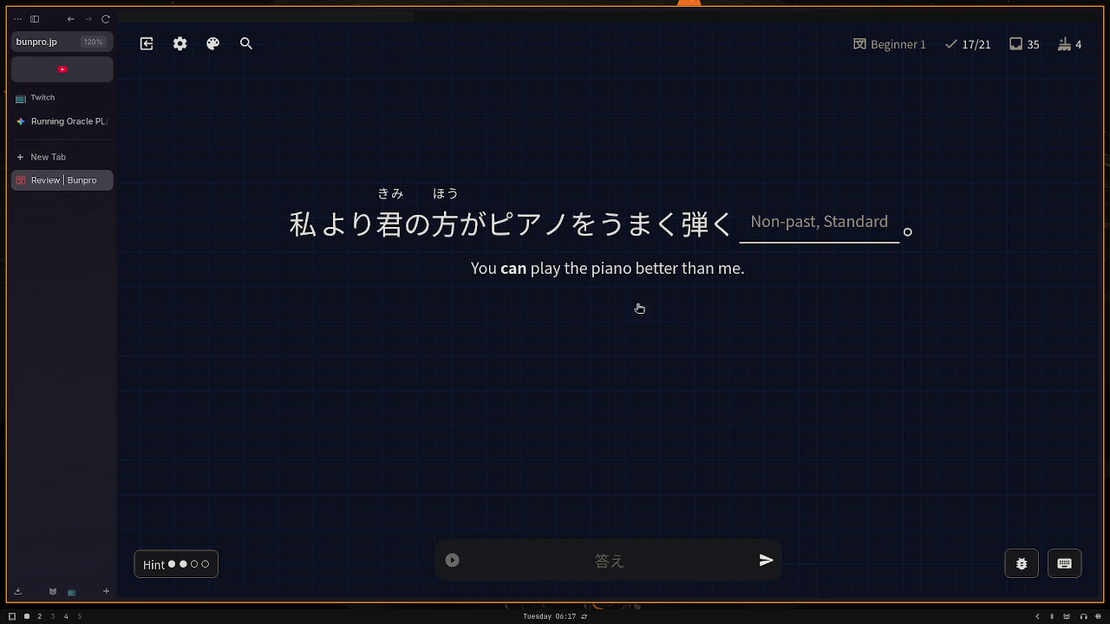
key(Tab)
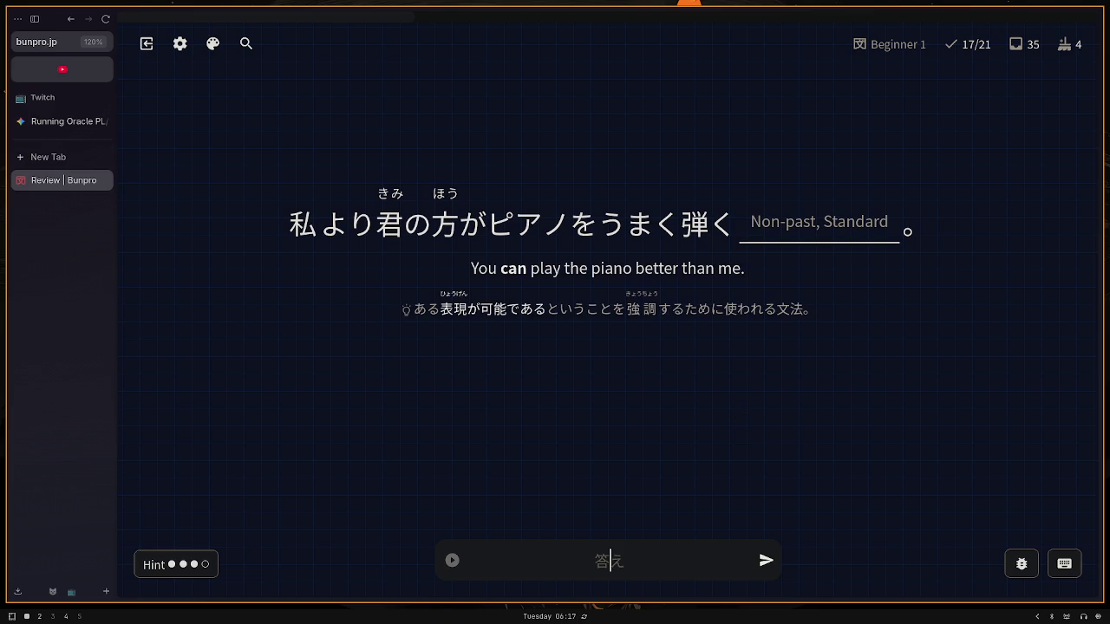
key(Tab)
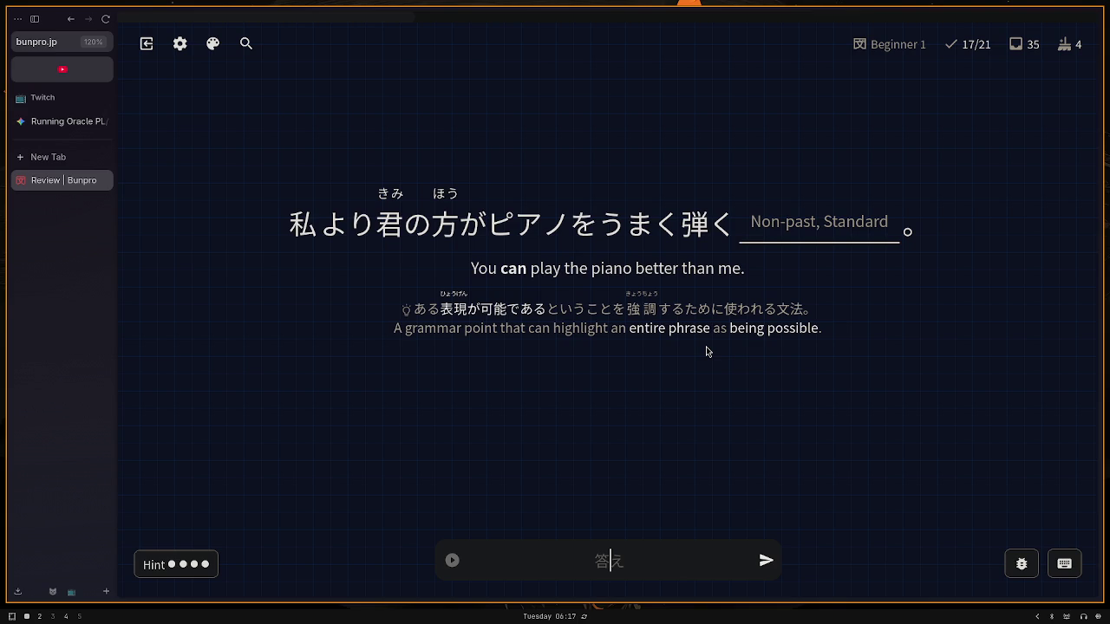
text(koto)
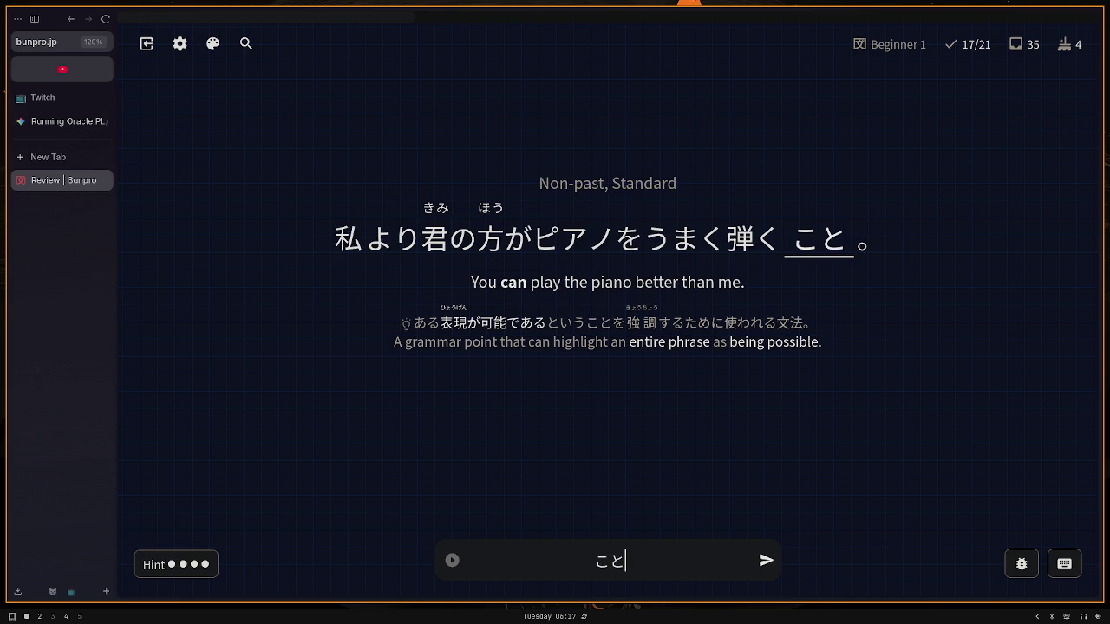
text(ga)
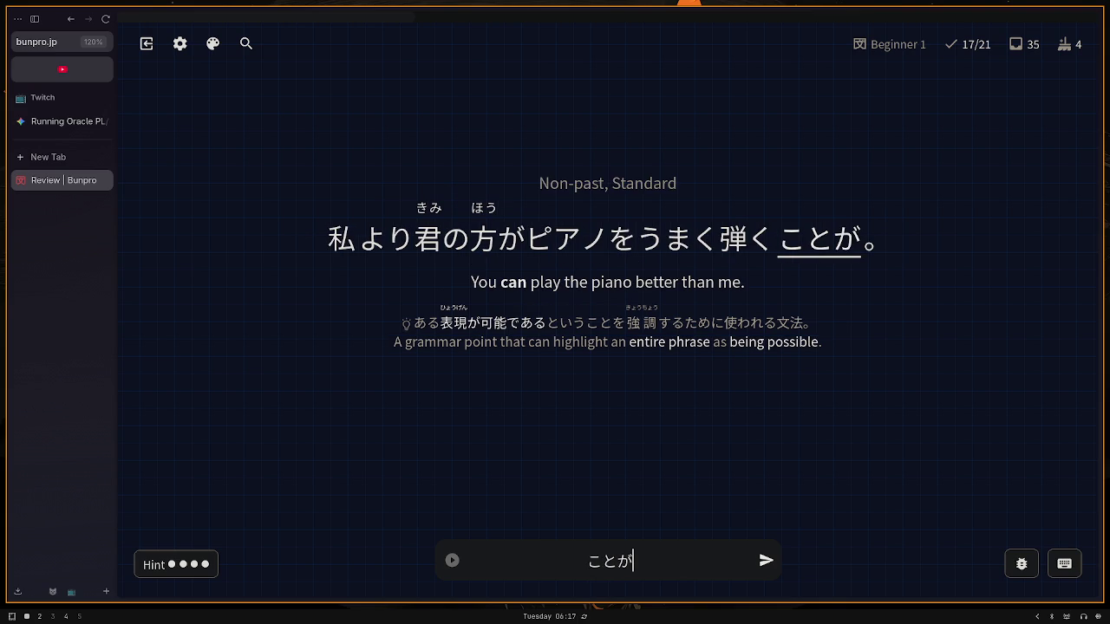
text(naru)
key(BackSpace)
text(dekiru)
key(Return)
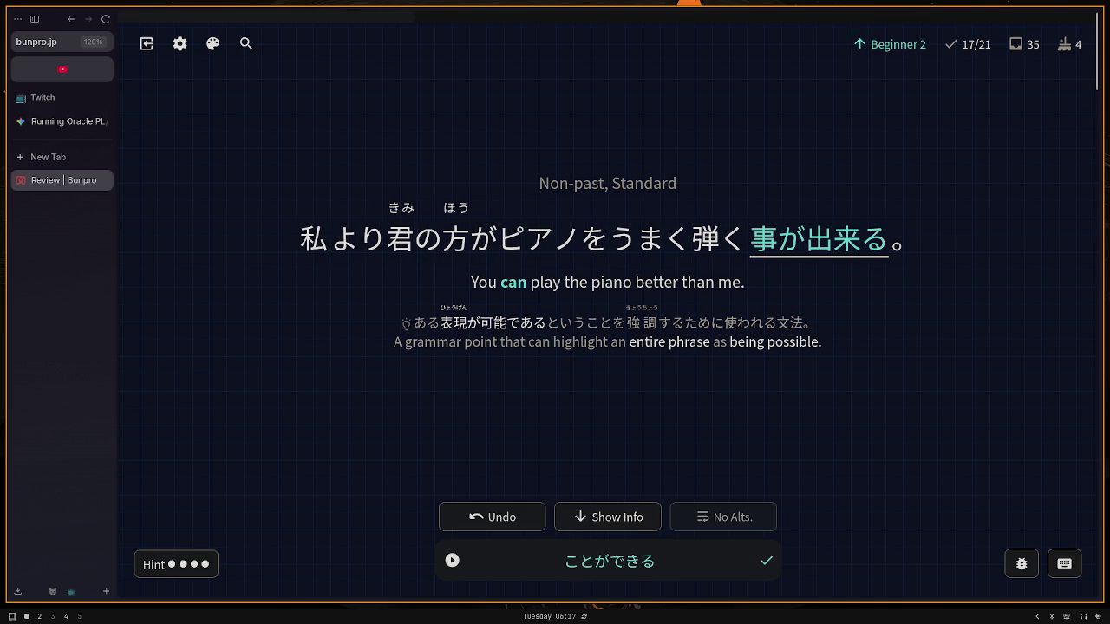
key(Return)
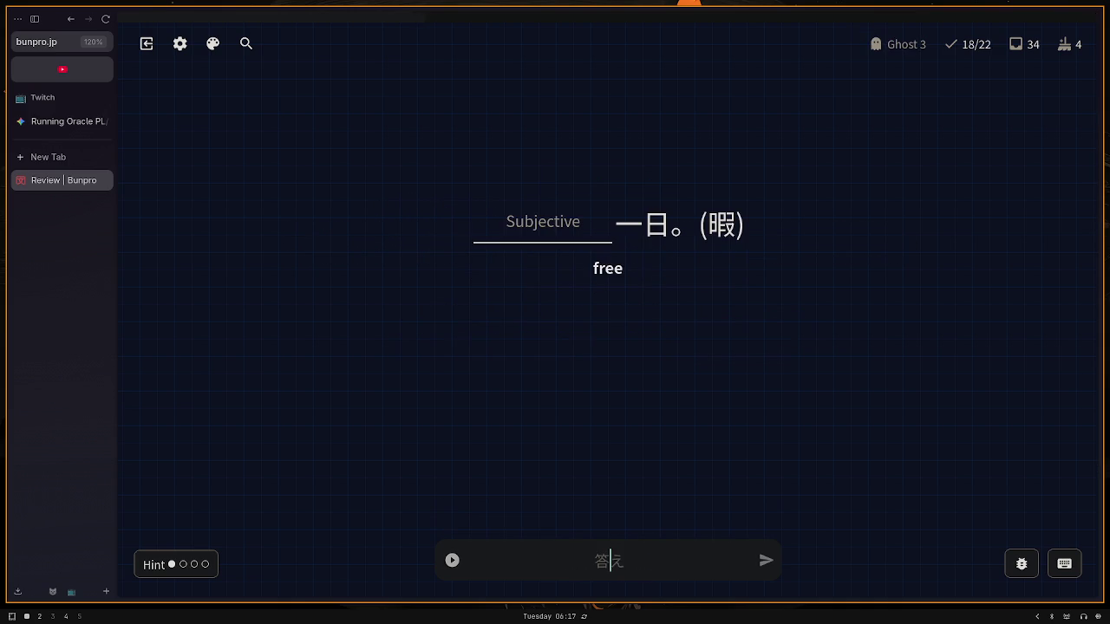
Answer ひまな and にする, checking the English sentence hint afterwards
text(himana)
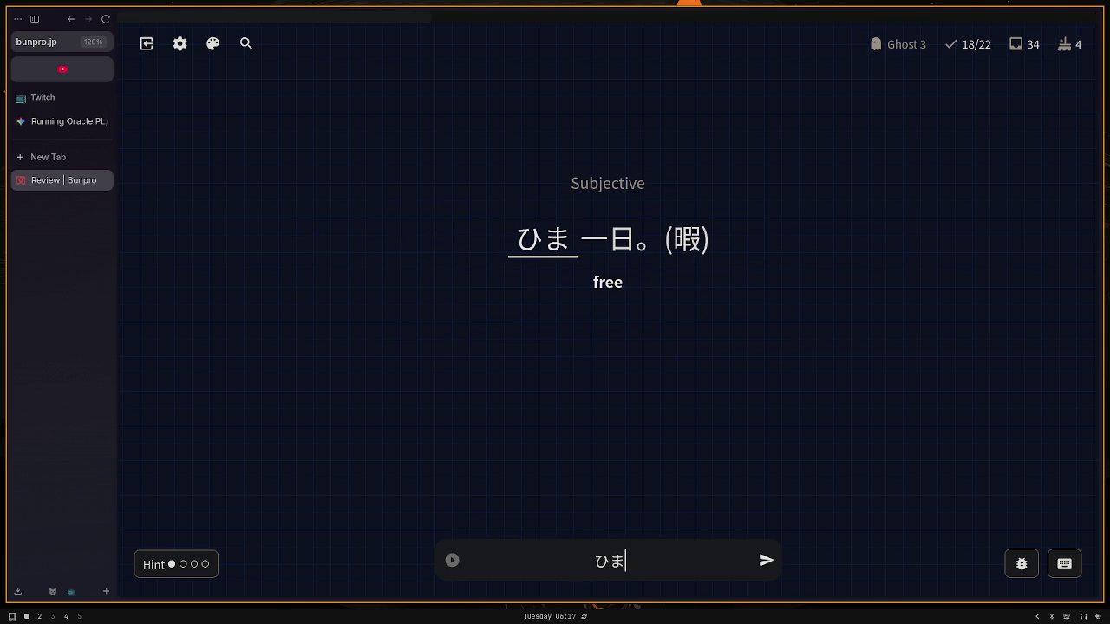
key(Return)
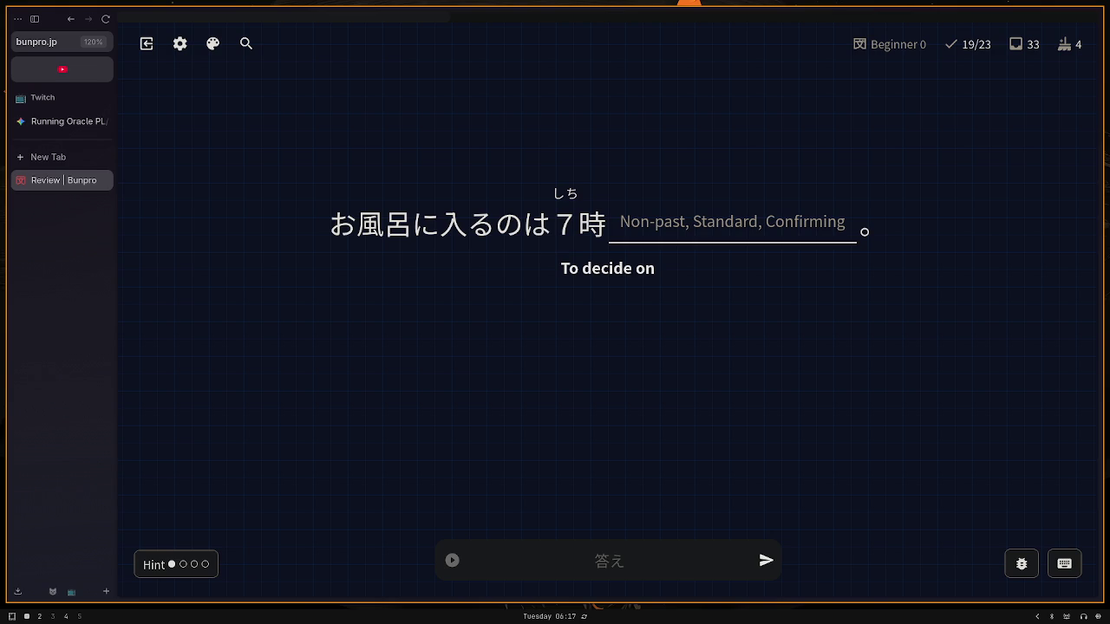
text(nisu)
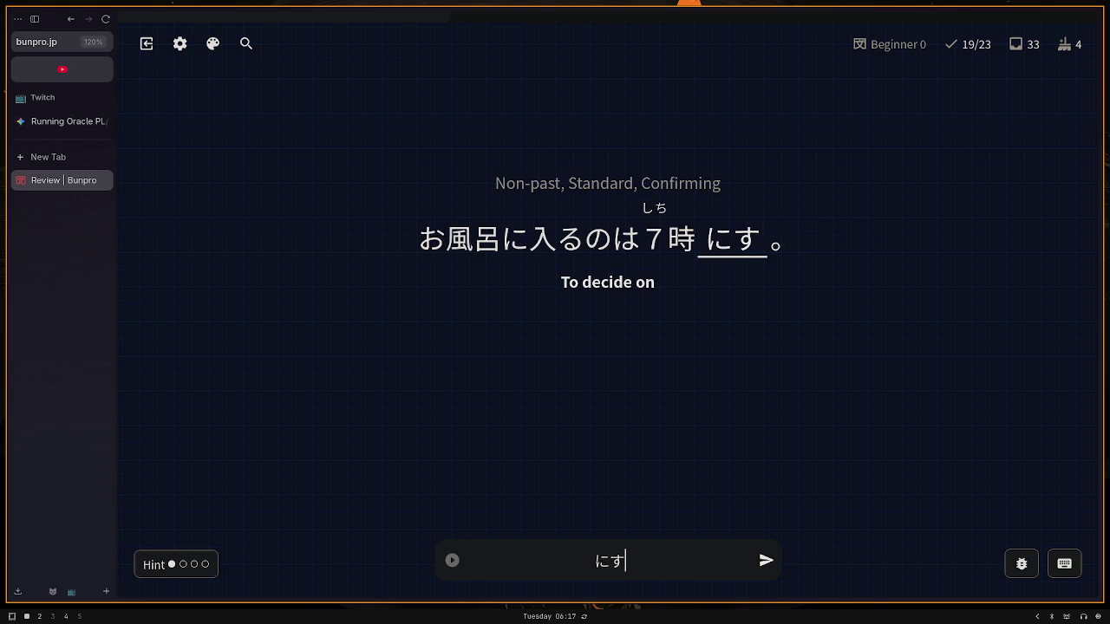
text(ru)
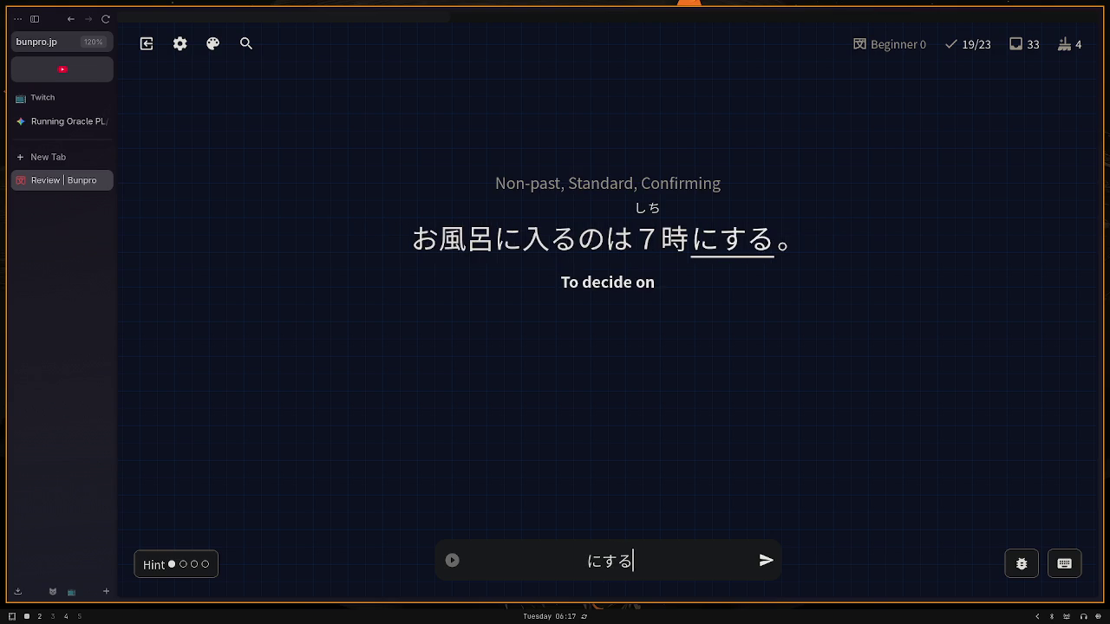
key(Return)
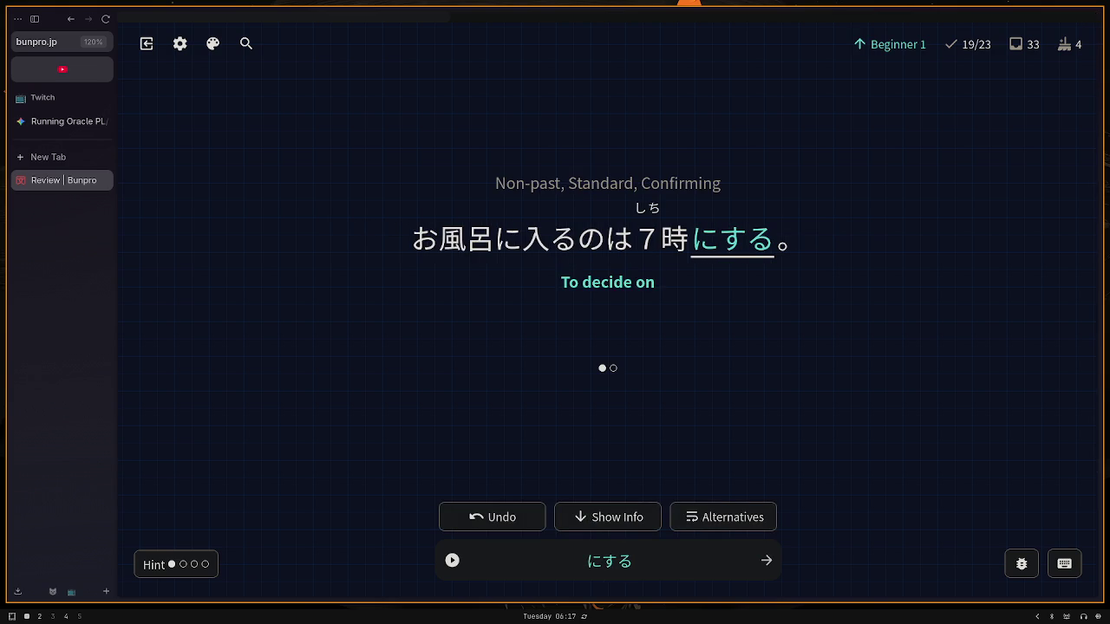
key(h)
key(Return)
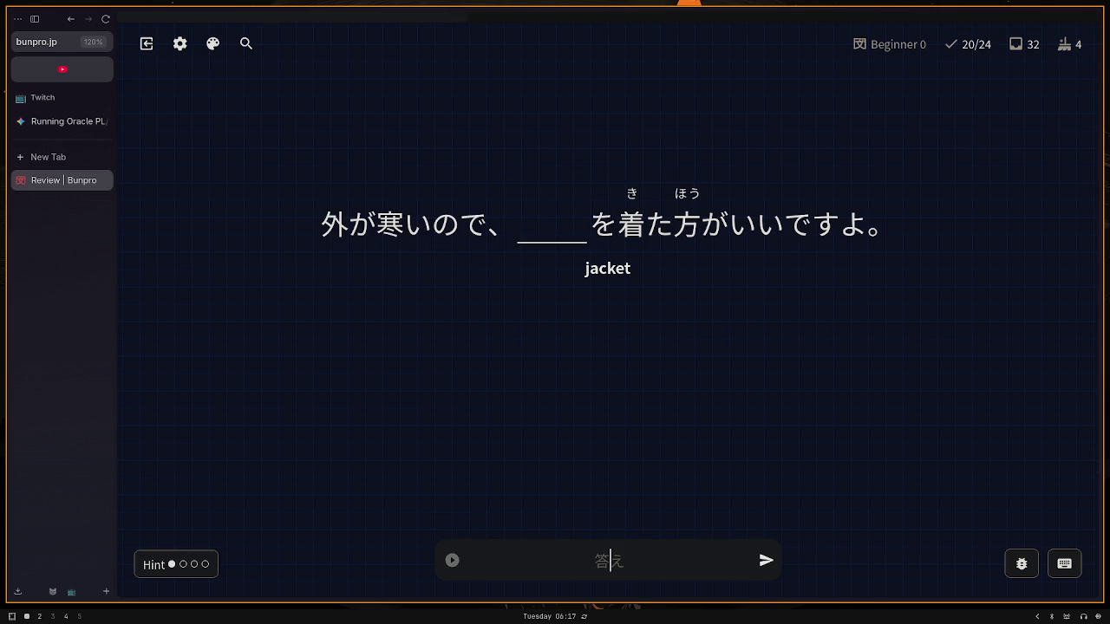
Answer うわぎ and ごご, then enter デイエット for the diet card
text(uwagi)
key(Return)
key(Return)
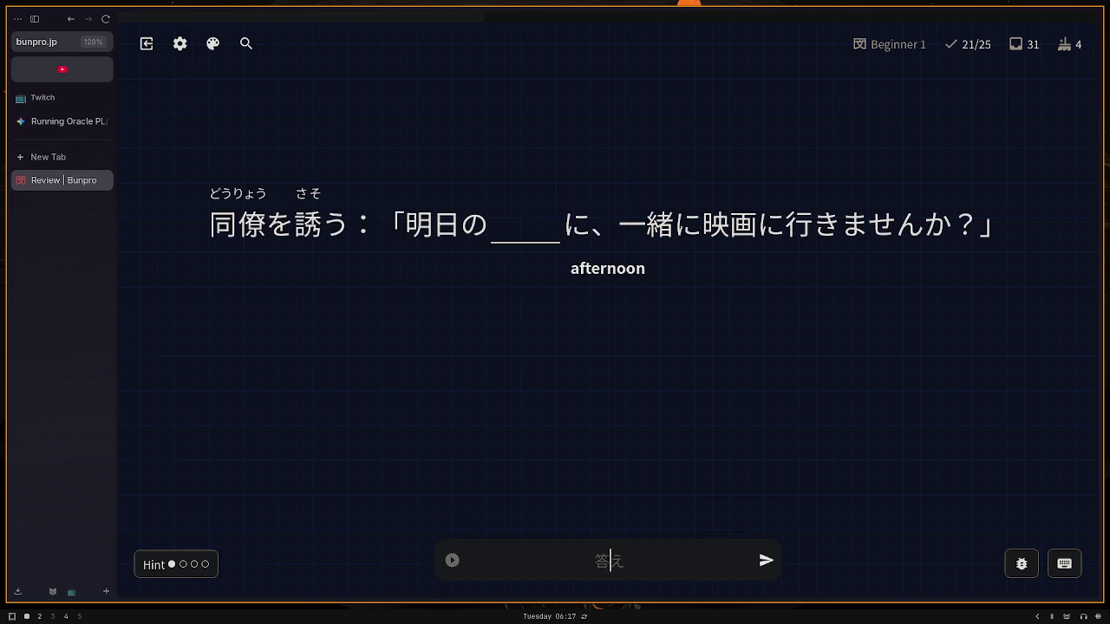
text(gogo)
key(Return)
key(Return)
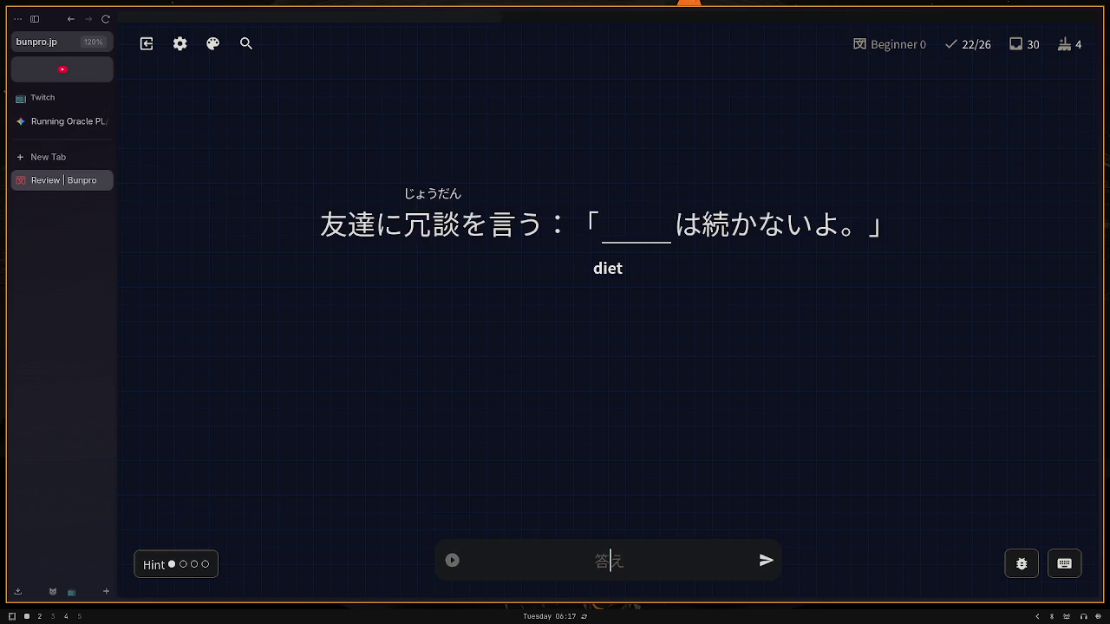
text(d)
text(eietto)
key(Return)
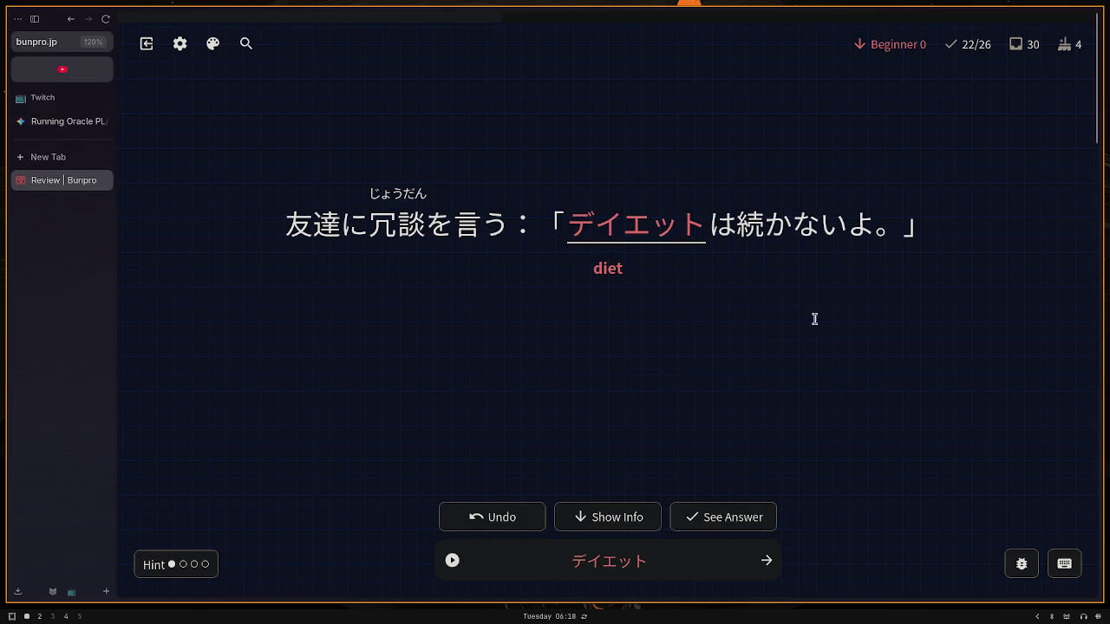
Undo the wrong diet answer and resubmit it as ダイエット
scroll(805, 312, down, 3)
scroll(807, 342, up, 3)
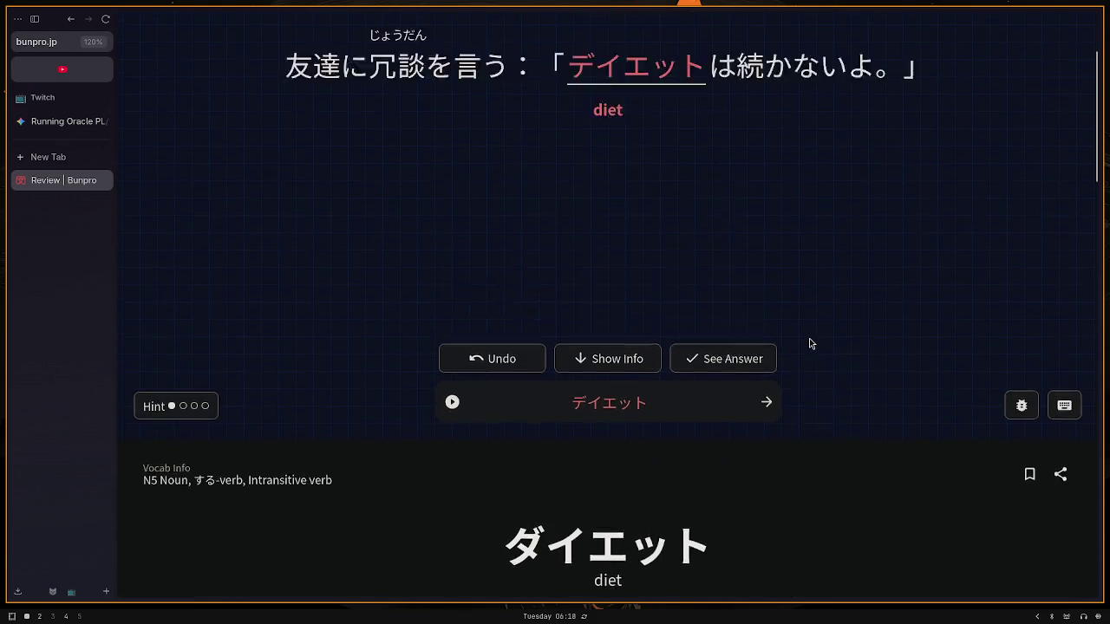
click(517, 530)
text(ダ)
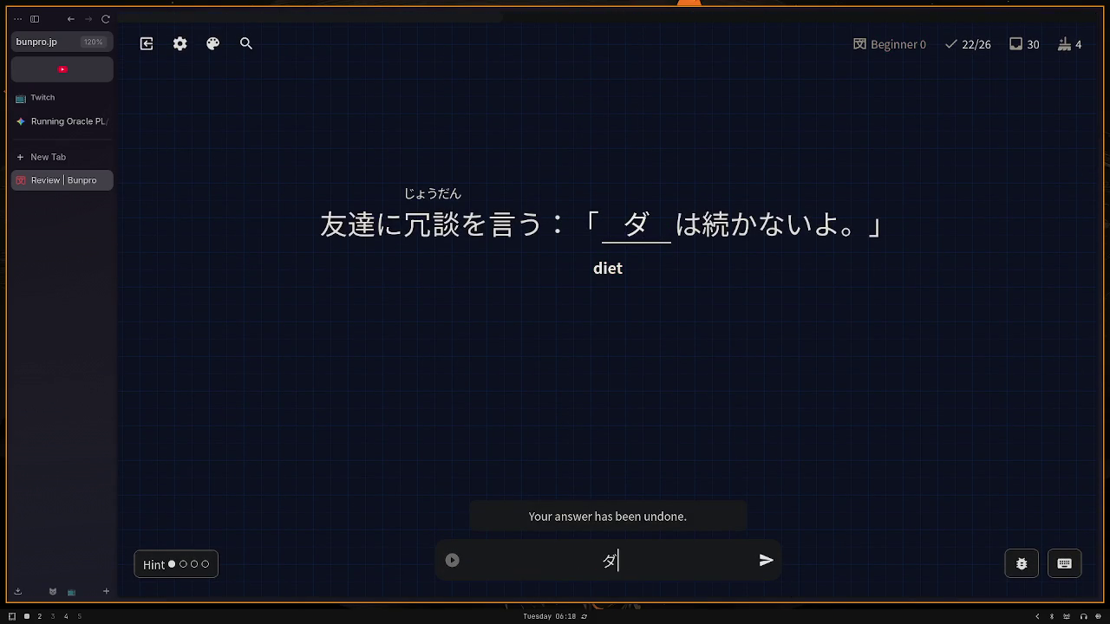
text(イエ)
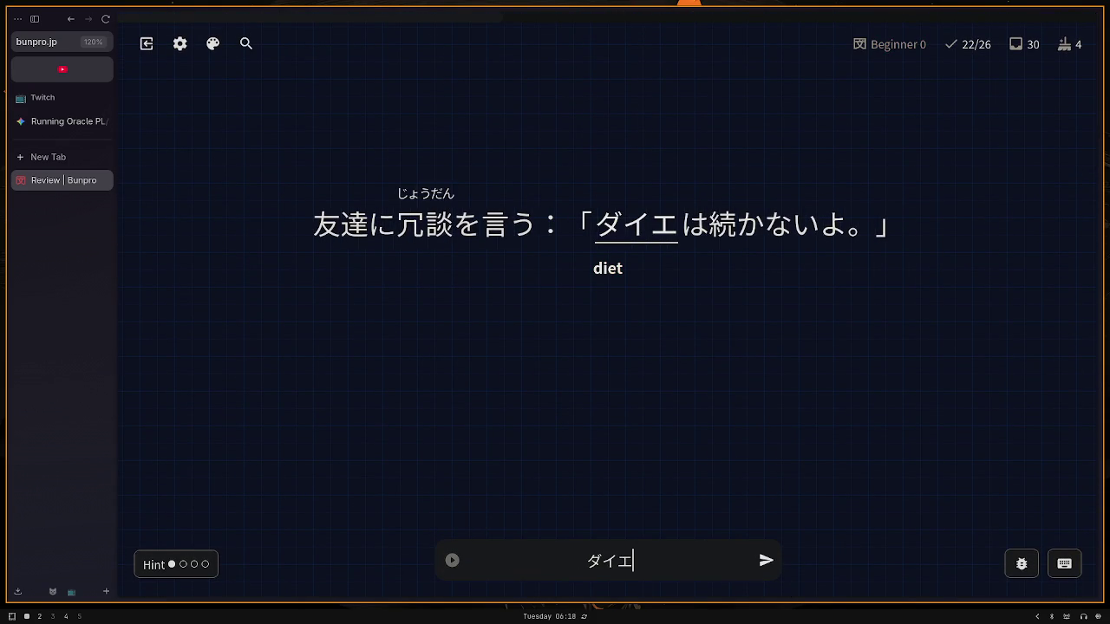
text(ット)
key(Return)
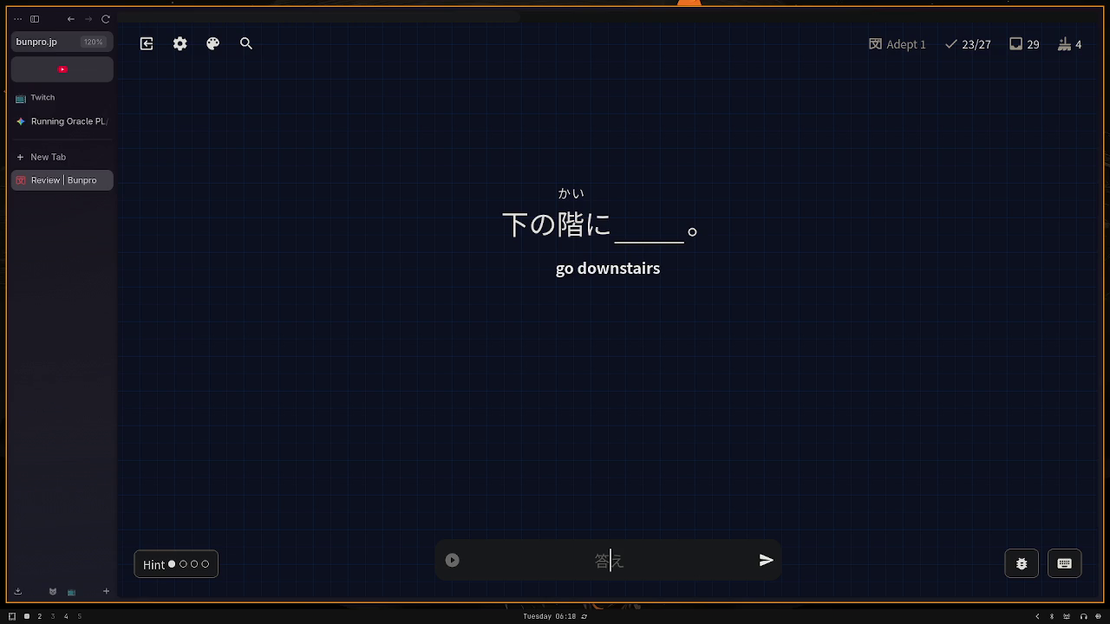
Answer the next three cards with おりる, て and い
text(oriru)
key(Return)
text(te)
key(Return)
text(u)
key(BackSpace)
text(i)
key(Return)
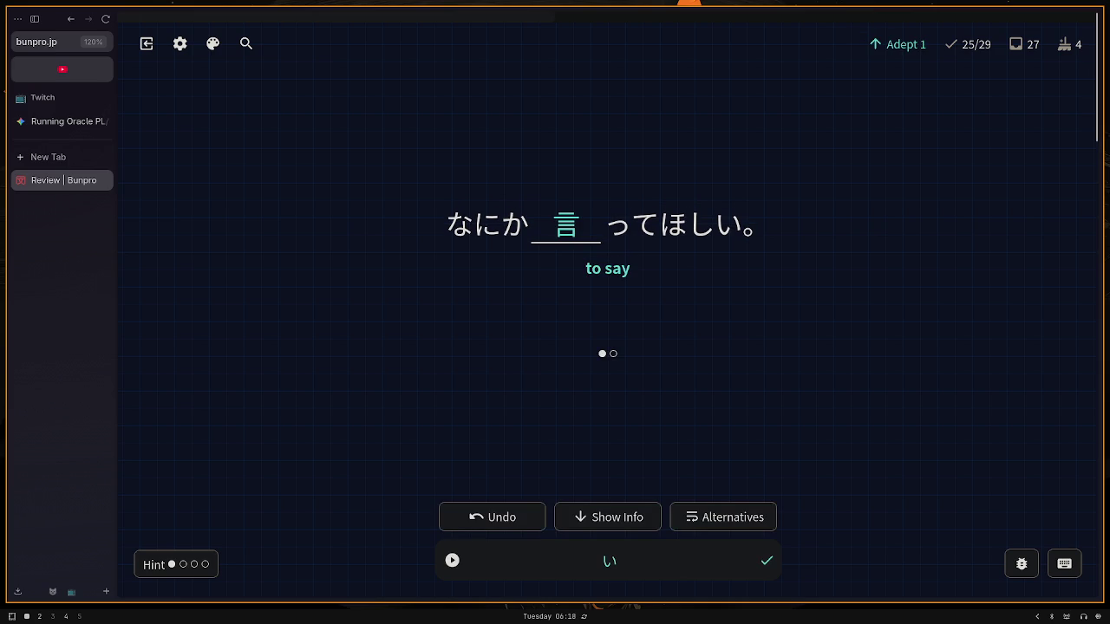
key(Return)
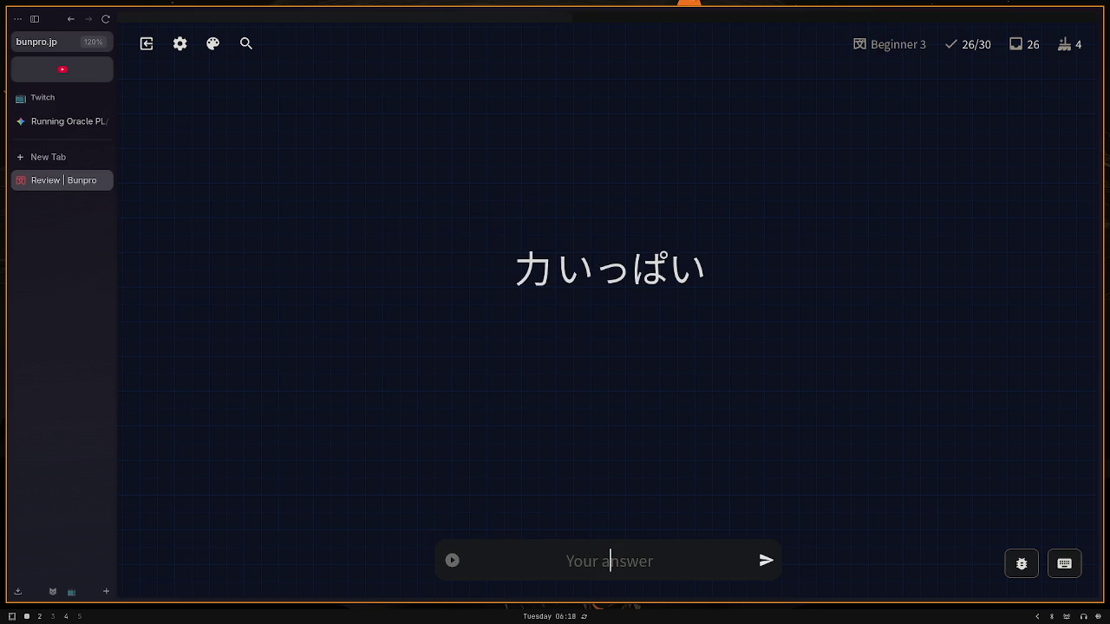
Give 'all ones stength' as the meaning of 力いっぱい, then answer らいねん for 来年
text(w)
key(BackSpace)
text(with ones)
key(BackSpace)
key(BackSpace)
key(BackSpace)
key(BackSpace)
text(all ones sten)
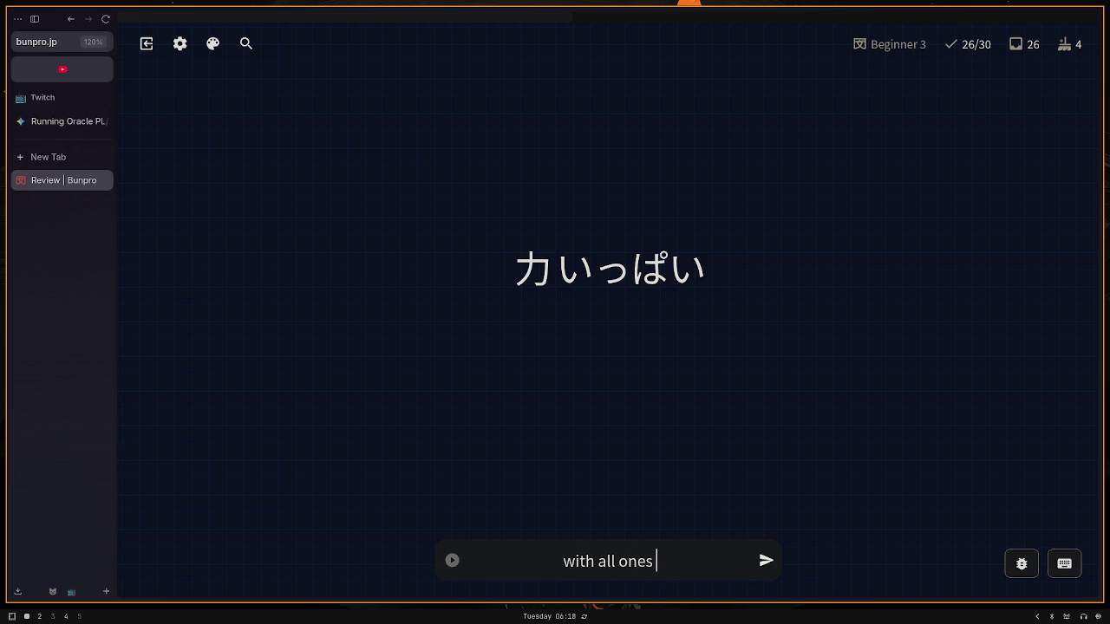
text(gth)
key(Return)
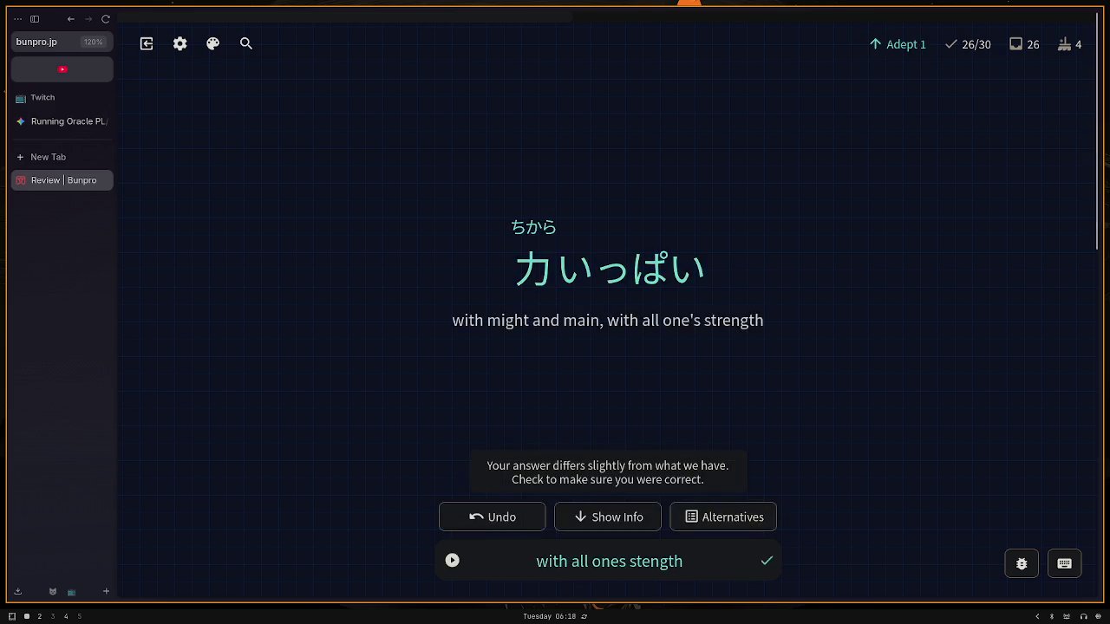
text(ky)
key(BackSpace)
key(BackSpace)
text(rainen)
key(Return)
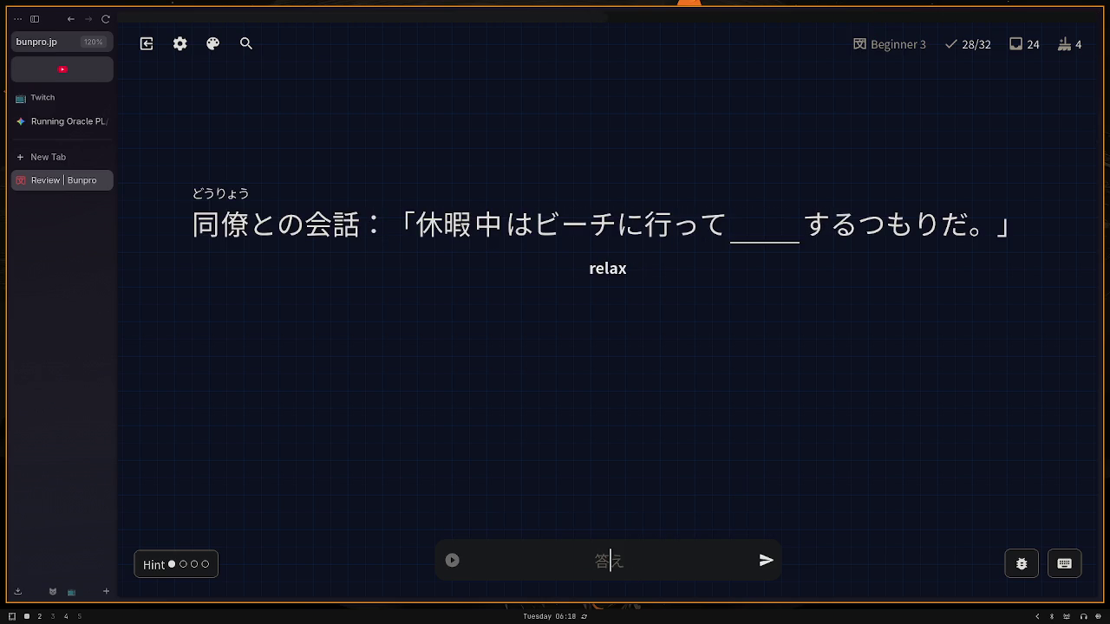
Answer the relax card with やすむ using the translation hint, then view the ゆっくり info
key(Tab)
text(yasum)
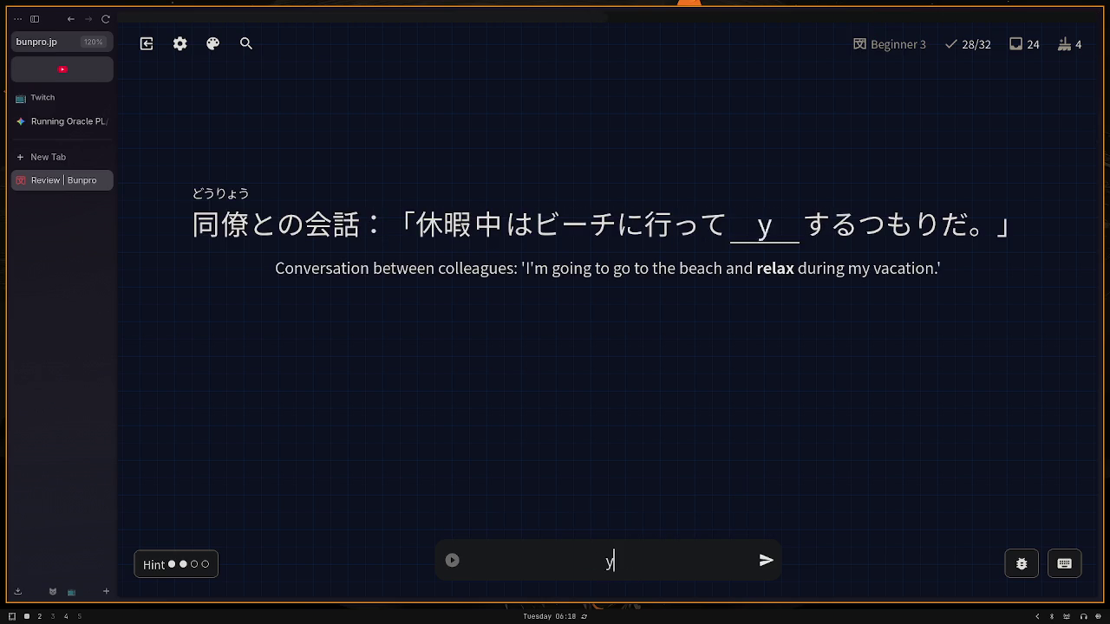
text(u)
key(Return)
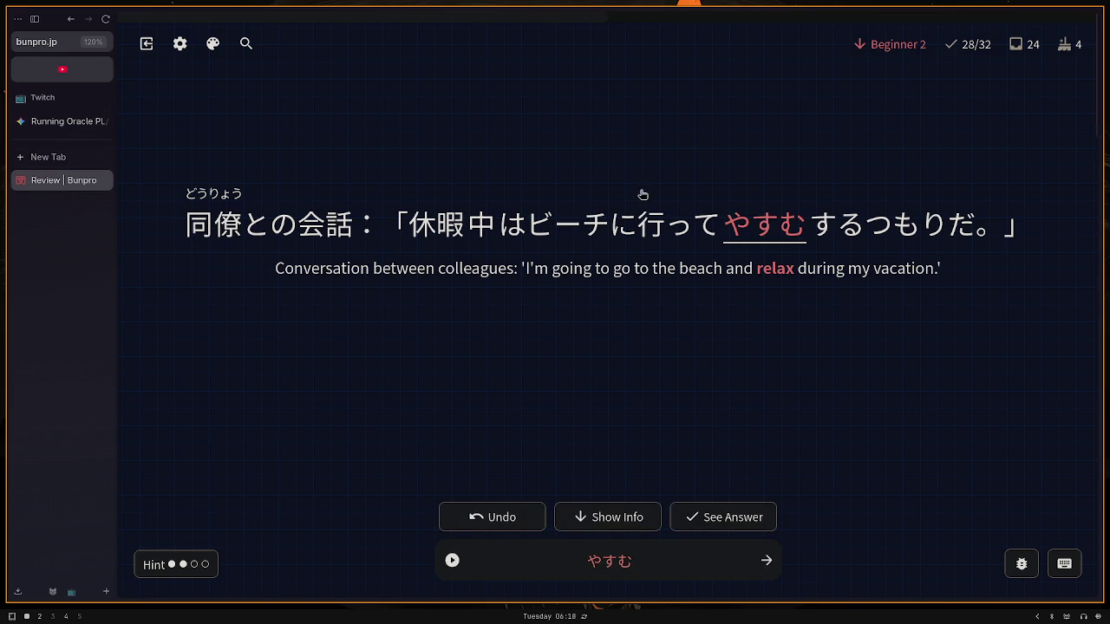
key(f)
key(Return)
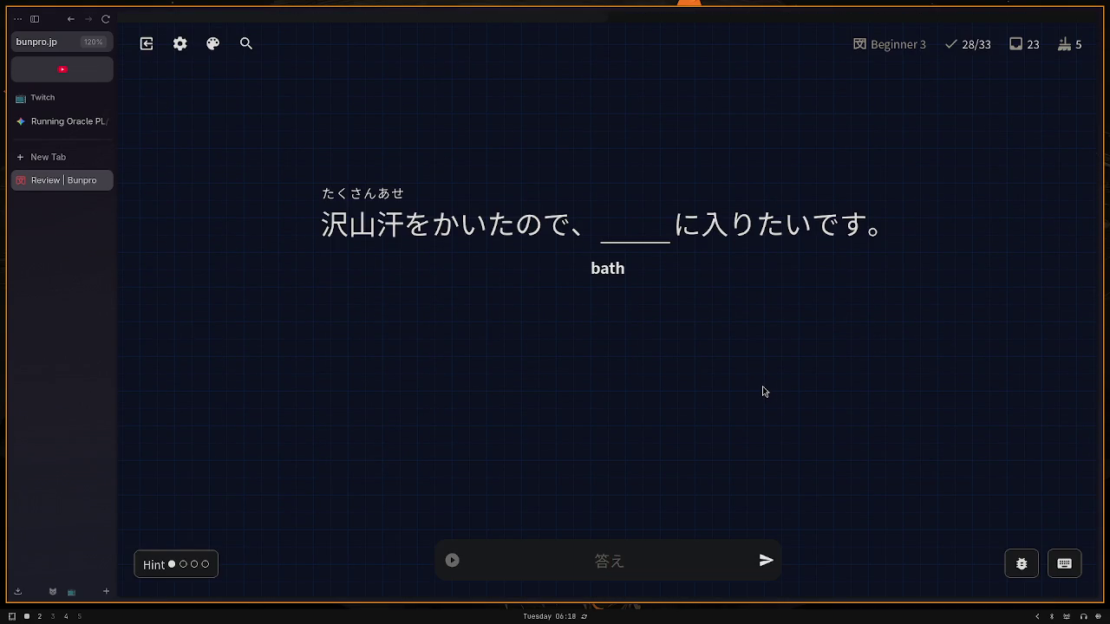
Answer ふろ for bath, then replace the wrong つける with けす for turn off
text(furo)
key(Return)
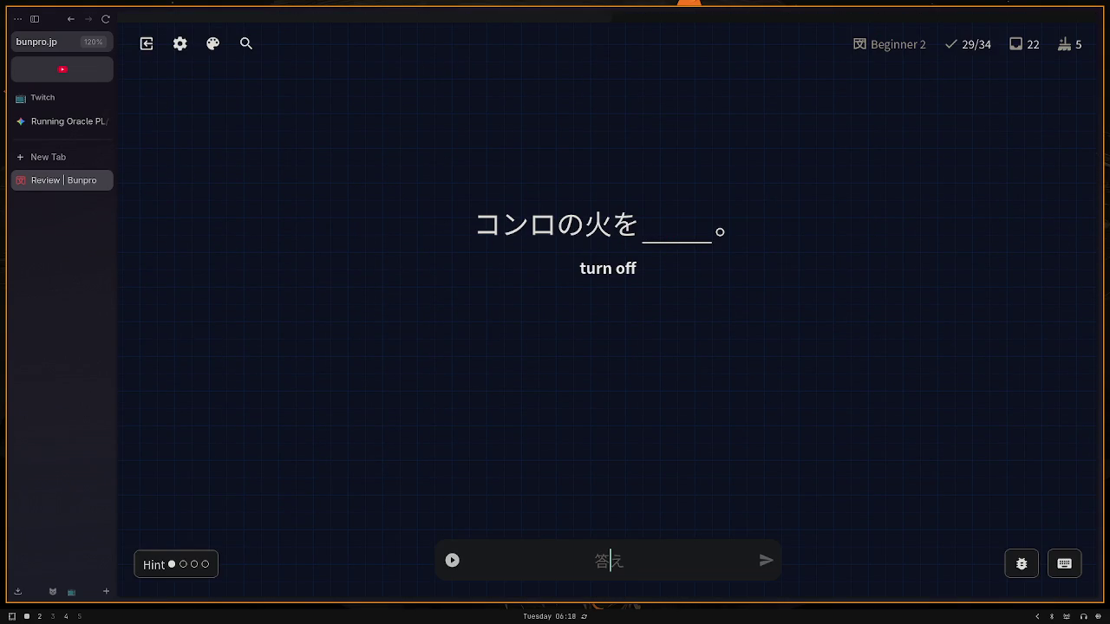
text(tsukeru)
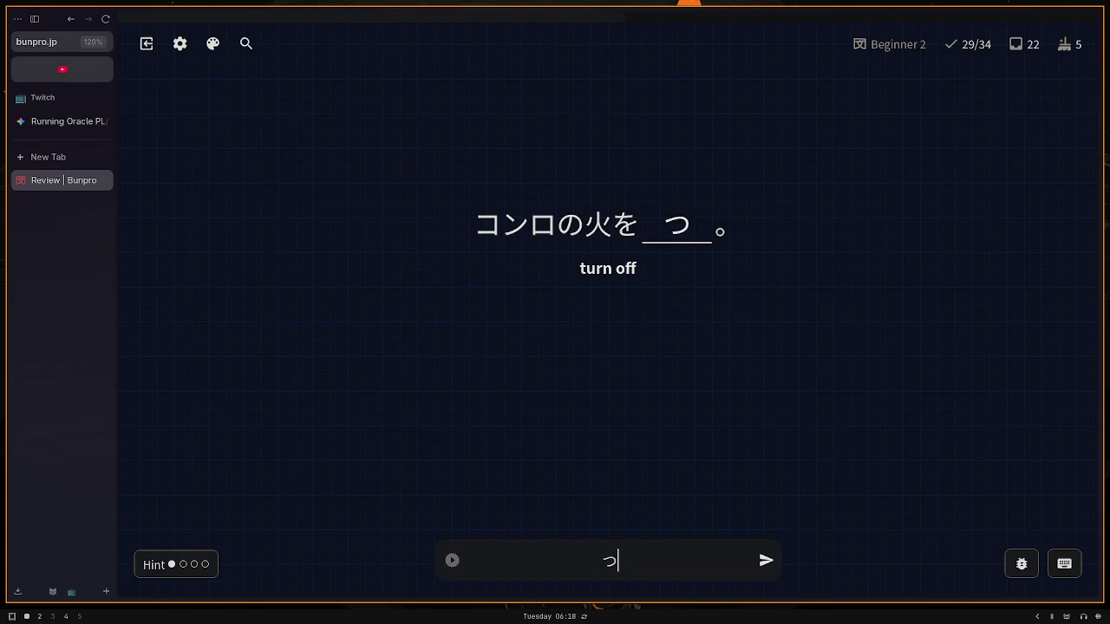
key(Return)
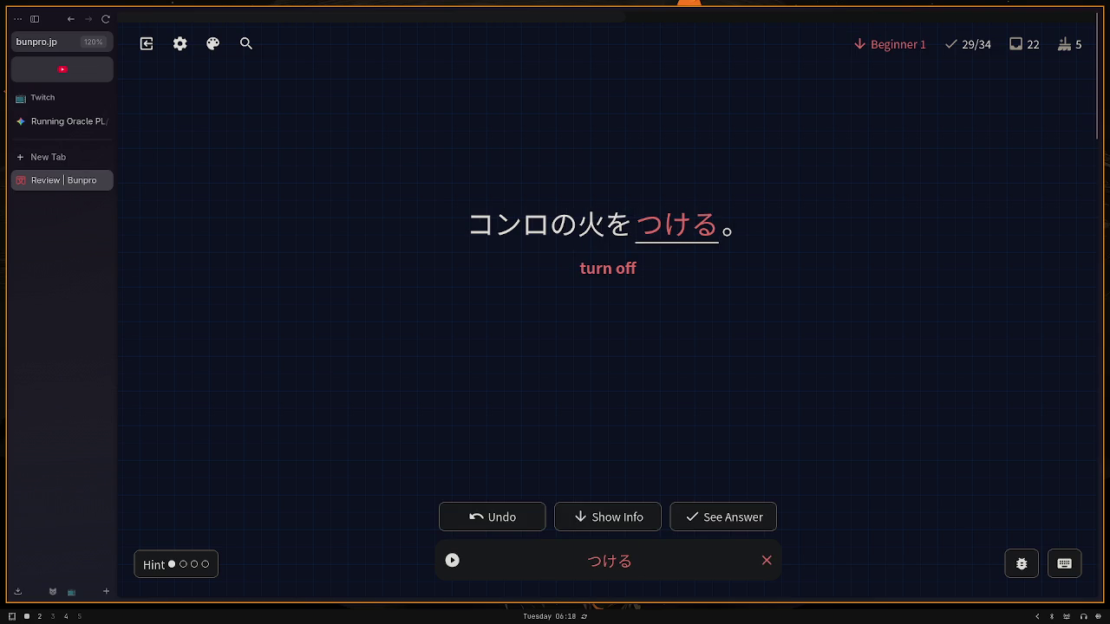
key(BackSpace)
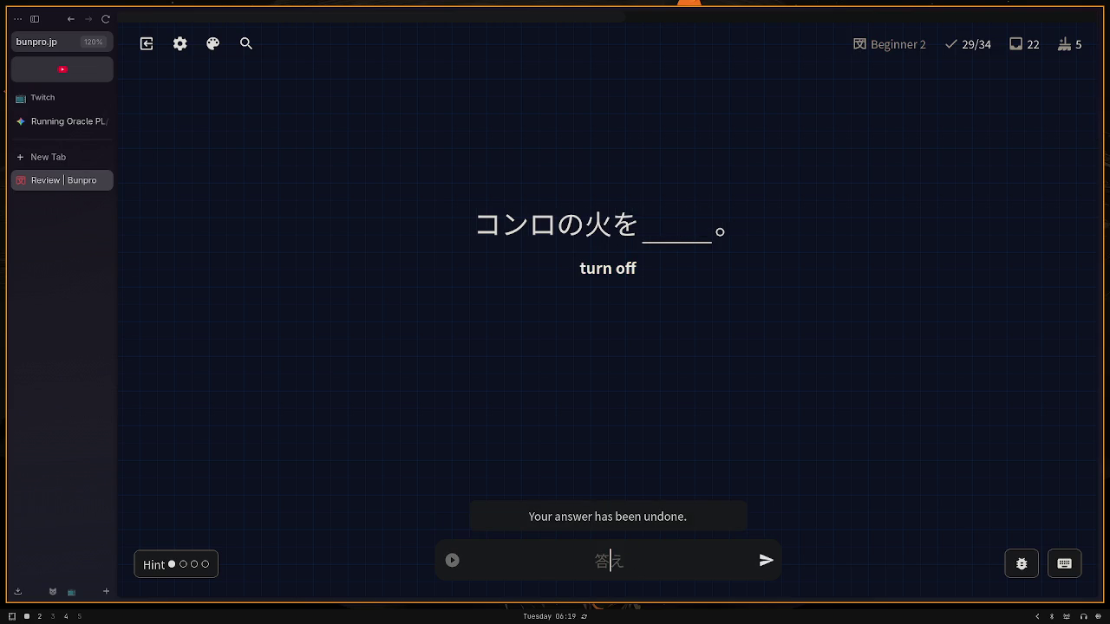
text(kesu)
key(Return)
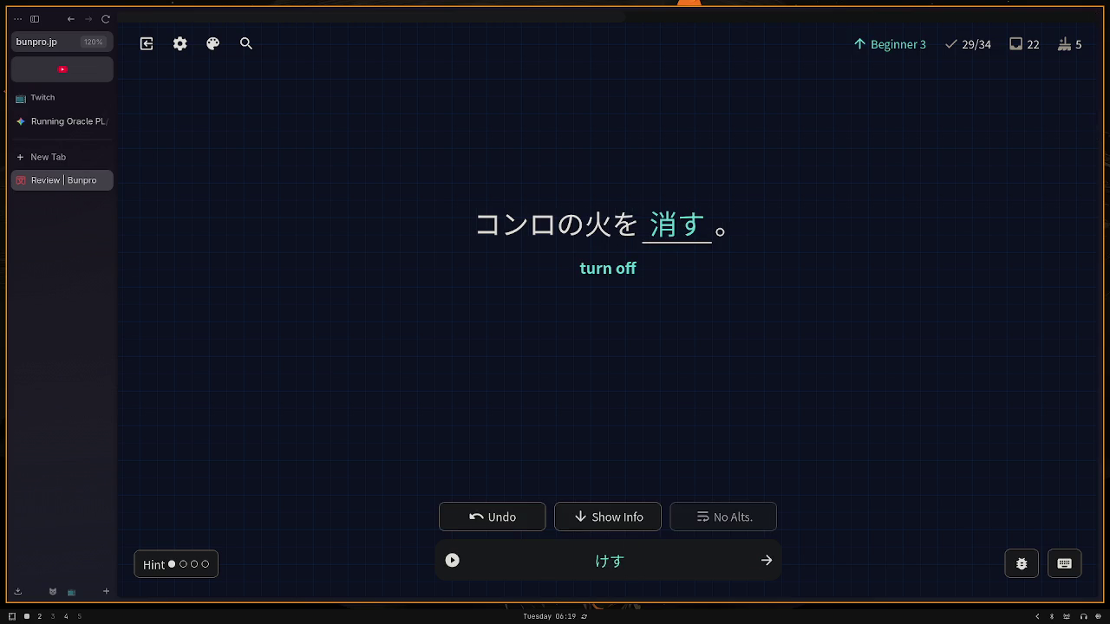
key(Return)
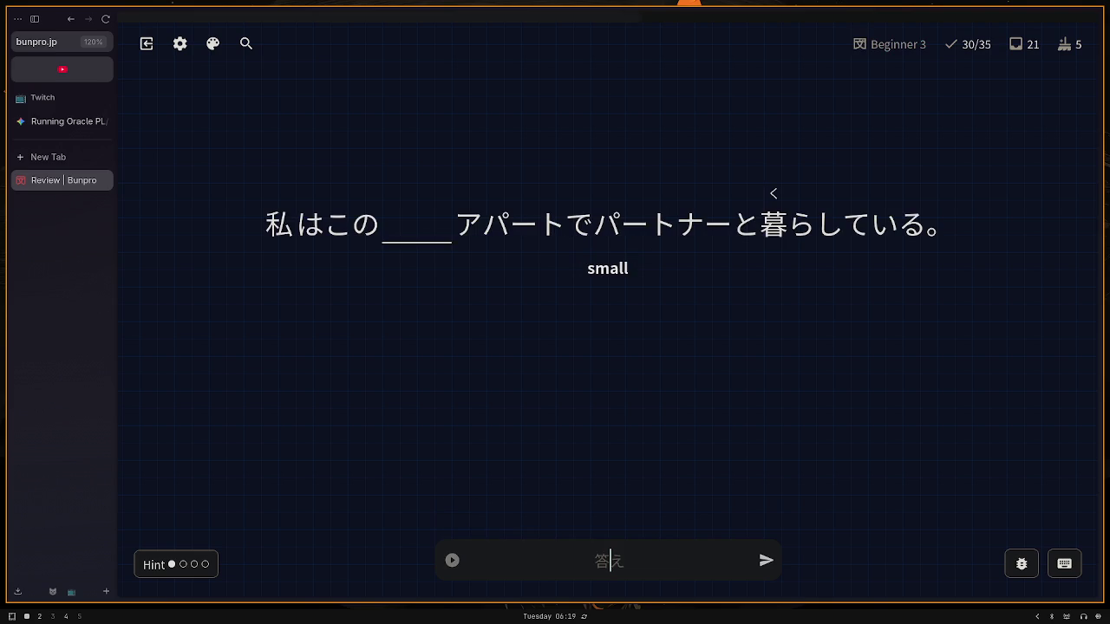
Attempt the 'small' card with ちいさい, after fixing the mistyped ちいさいい
text(chiis)
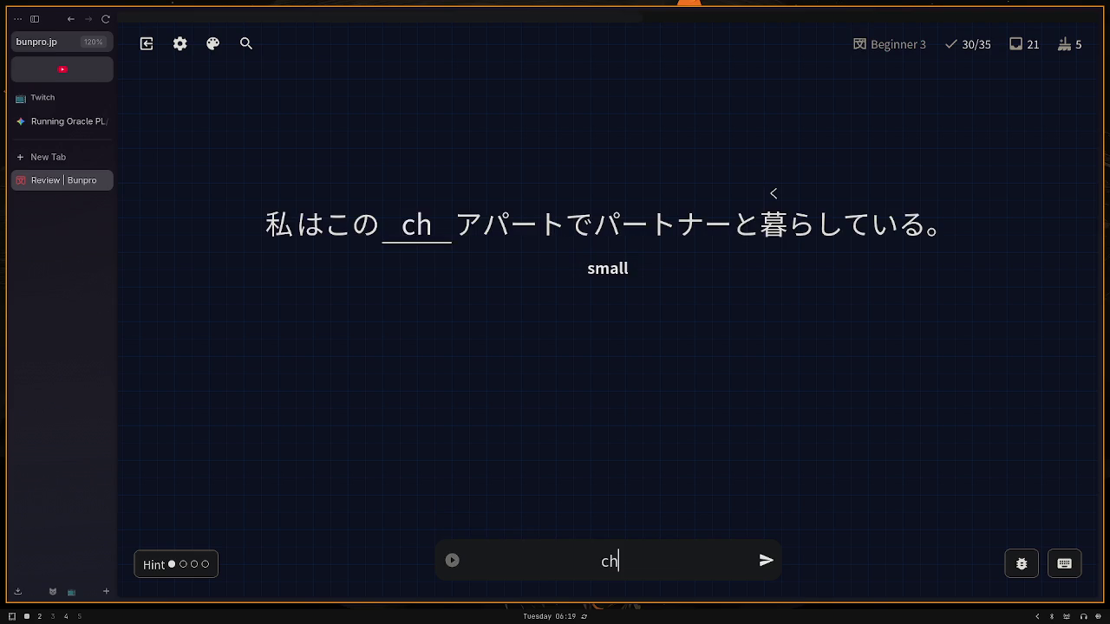
text(aii)
key(Return)
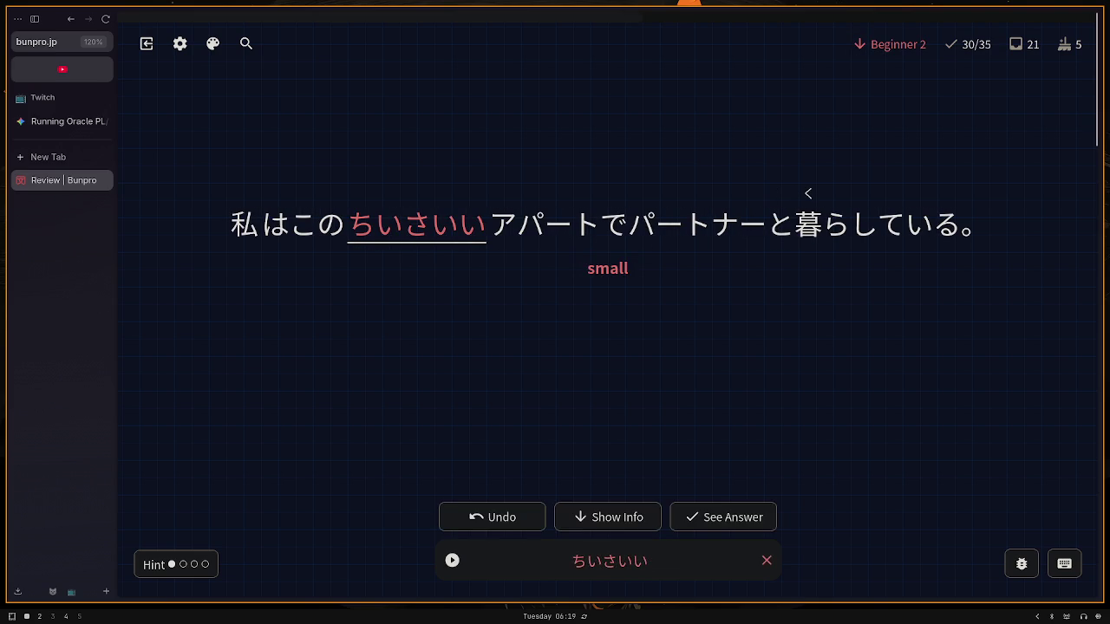
key(BackSpace)
text(chiishia)
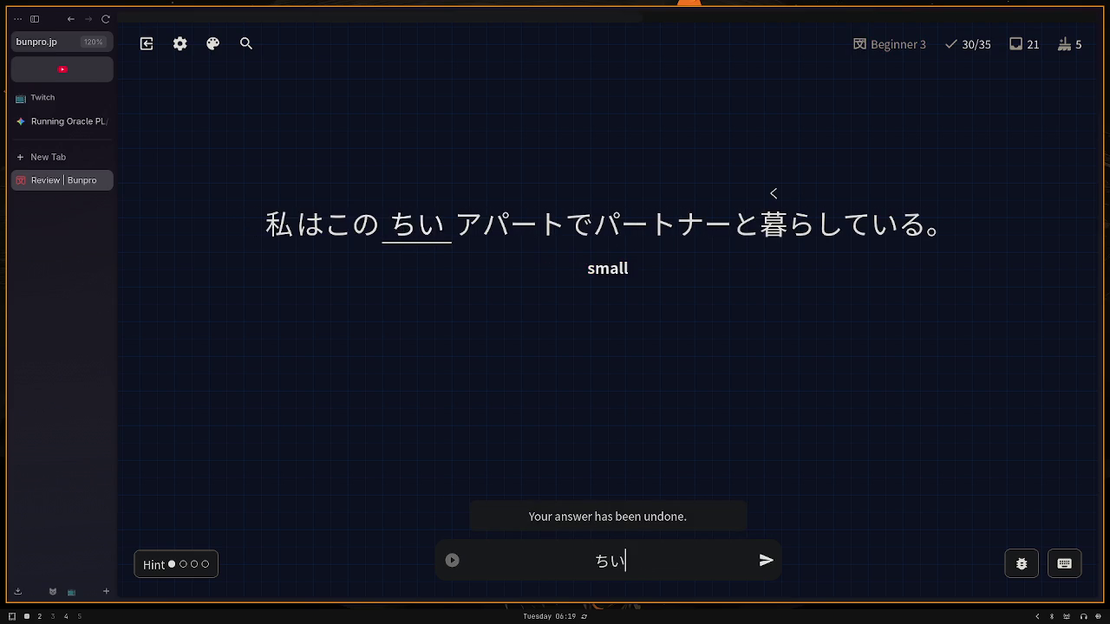
key(BackSpace)
key(BackSpace)
text(a)
key(BackSpace)
text(sai)
key(Return)
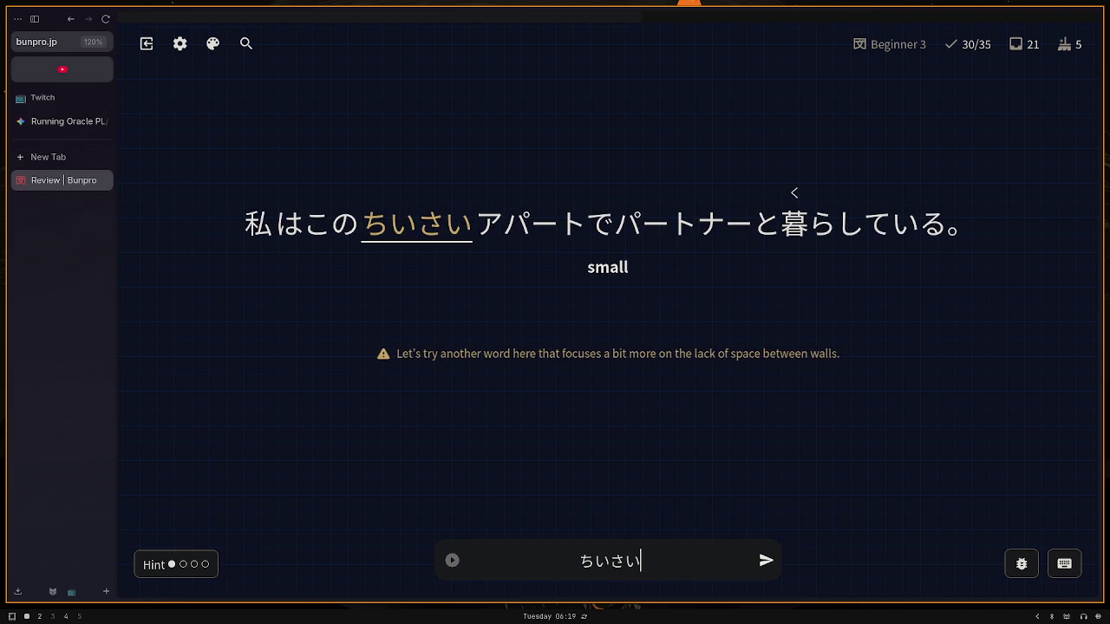
Replace the rejected ちいさい with せまい and advance to the next card
key(BackSpace)
key(BackSpace)
key(BackSpace)
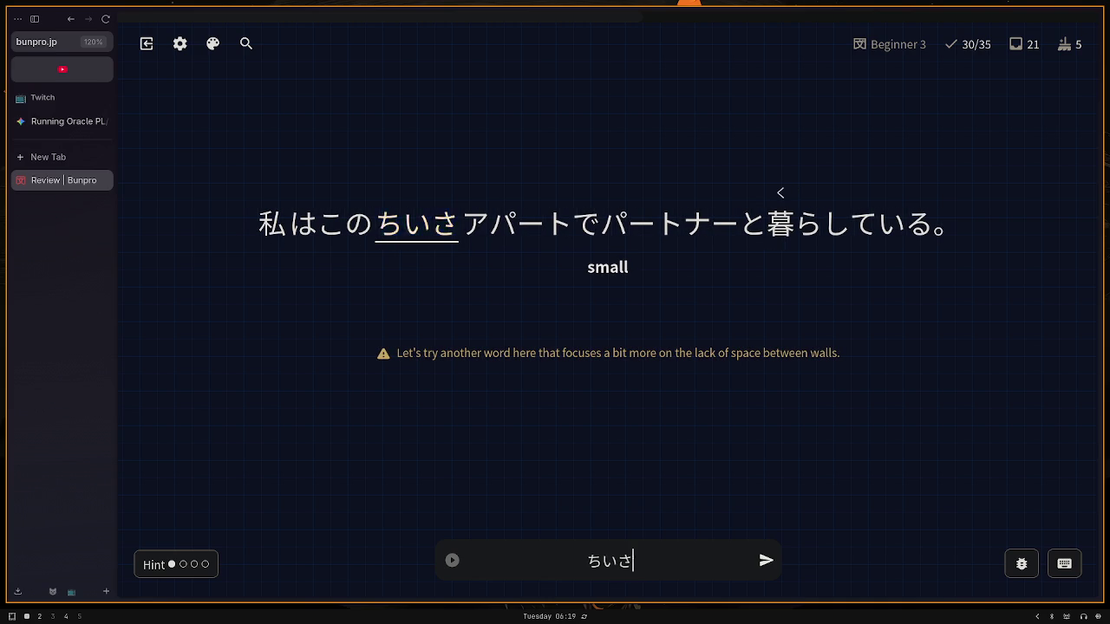
text(s)
key(BackSpace)
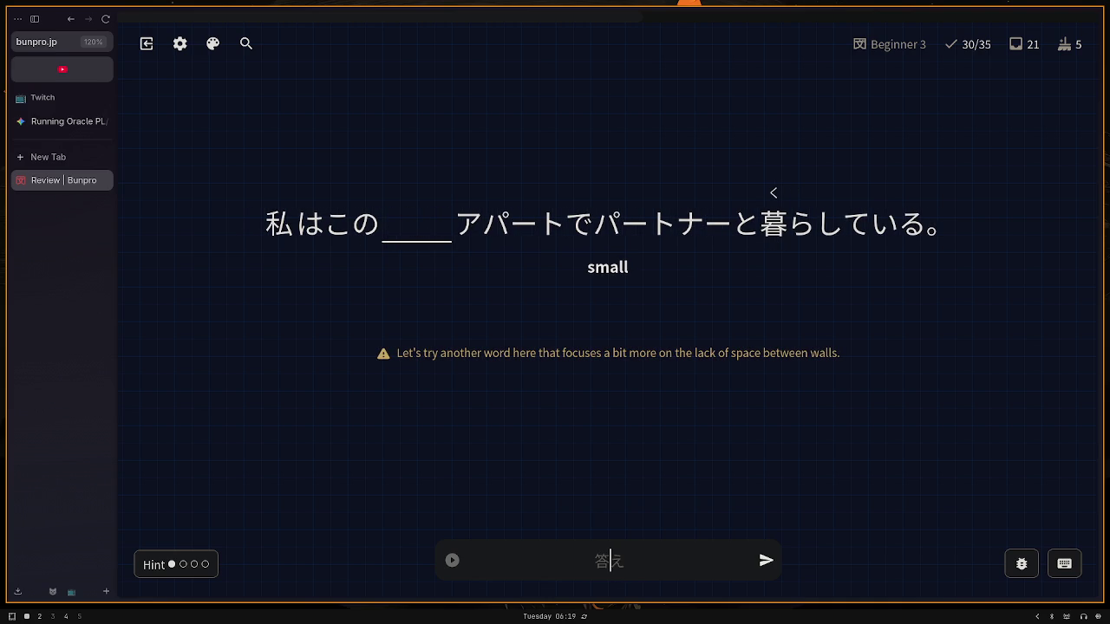
text(semai)
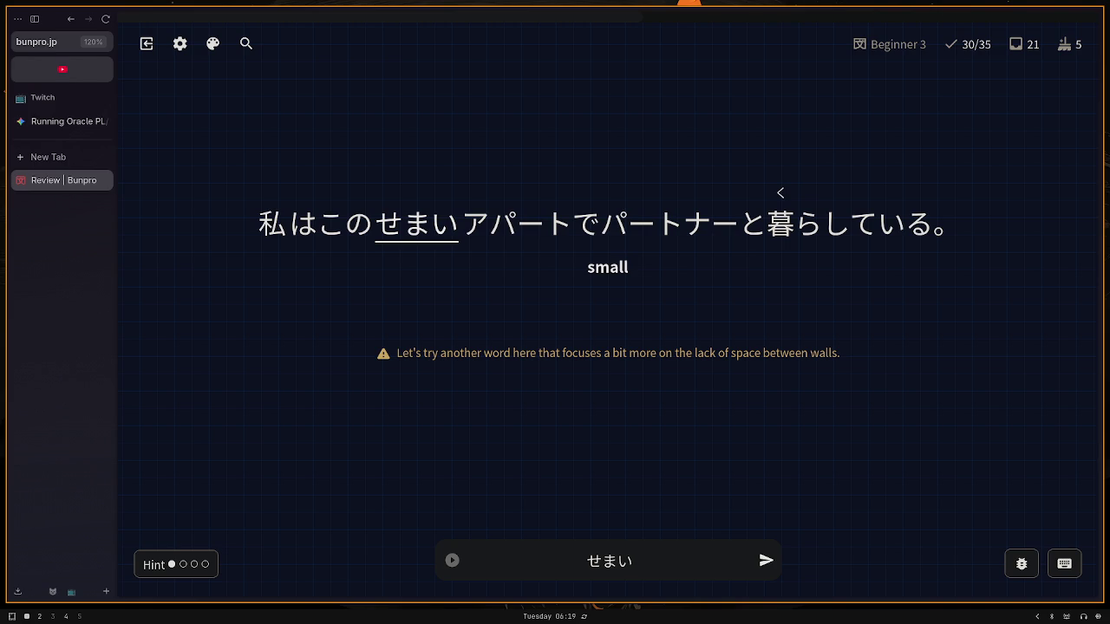
key(Return)
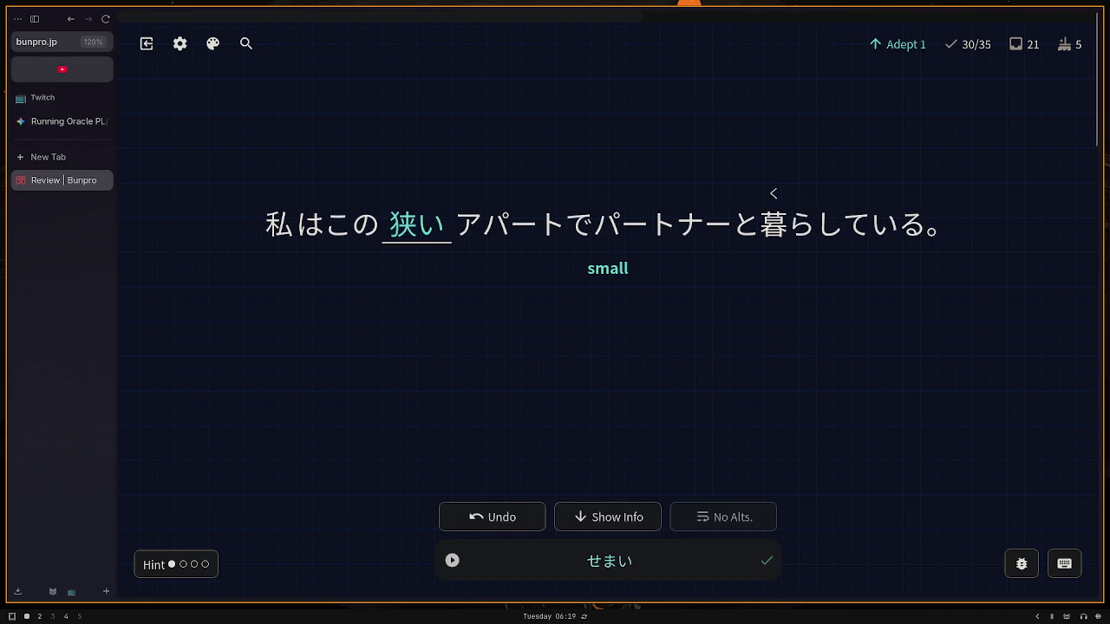
key(Return)
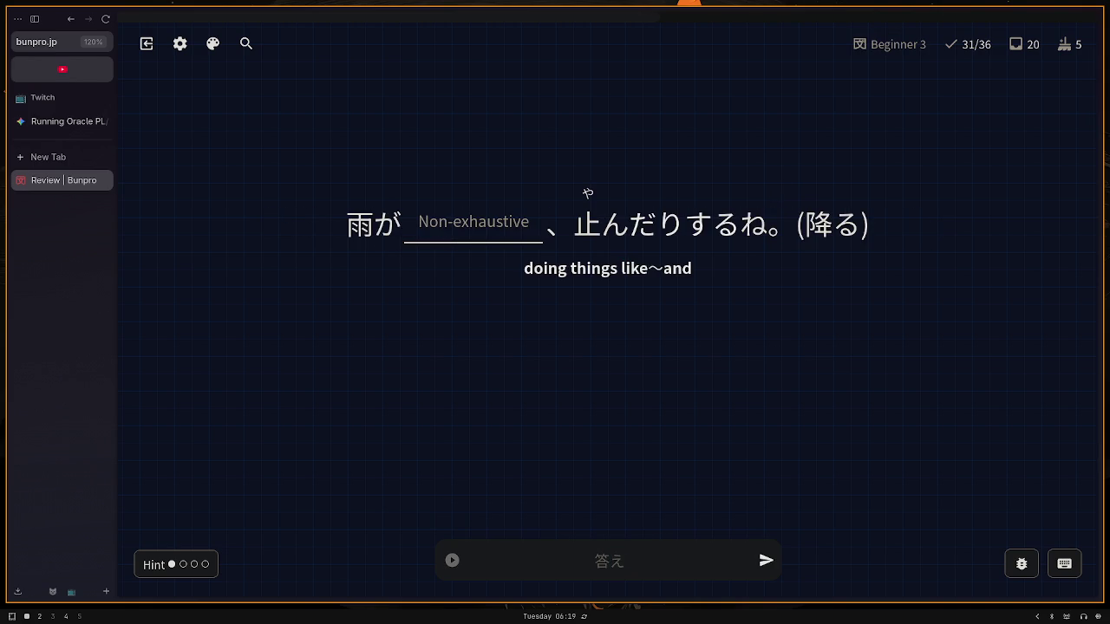
Answer the next two cards with ふったり and ぬぐ
text(fu)
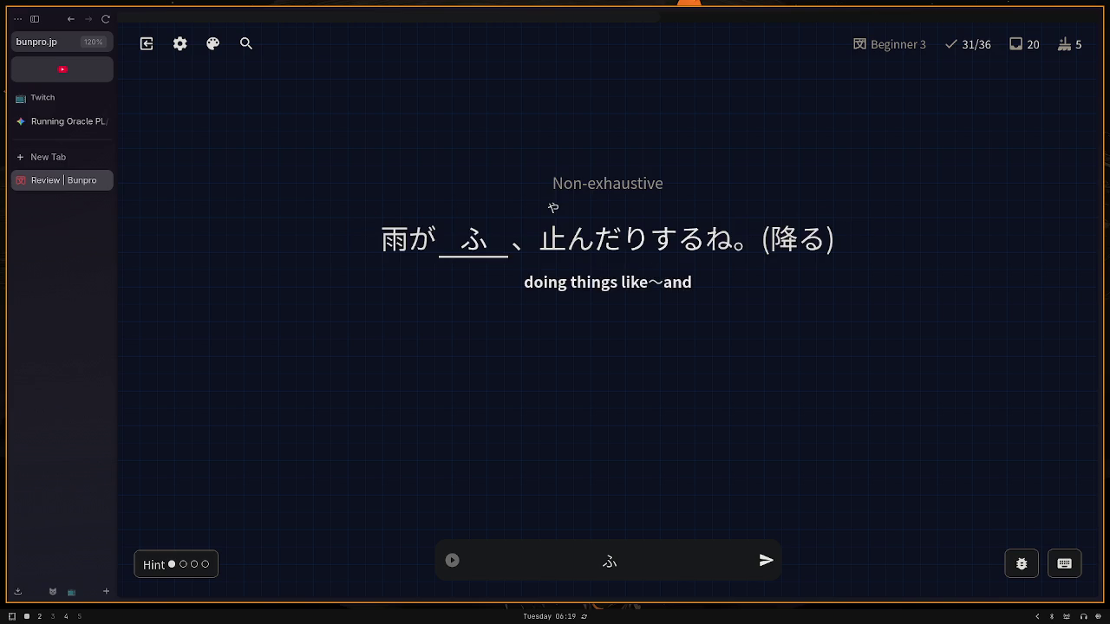
text(ttari)
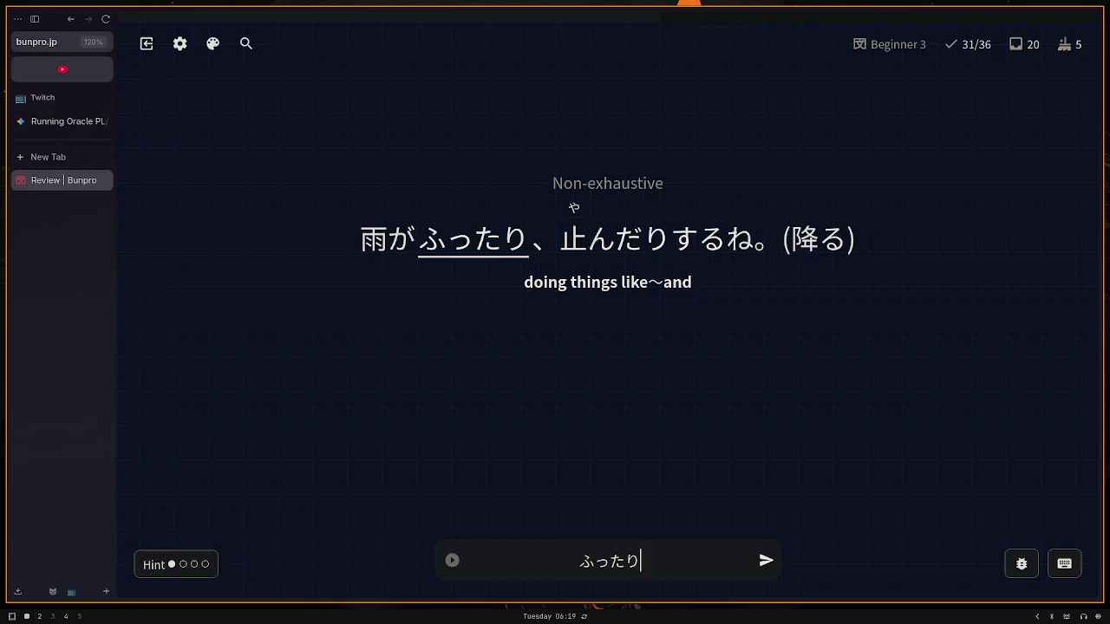
key(Return)
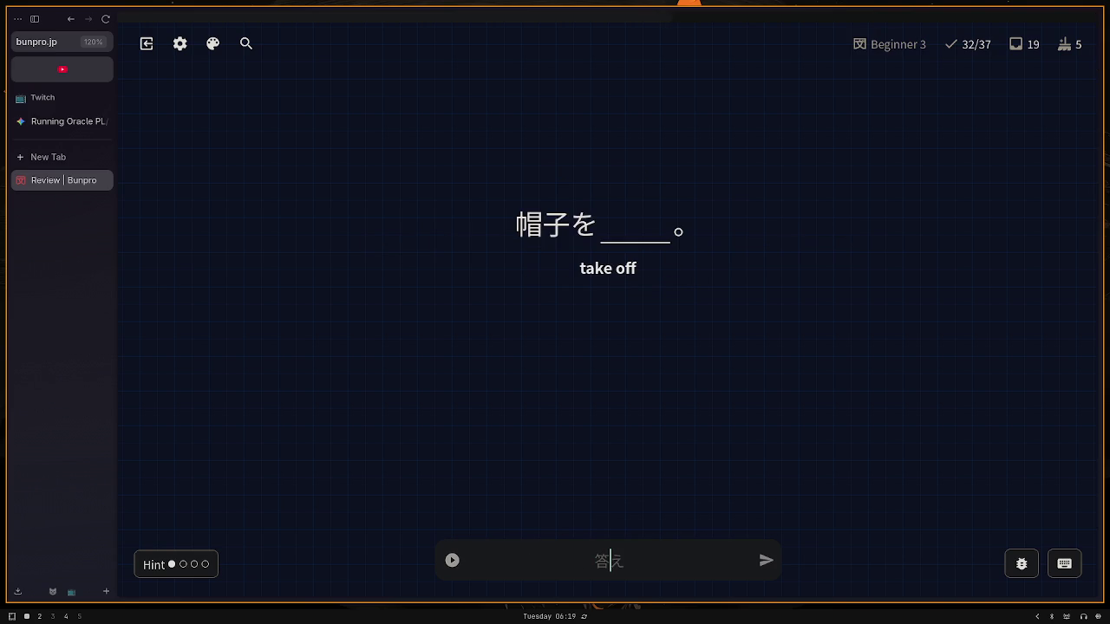
text(nugu)
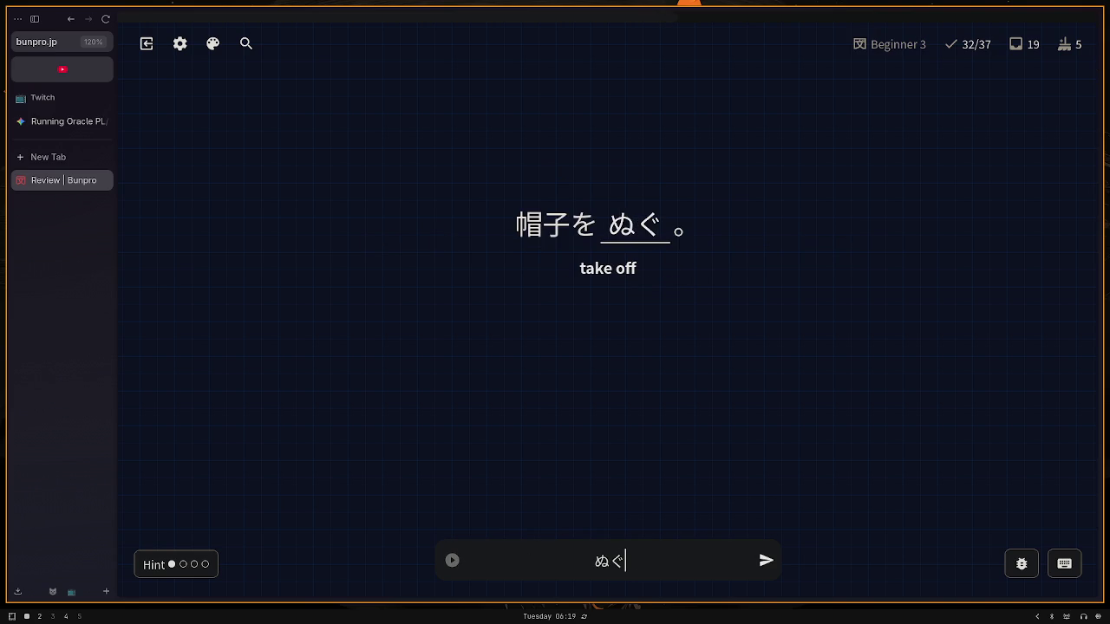
key(Return)
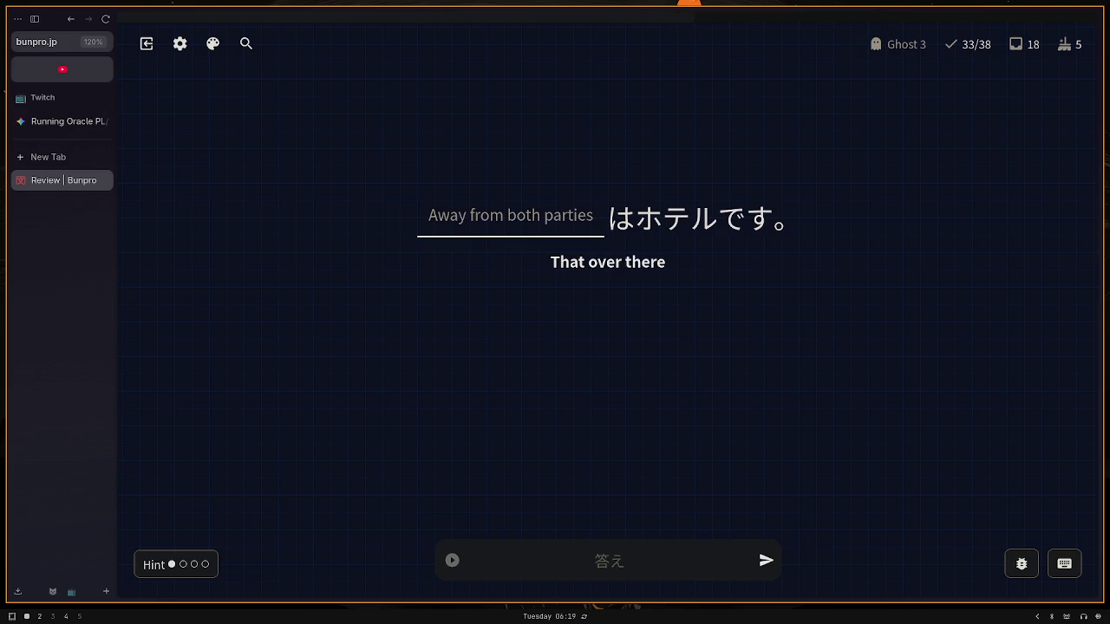
Correct the wrong あそこ to あれ, then answer 大きさ for the size card
text(asoko)
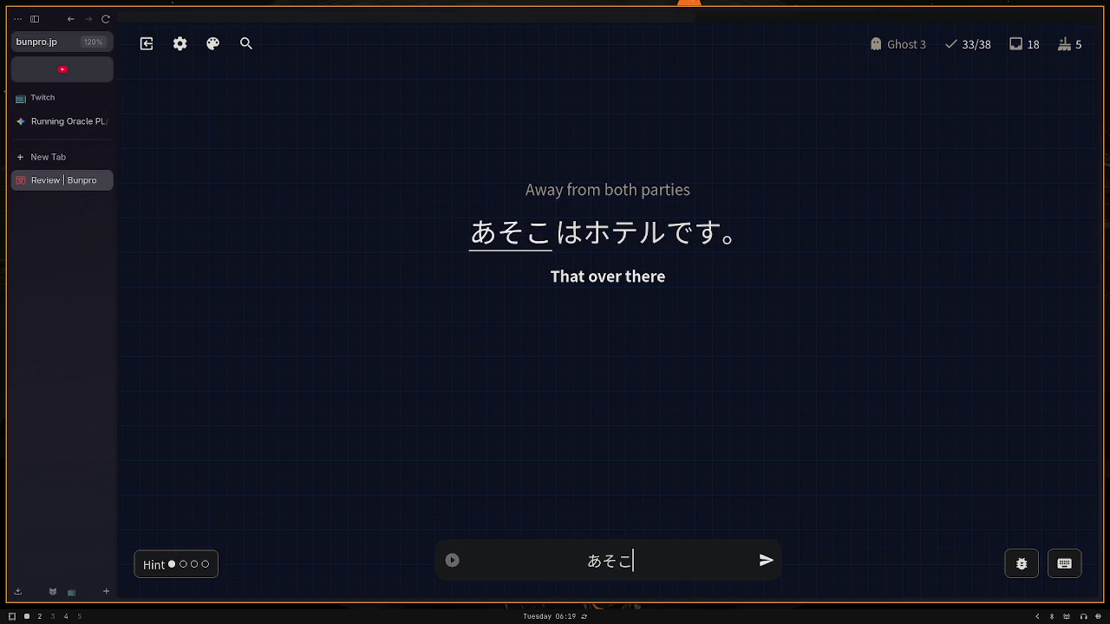
key(Return)
key(BackSpace)
key(BackSpace)
key(BackSpace)
text(sore)
key(BackSpace)
key(BackSpace)
text(re)
key(Return)
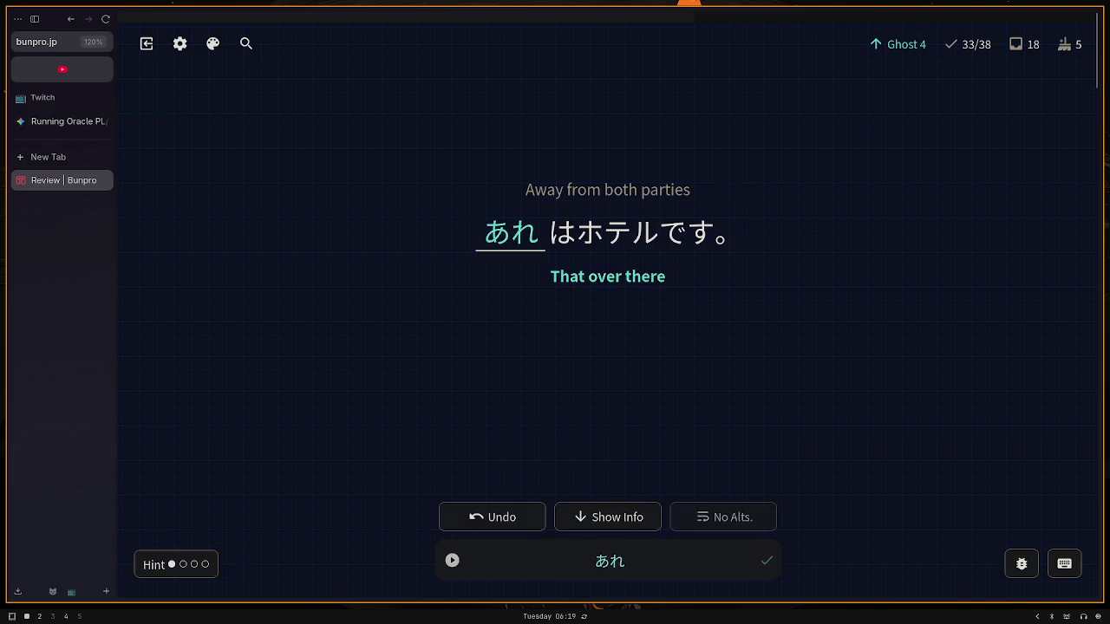
key(Return)
text(ookisa)
key(Return)
key(Return)
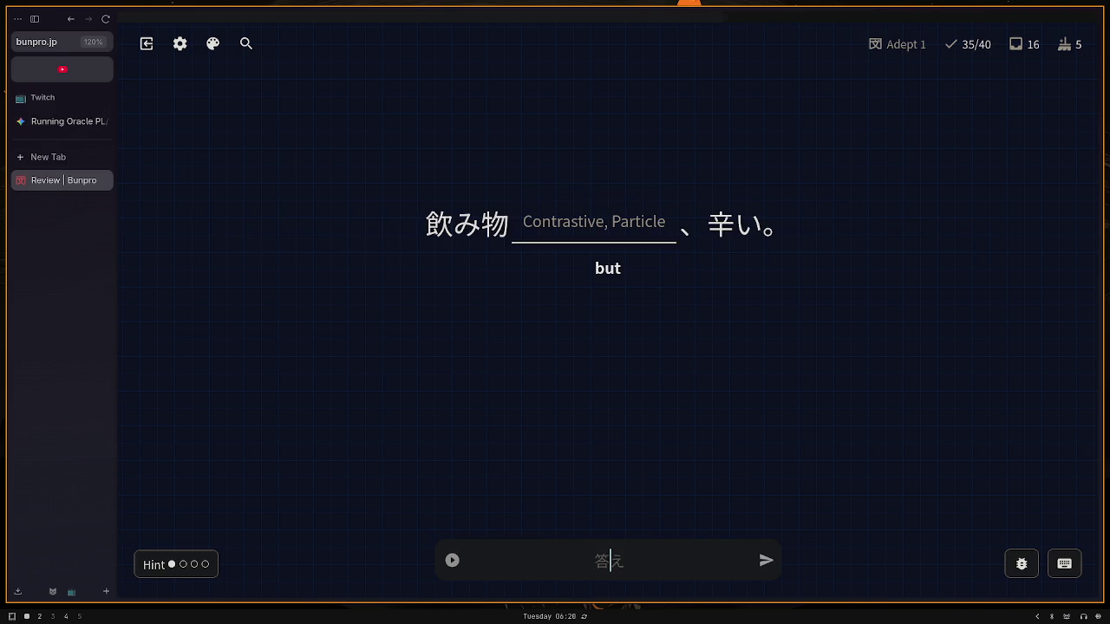
Try けど, なけど and のけど for the 飲み物…辛い blank
text(kedo)
key(Return)
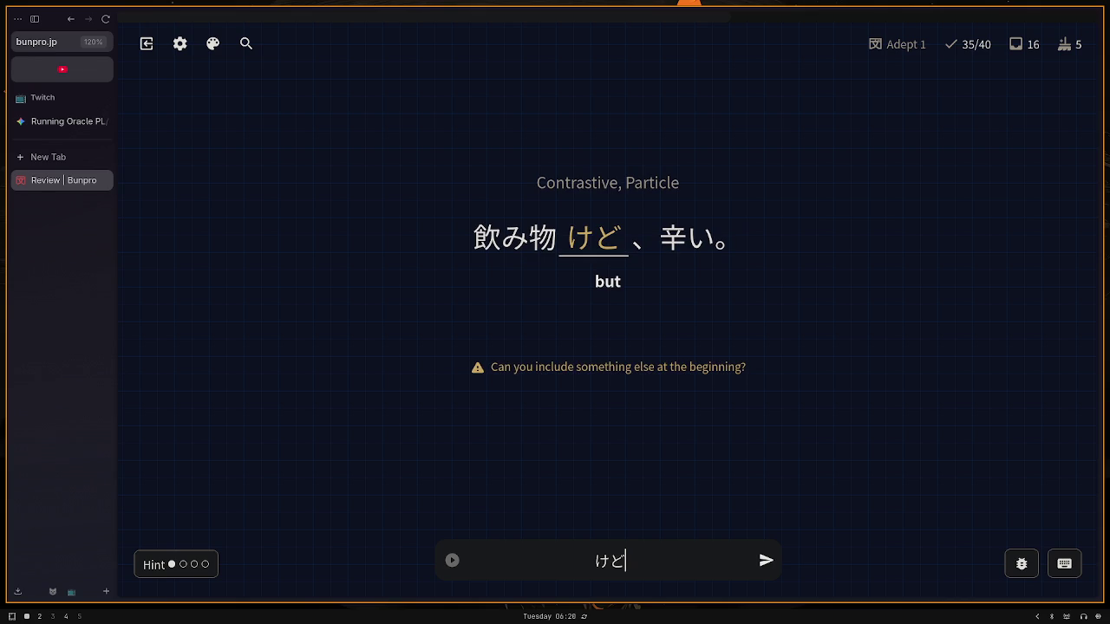
key(BackSpace)
key(BackSpace)
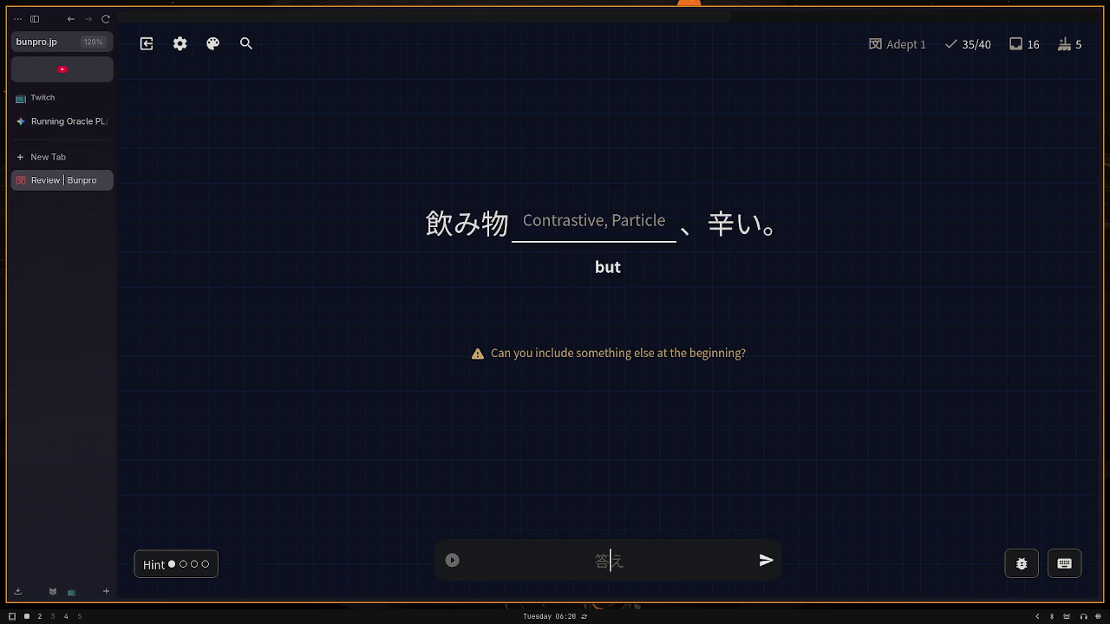
text(nakedo)
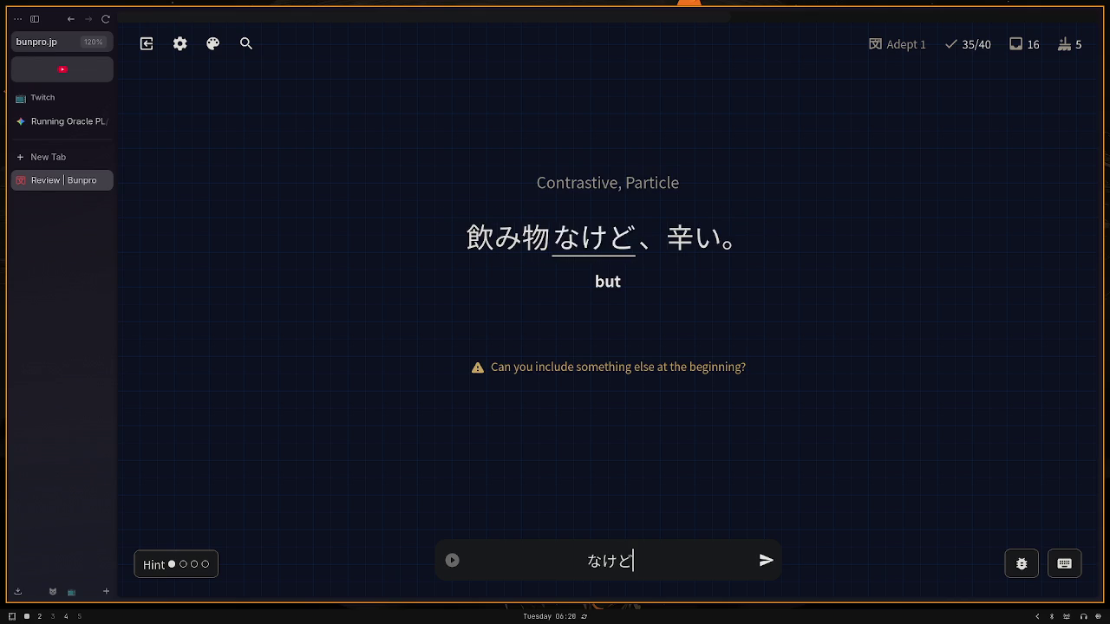
key(Return)
key(BackSpace)
text(noge)
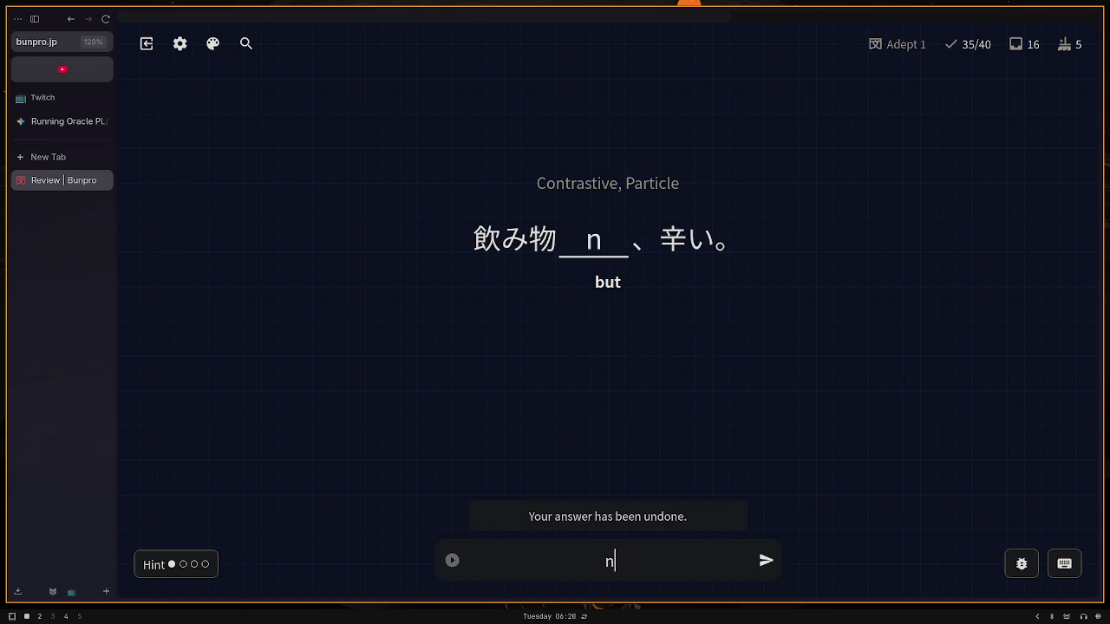
key(BackSpace)
text(kedo)
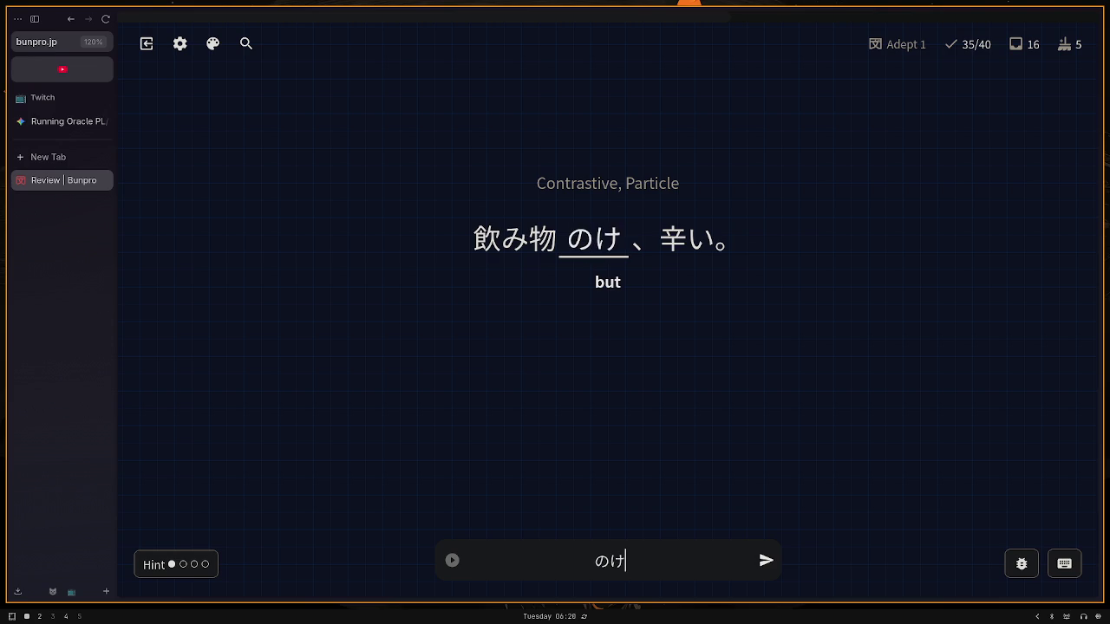
key(Return)
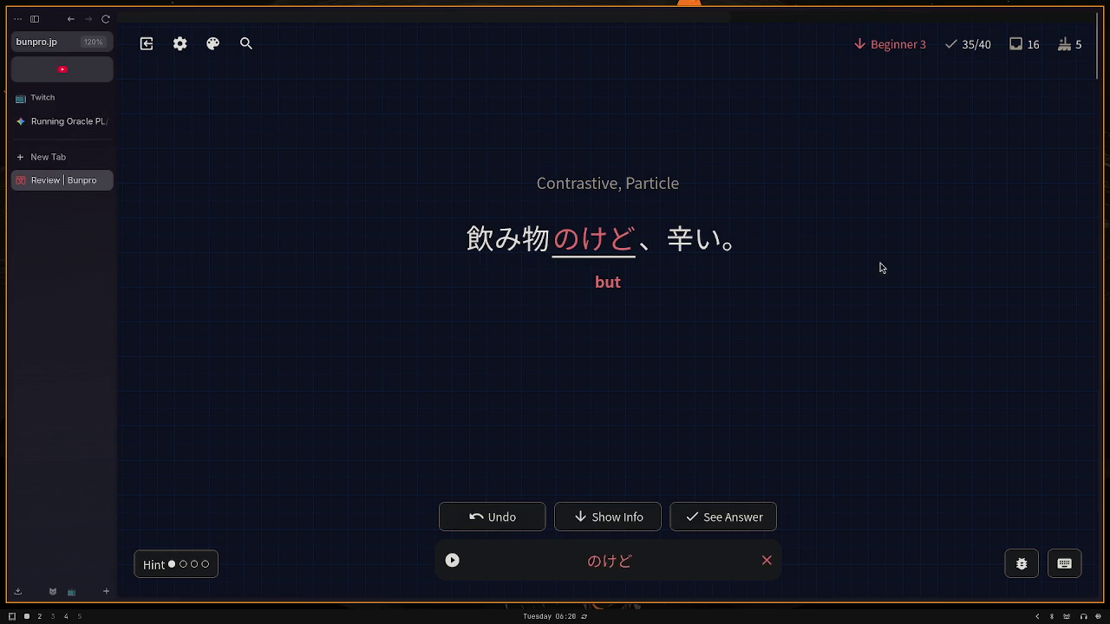
Reveal だけど as the correct answer, read the けど grammar info, and continue
key(Down)
scroll(873, 280, up, 4)
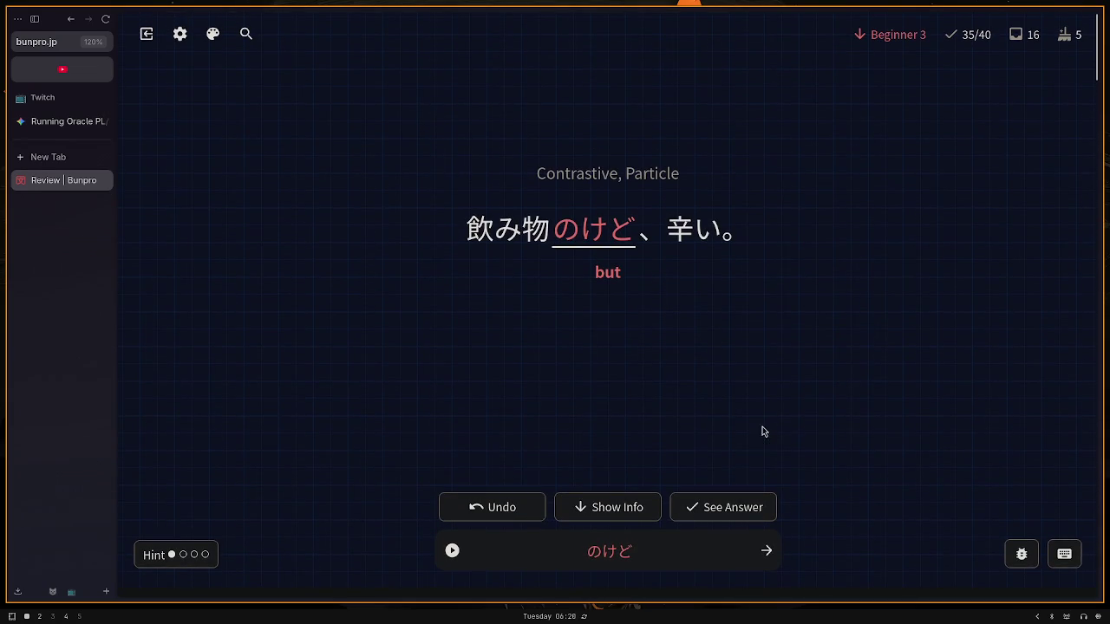
click(760, 512)
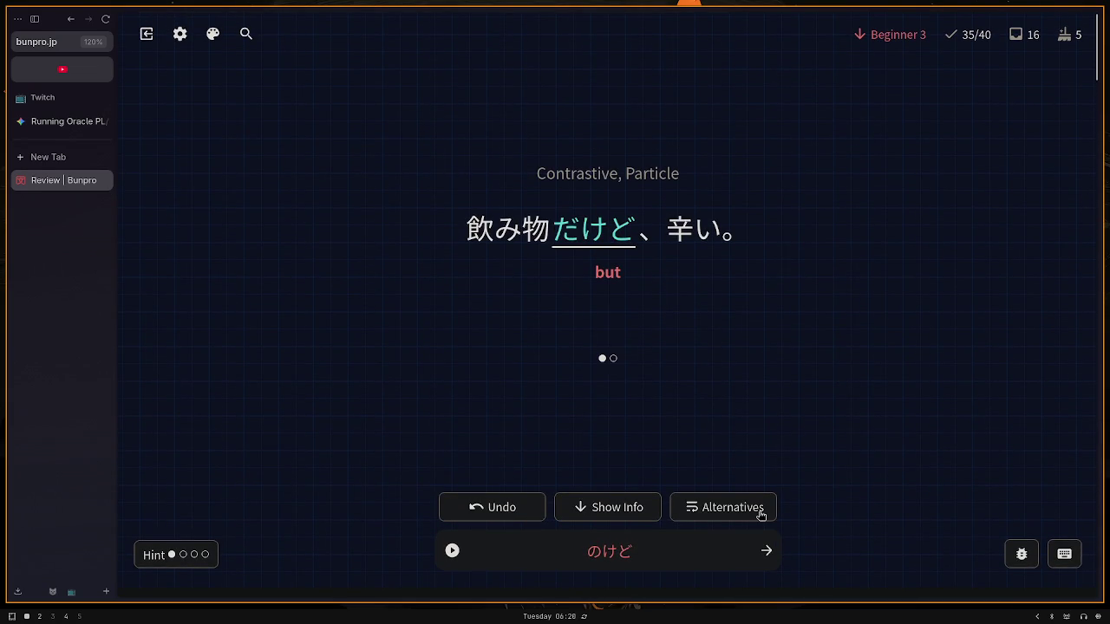
scroll(761, 535, down, 5)
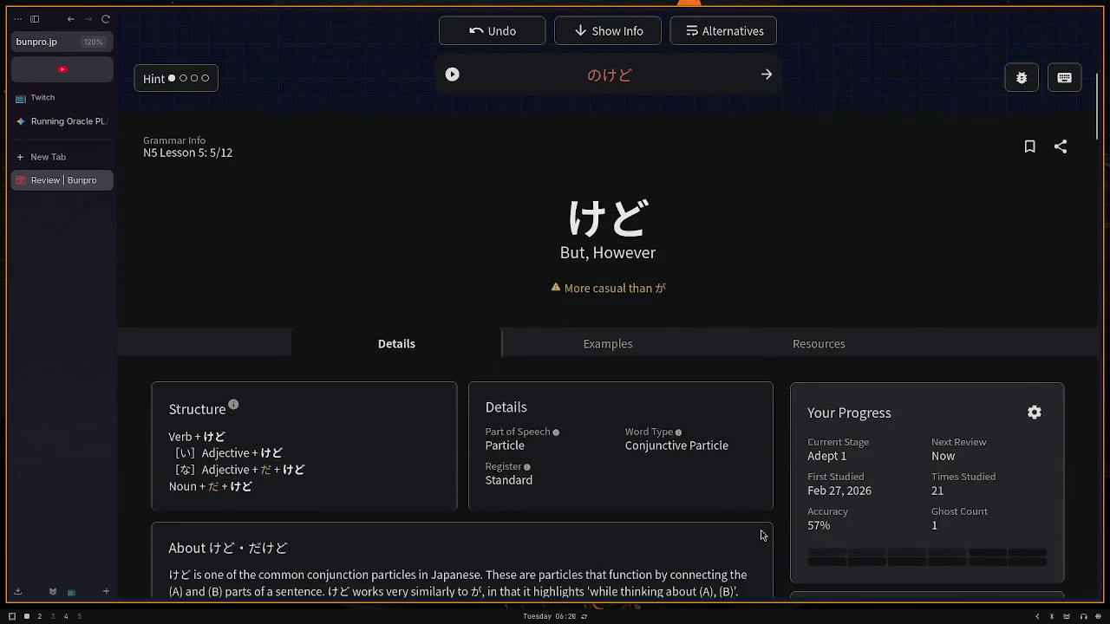
scroll(762, 535, up, 5)
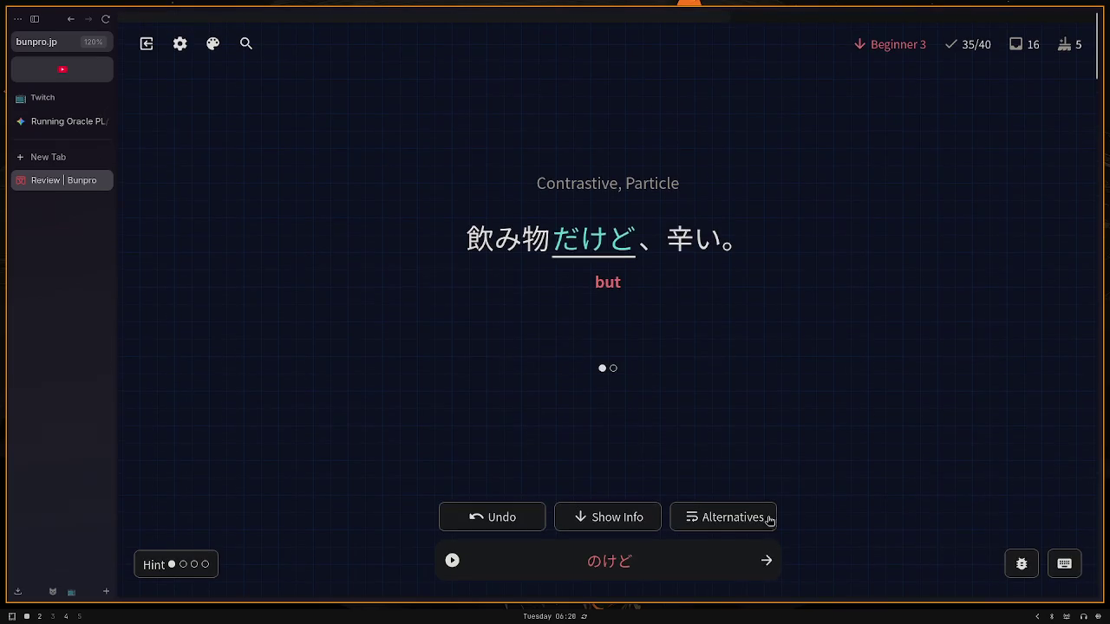
click(765, 559)
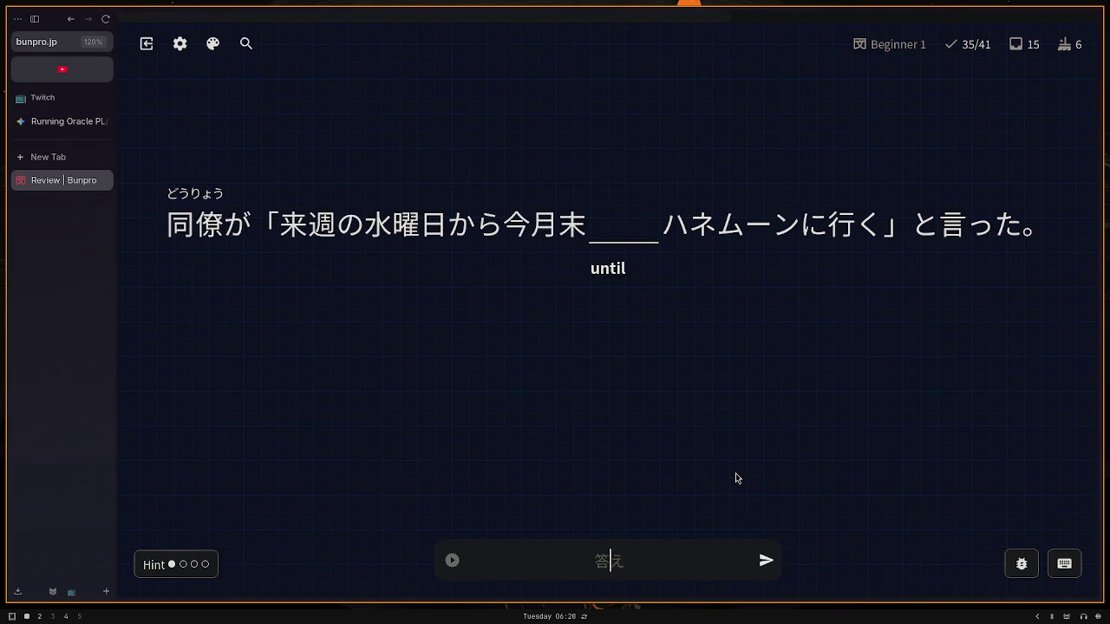
Try もだ and まだ on the まで card, then reveal the correct answer まで and advance
text(もだ)
key(Return)
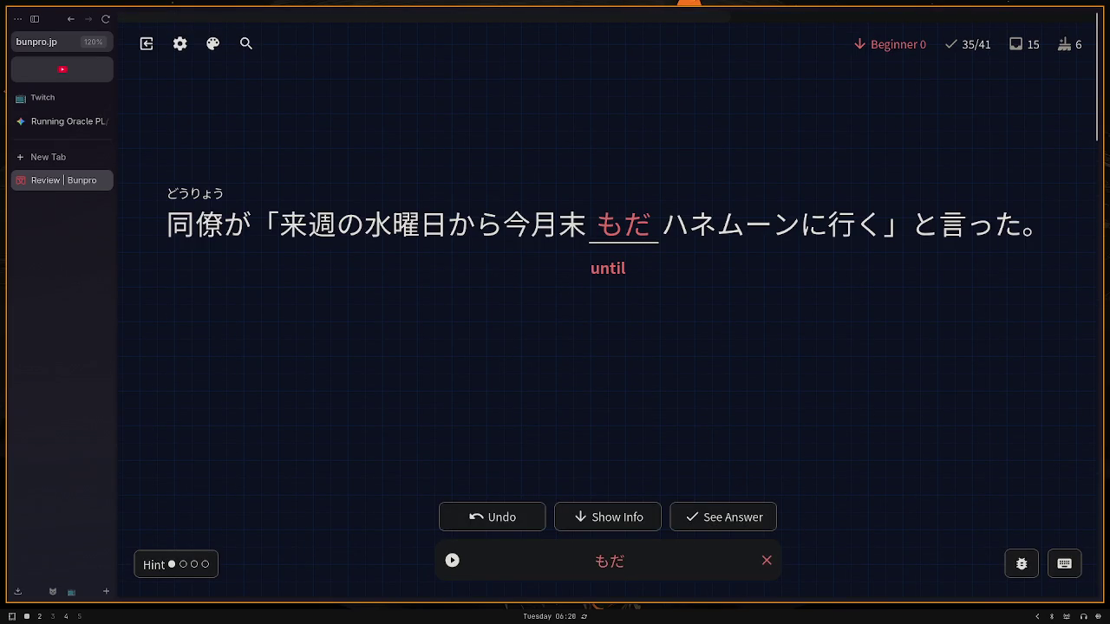
key(BackSpace)
text(まだ)
key(Return)
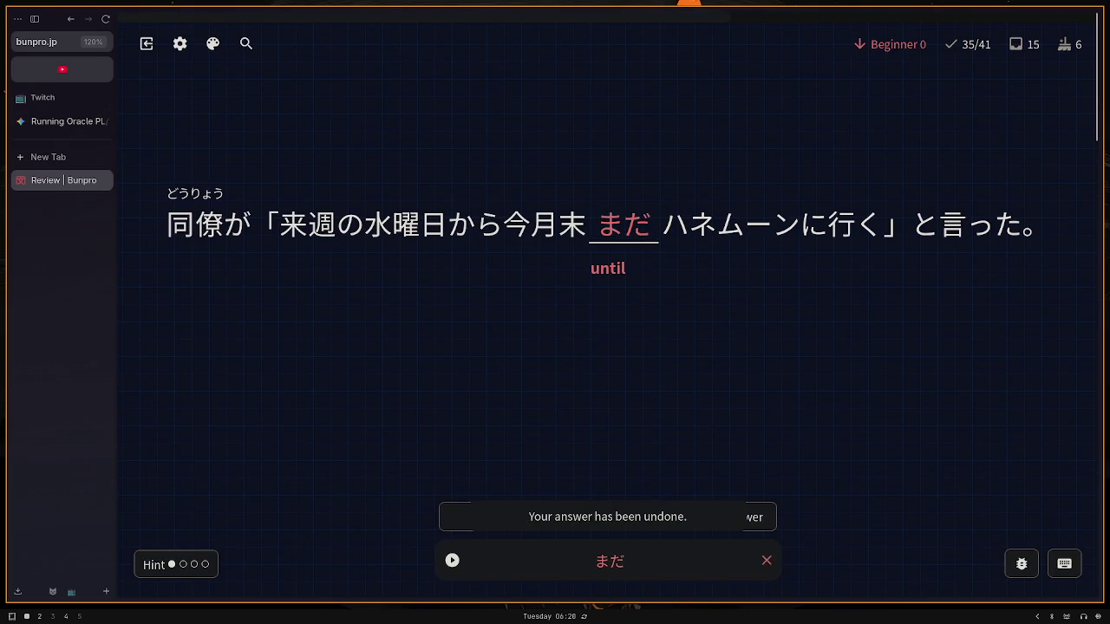
key(BackSpace)
text(まだ)
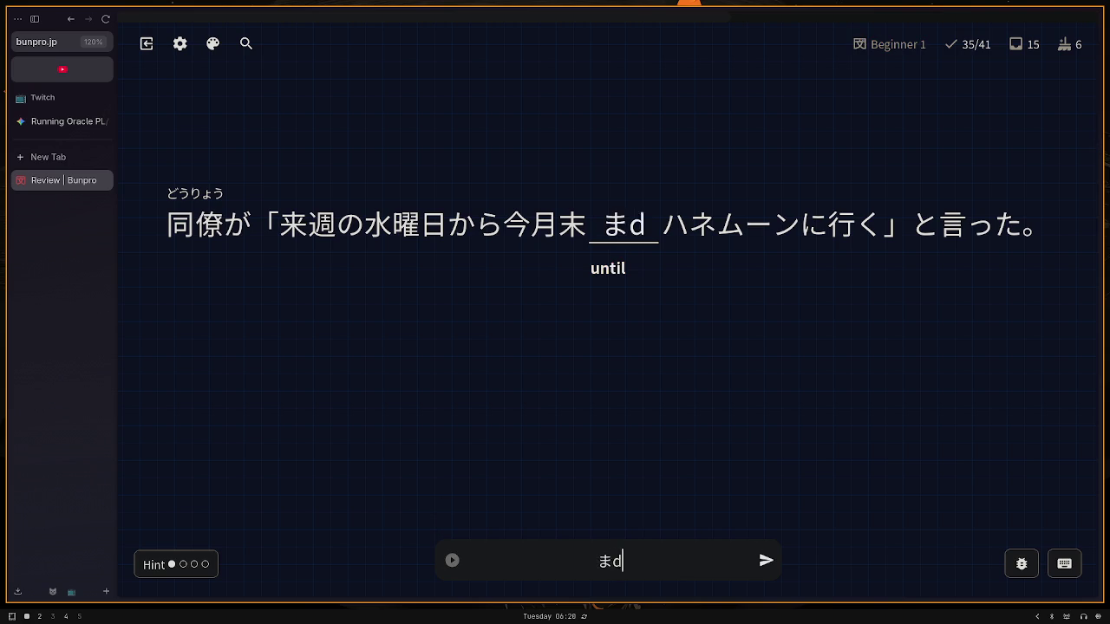
key(Return)
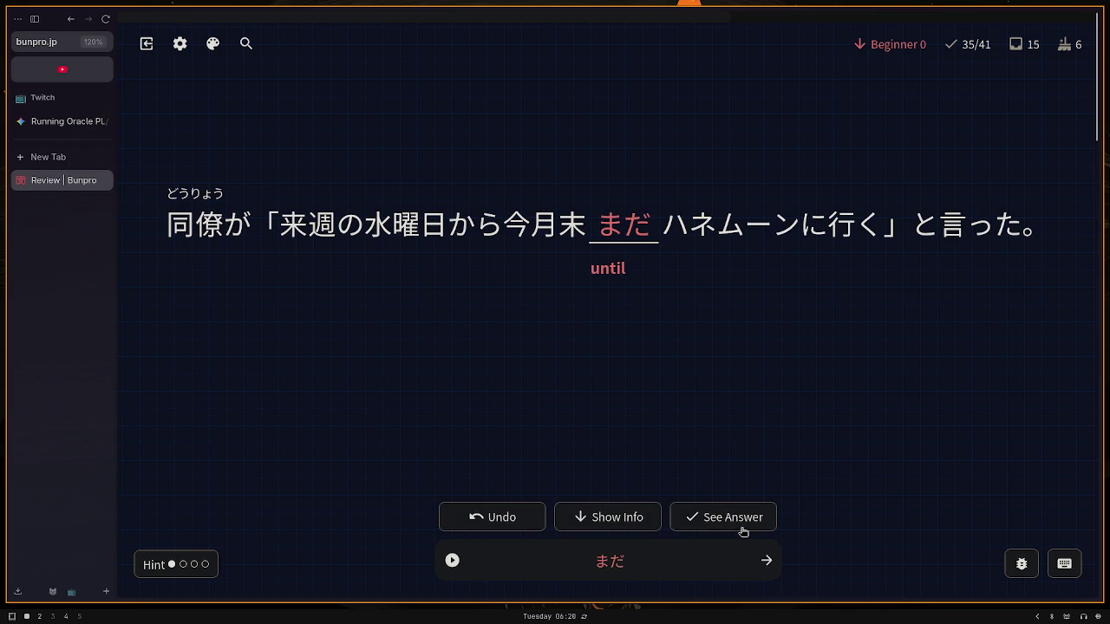
click(740, 528)
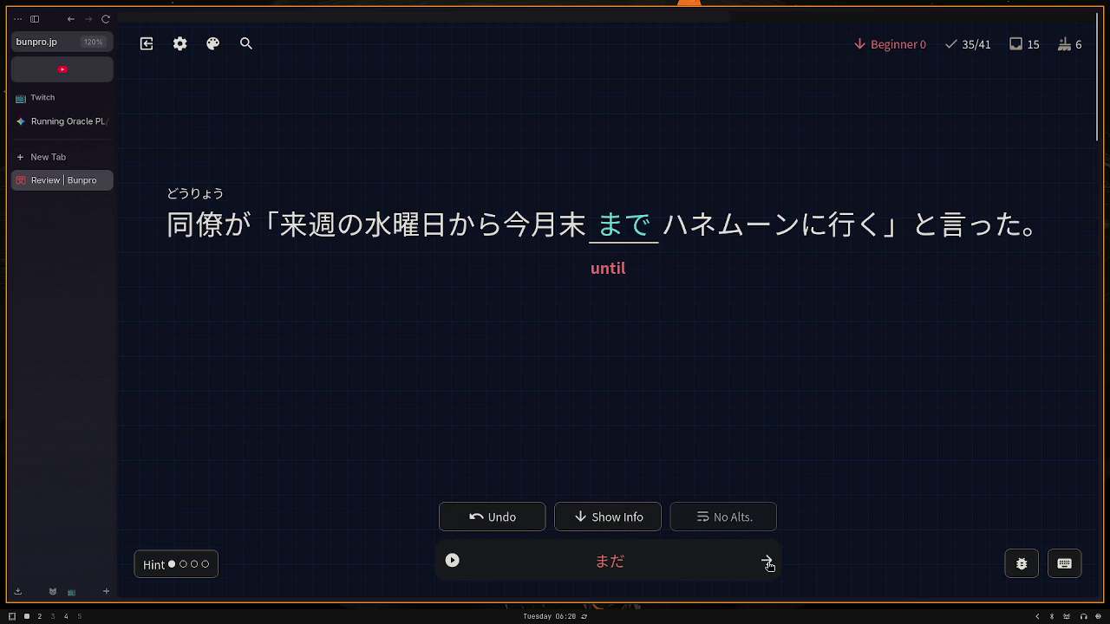
click(768, 561)
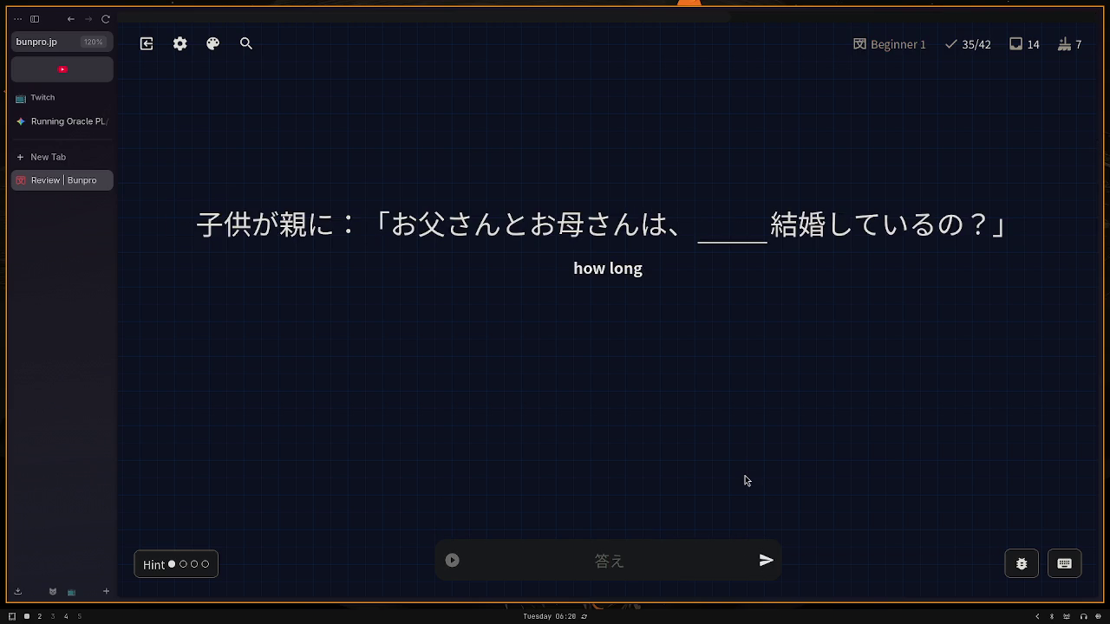
Answer the next card with どのくらい instead of the wrong くらい
text(kurai)
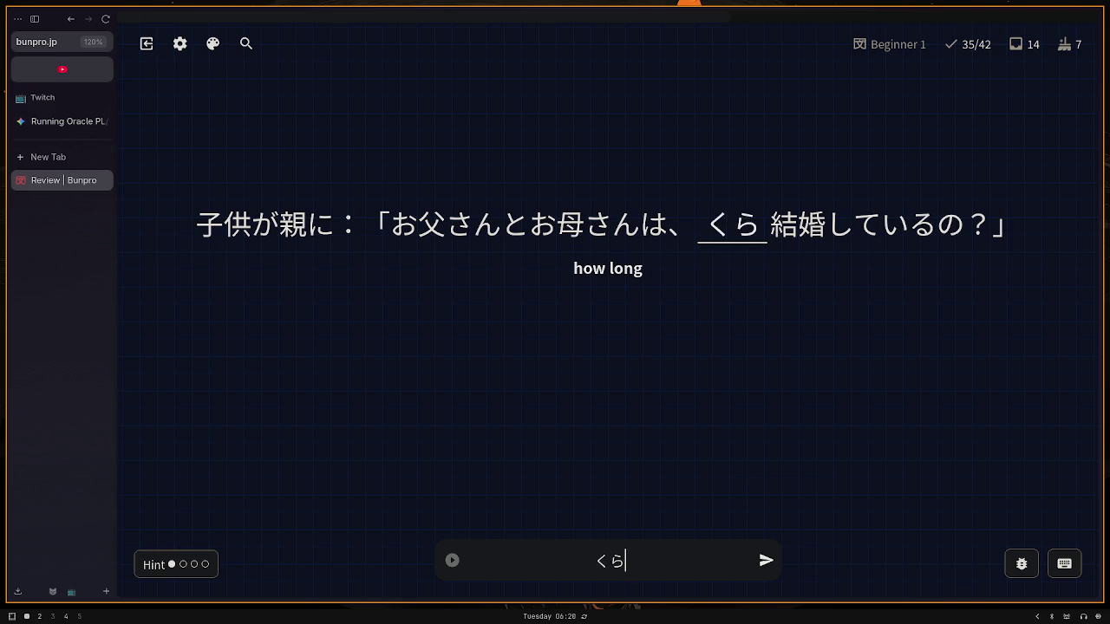
key(Return)
key(BackSpace)
text(dono)
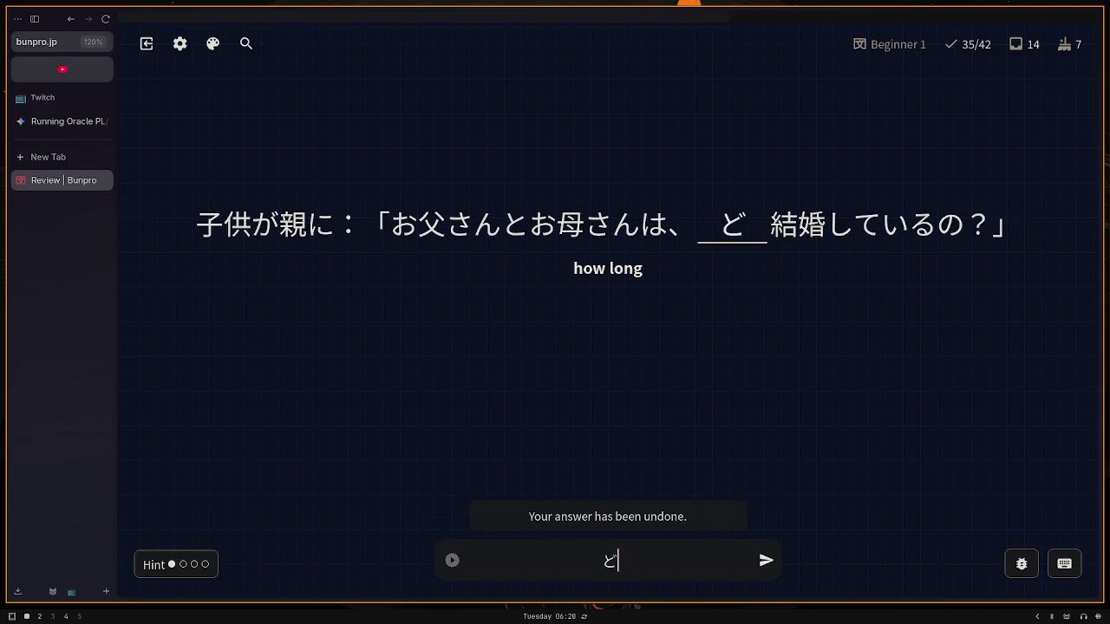
text(kurai)
key(Return)
key(Return)
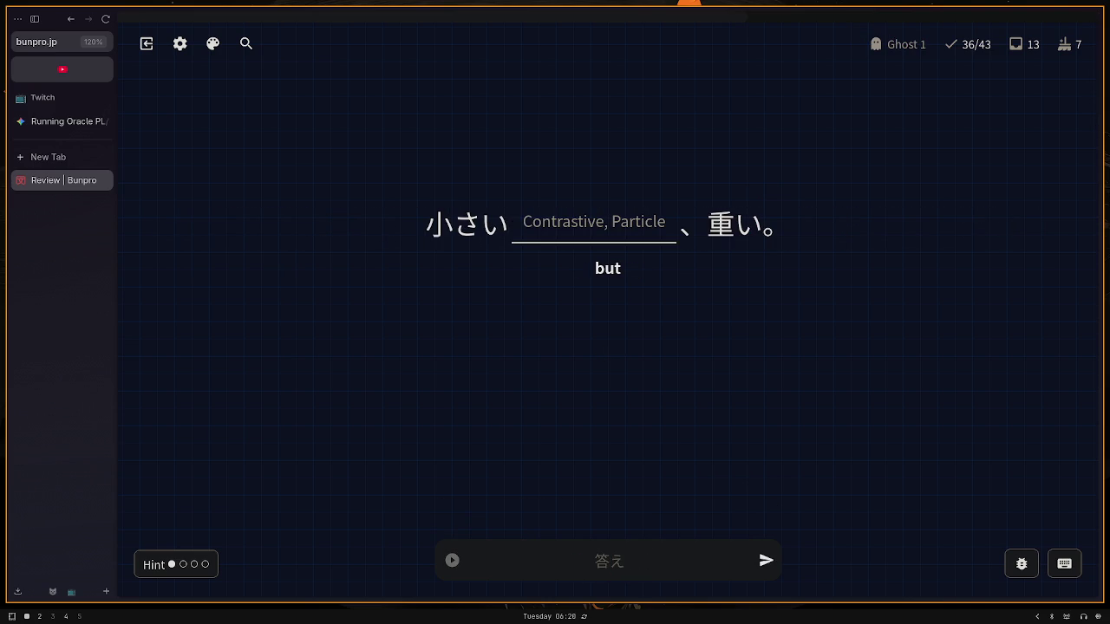
Answer the following cards with けど and んです, then move to the next question
text(da)
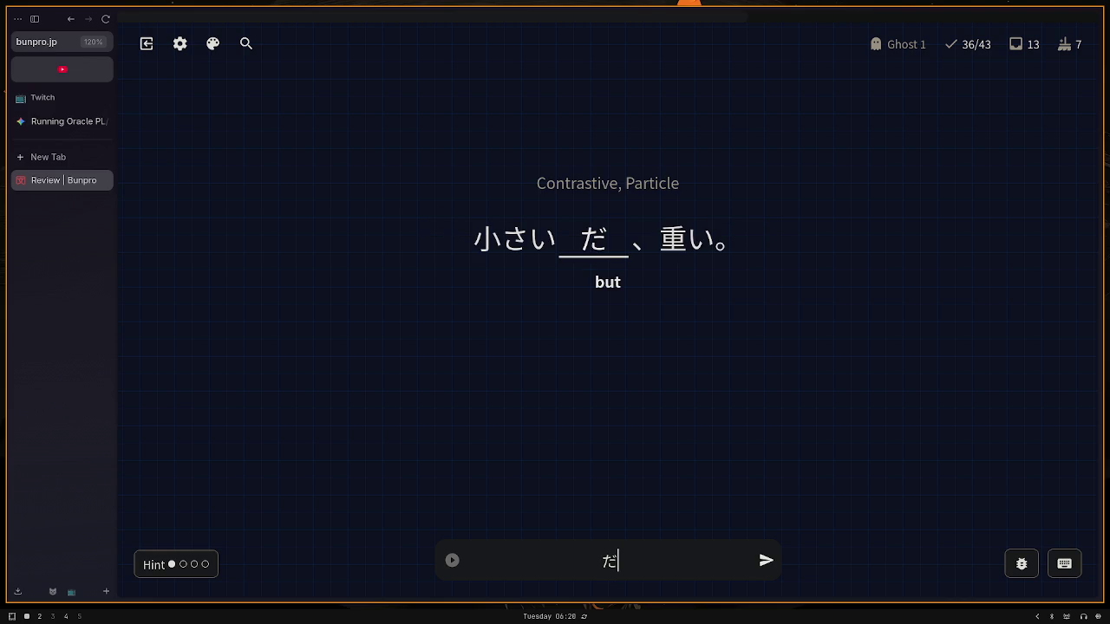
key(BackSpace)
text(kedo)
key(Return)
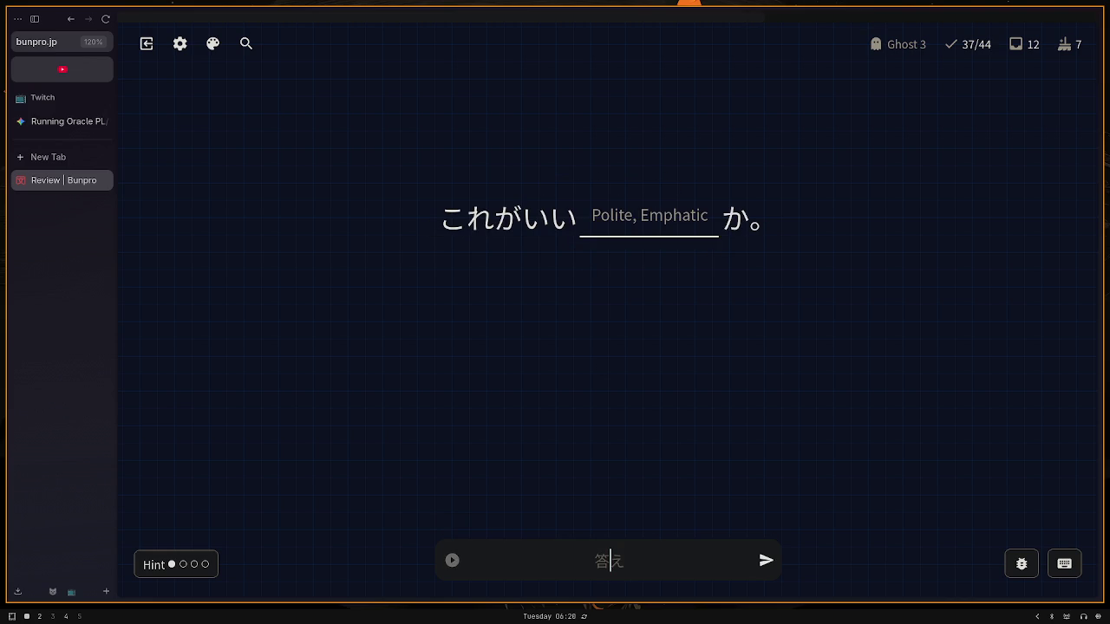
text(ndesu)
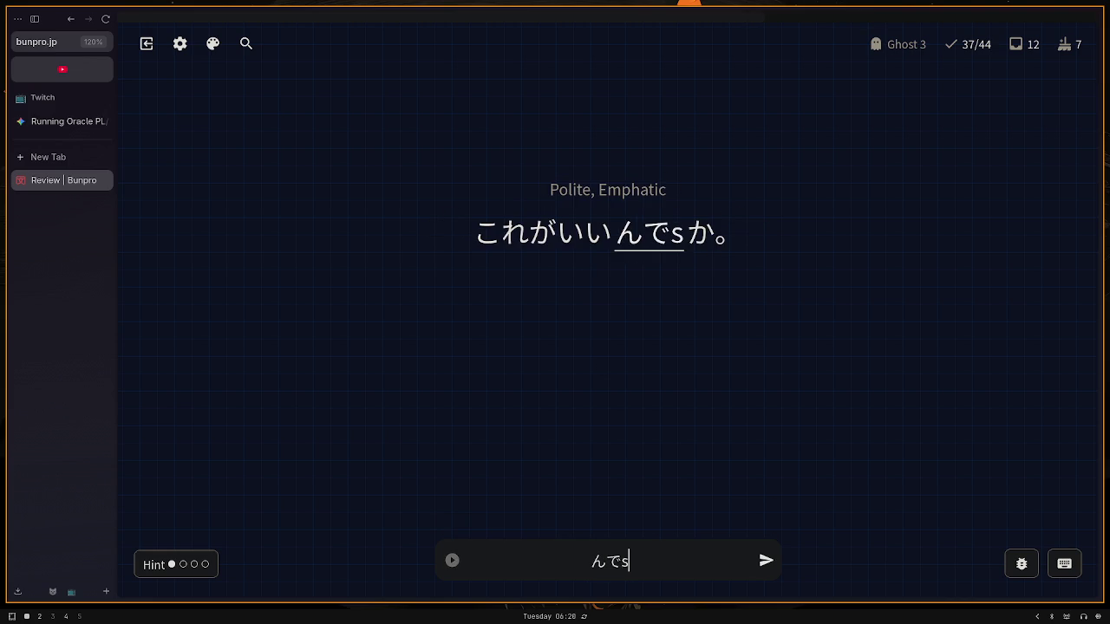
key(Return)
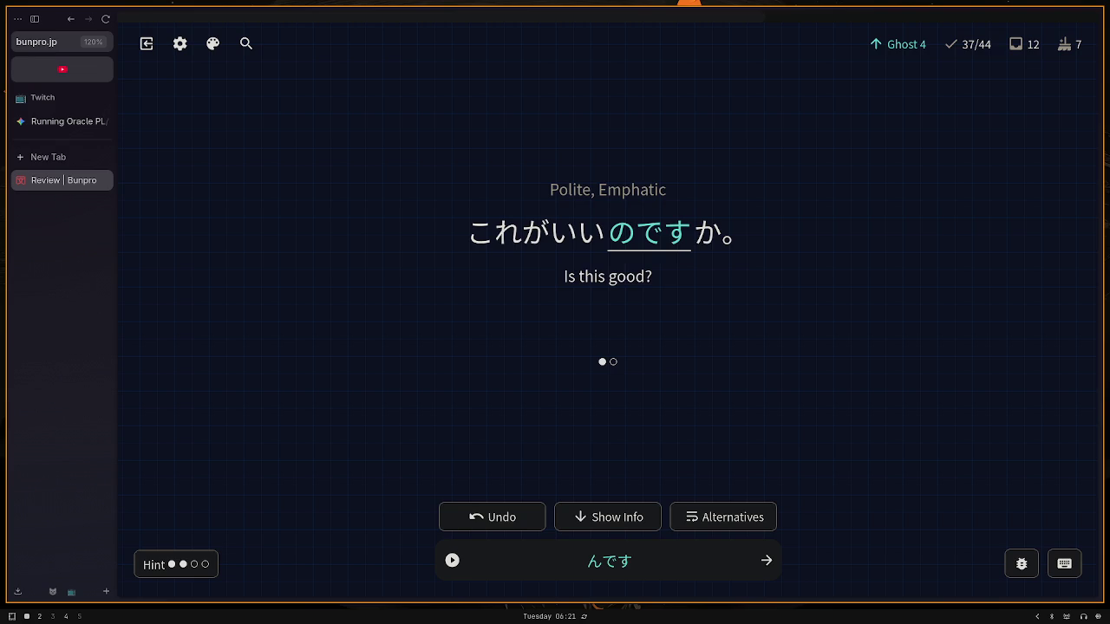
key(Return)
Correct the 'dictionary' answer from じしゅ to じしょ and submit it
text(jisy)
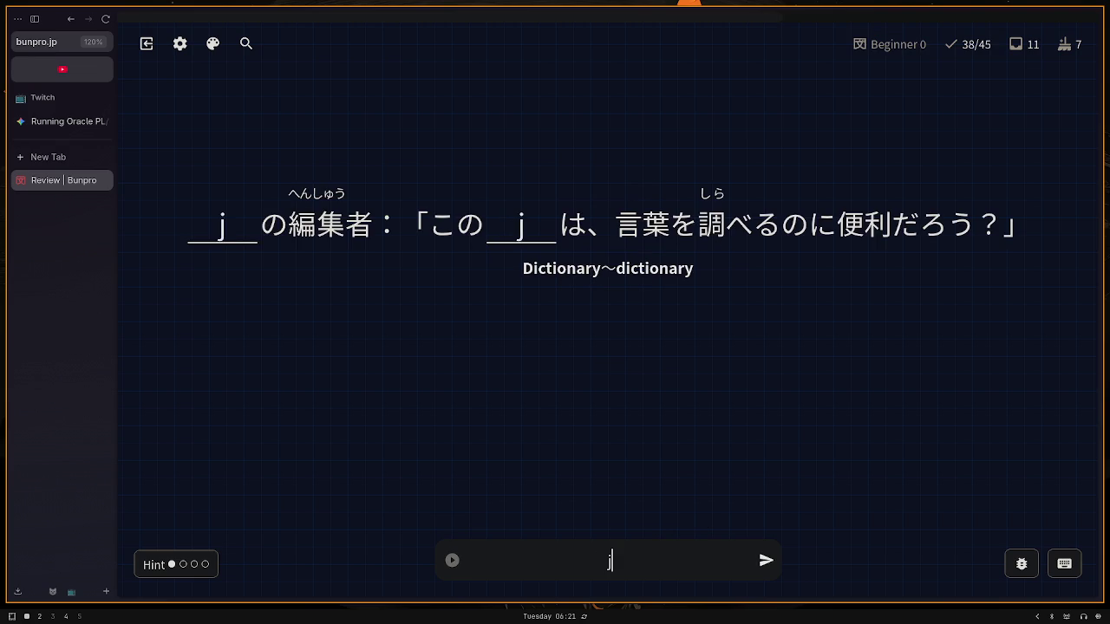
text(u)
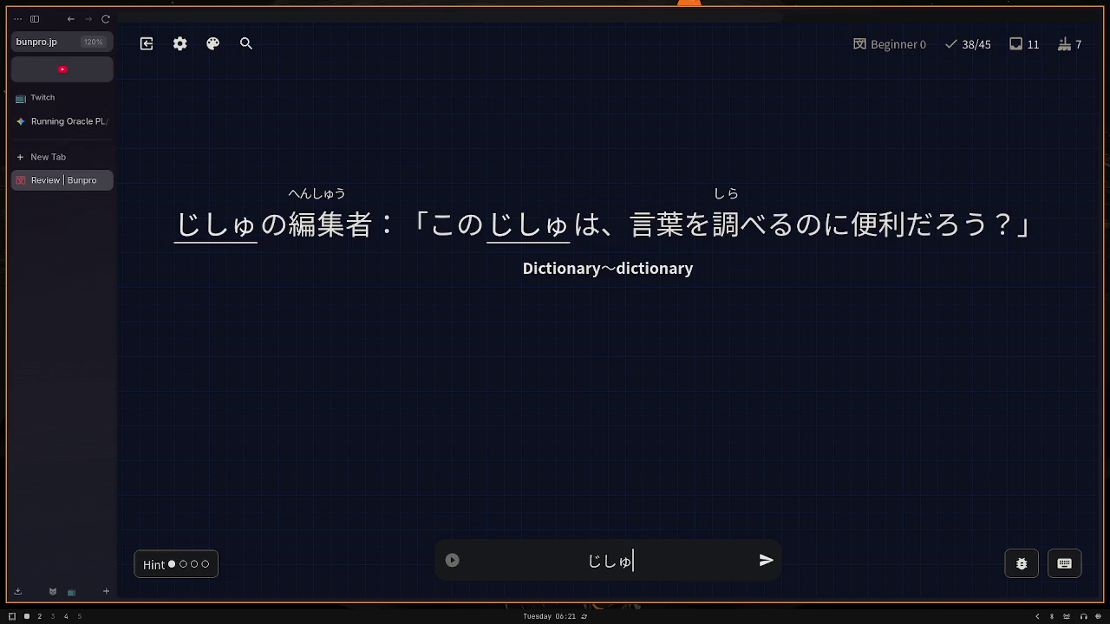
key(BackSpace)
key(BackSpace)
key(BackSpace)
text(jisyo)
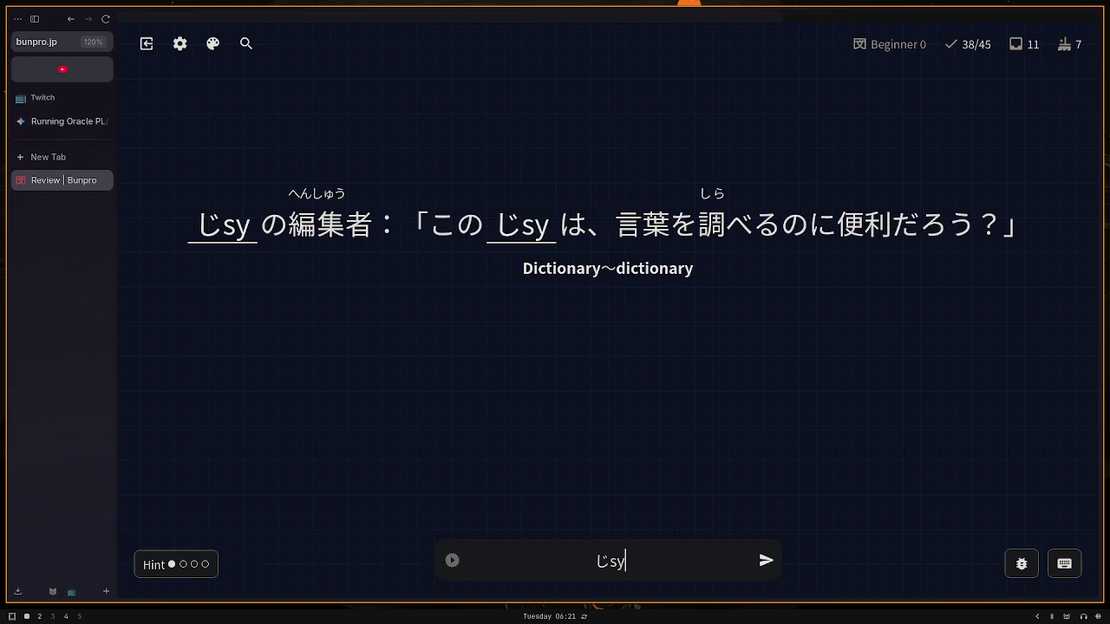
key(Return)
key(Return)
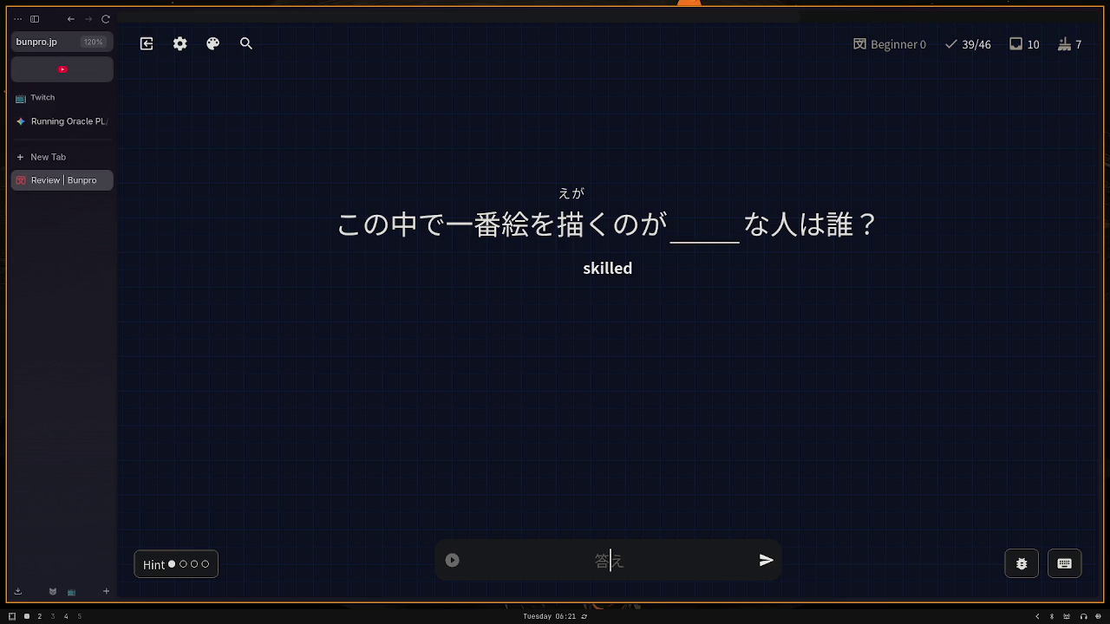
Answer the 'skilled' card with じょうず and the next card with いつも
text(s)
key(BackSpace)
text(jyouzu)
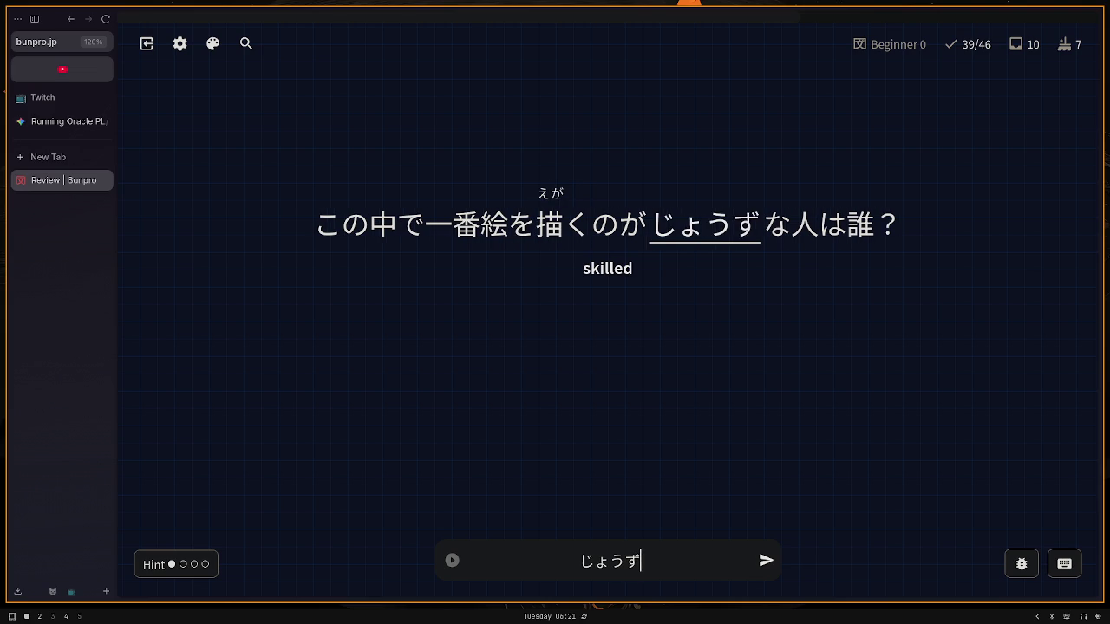
key(Return)
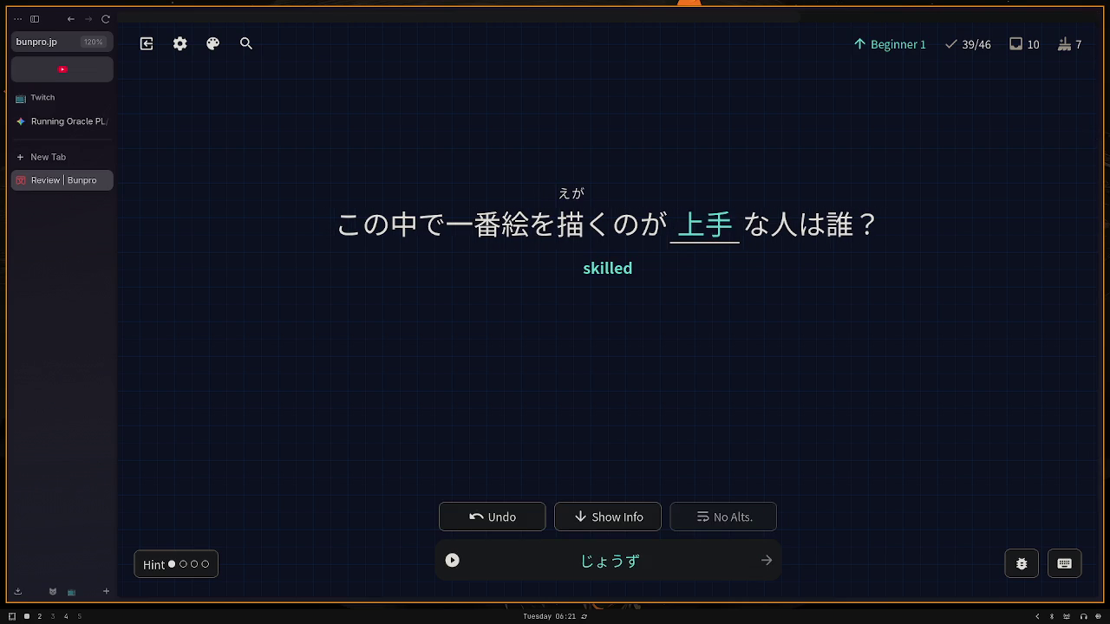
key(Return)
text(itsumo)
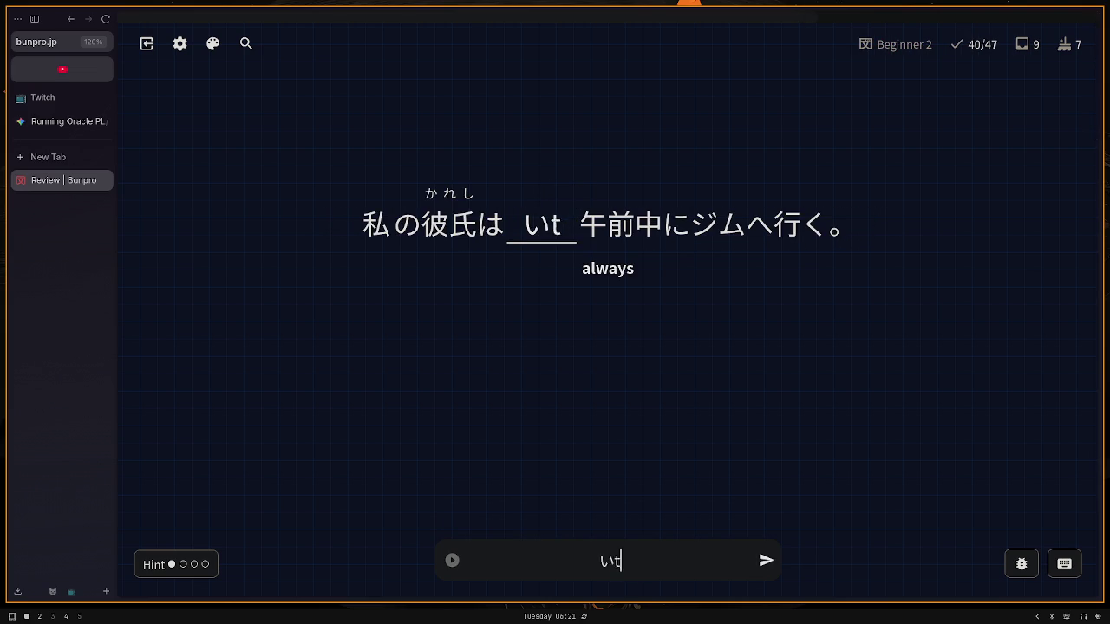
key(Return)
Replace the wrong いい with うまい, then answer おととい on the next card
key(Return)
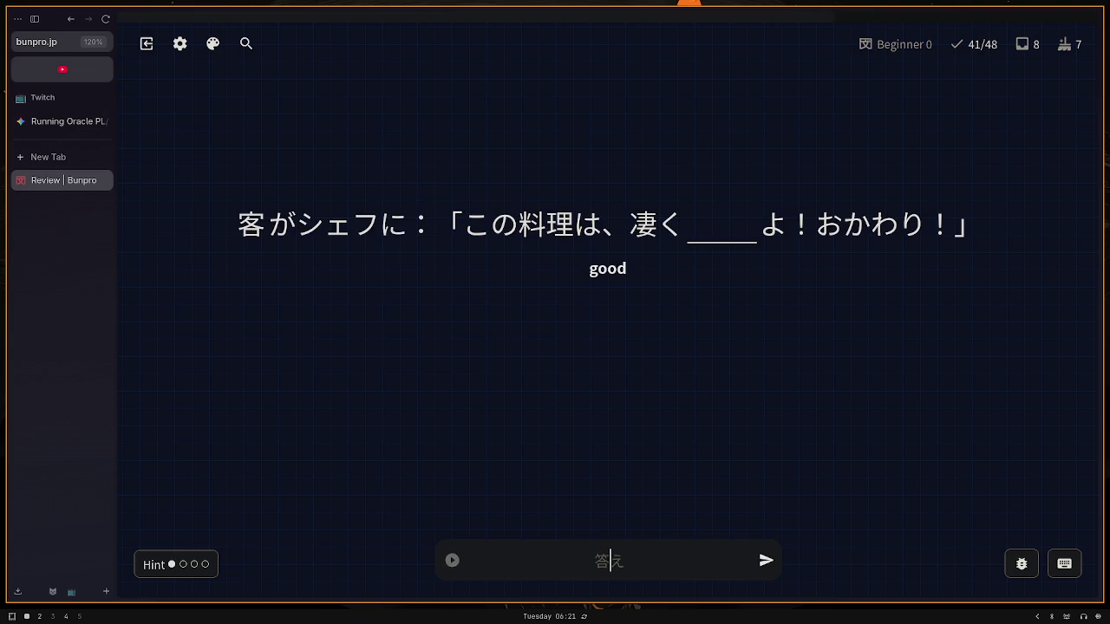
text(ii)
key(Return)
key(BackSpace)
text(umai)
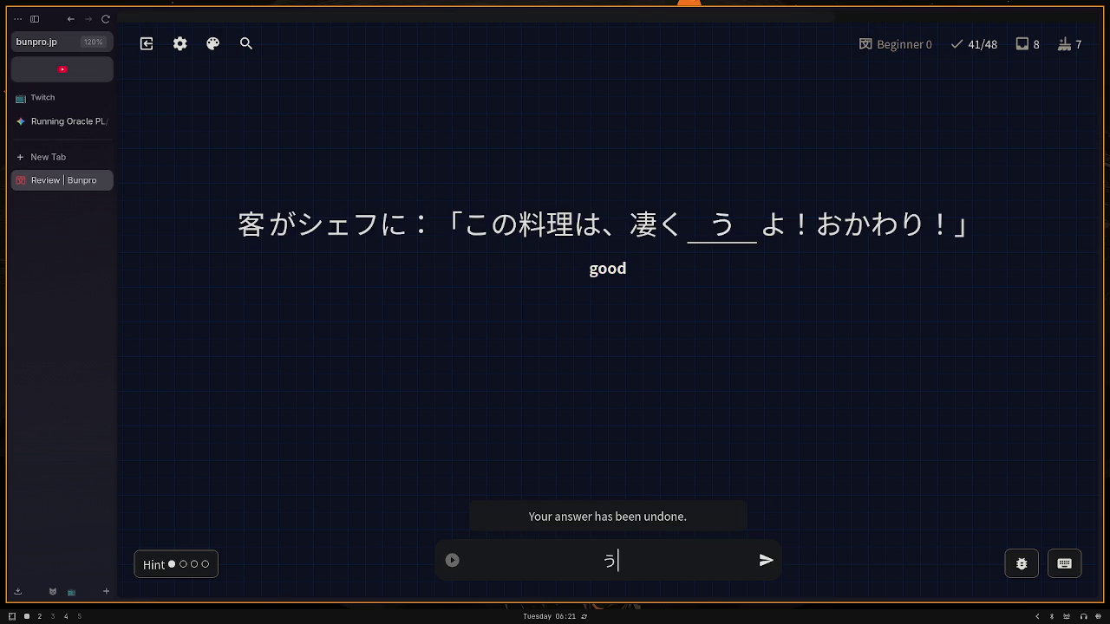
key(Return)
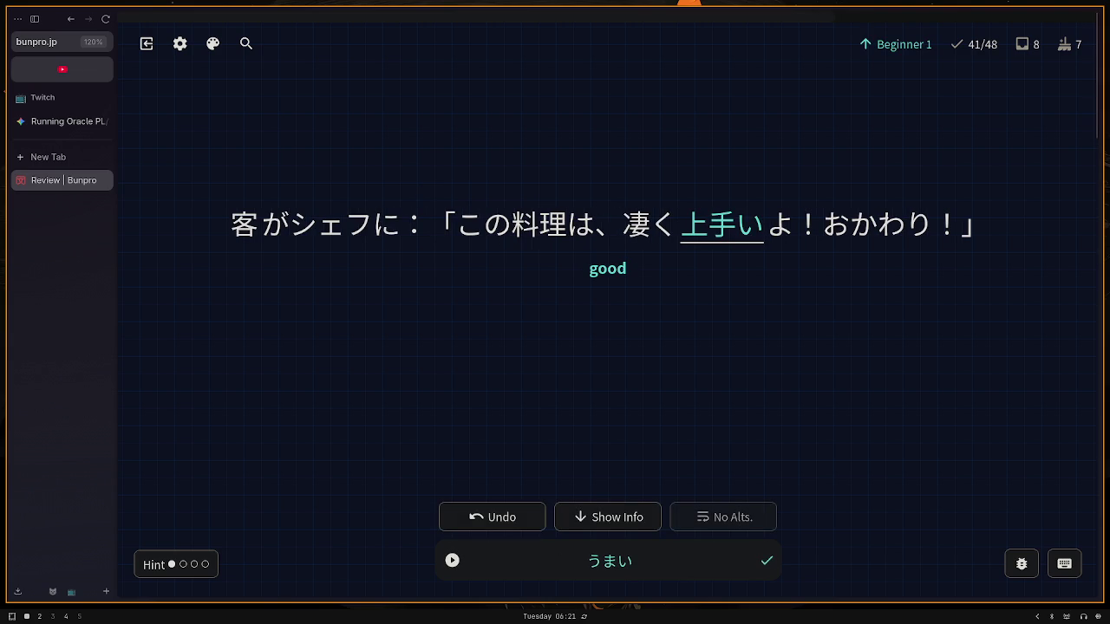
key(Return)
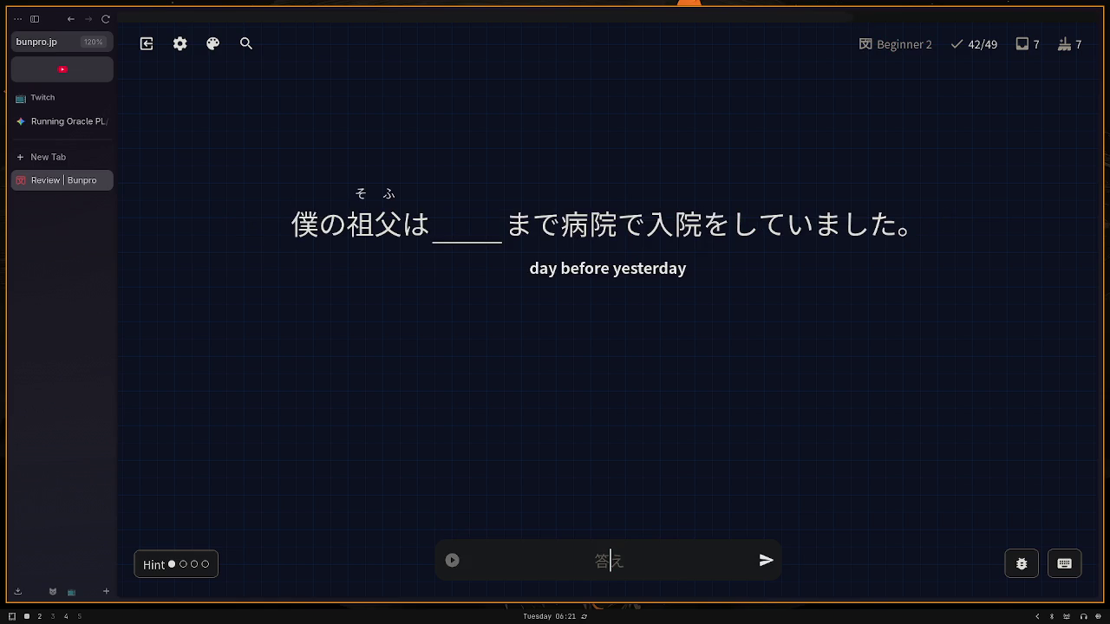
text(おっotoi)
key(Return)
key(Return)
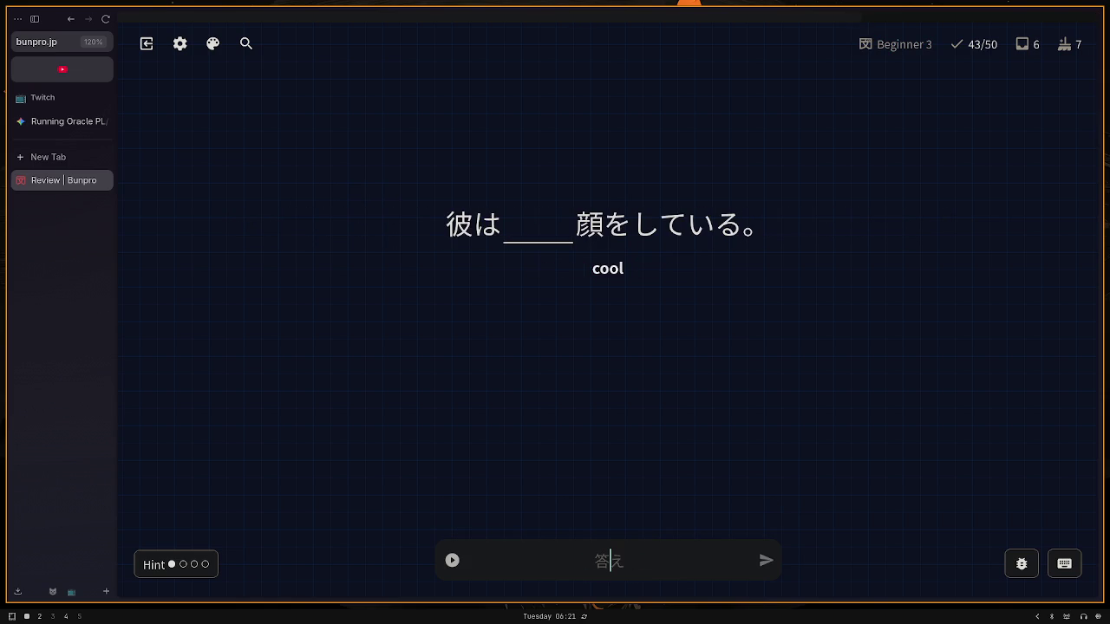
Answer すずしい, check the sentence's full English translation, then answer きっぷ
text(suzushii)
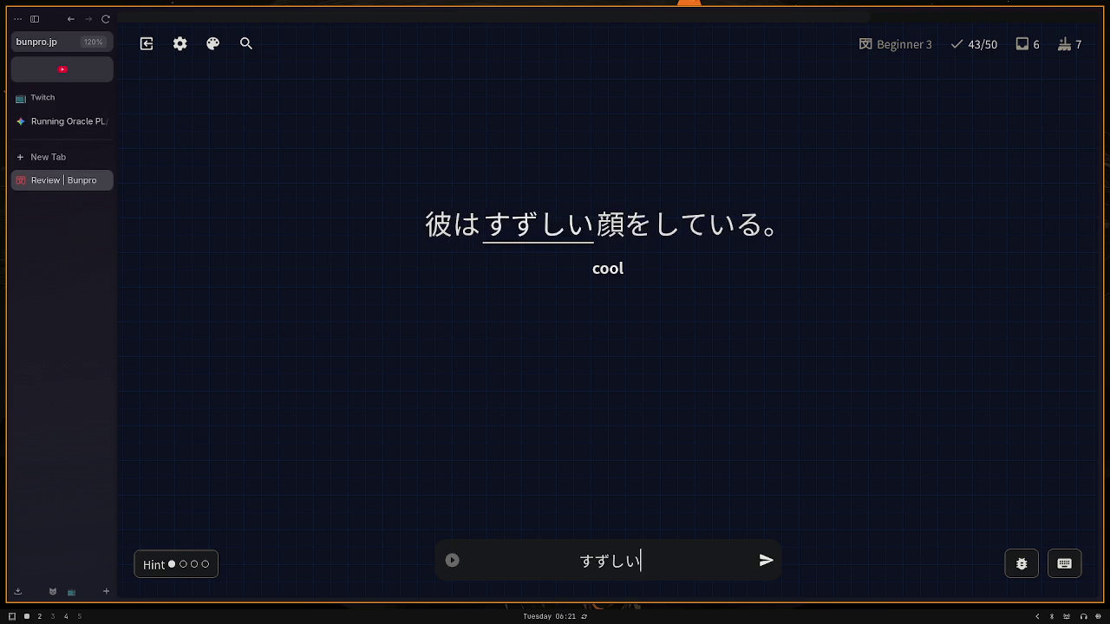
key(Return)
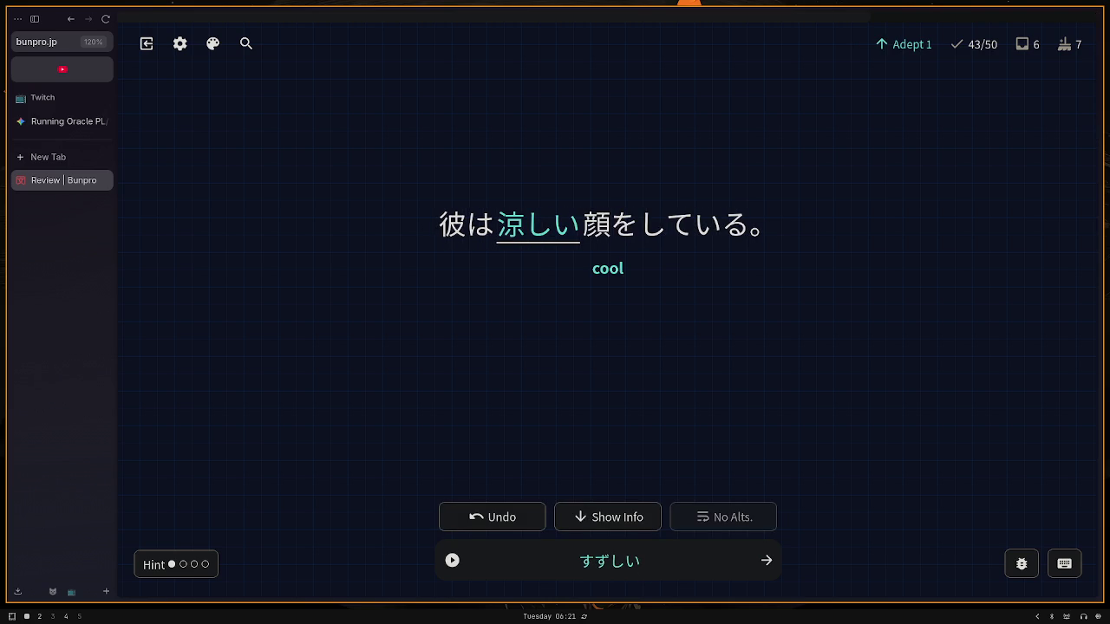
key(h)
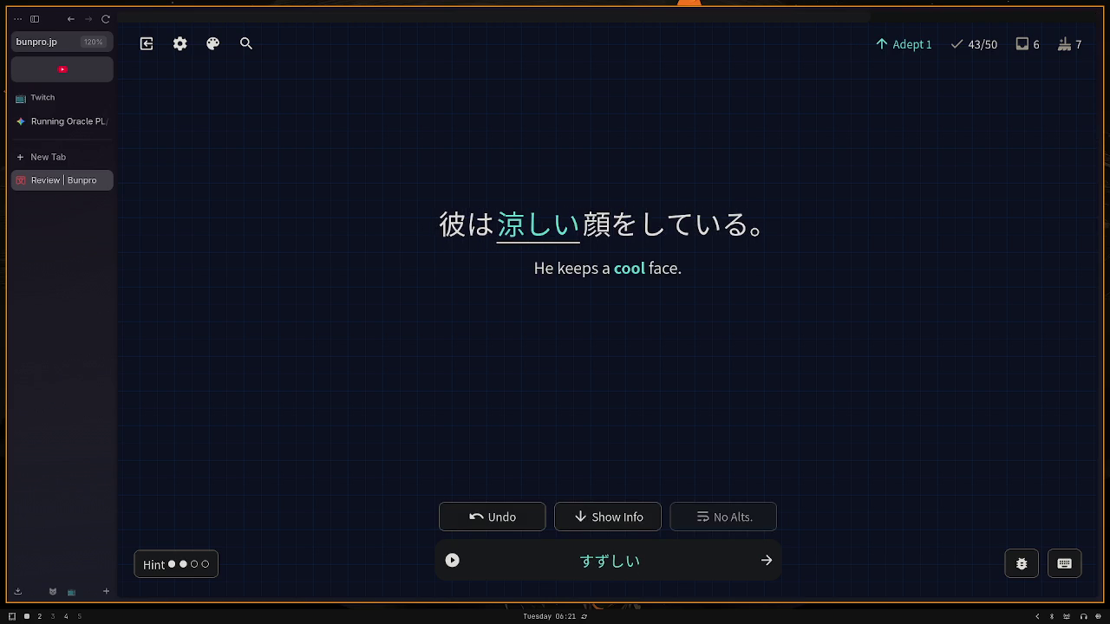
key(Return)
text(kippu)
key(Return)
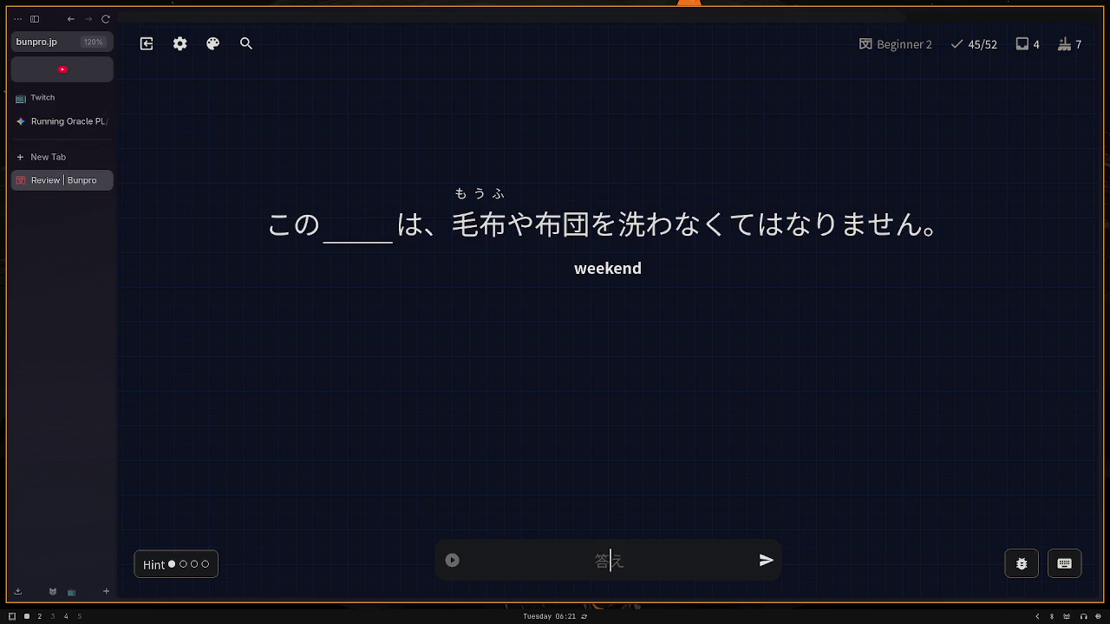
Answer the weekend card with しゅうまつ and 'day after tomorrow' with あさって
text(syuu)
text(matu)
key(Return)
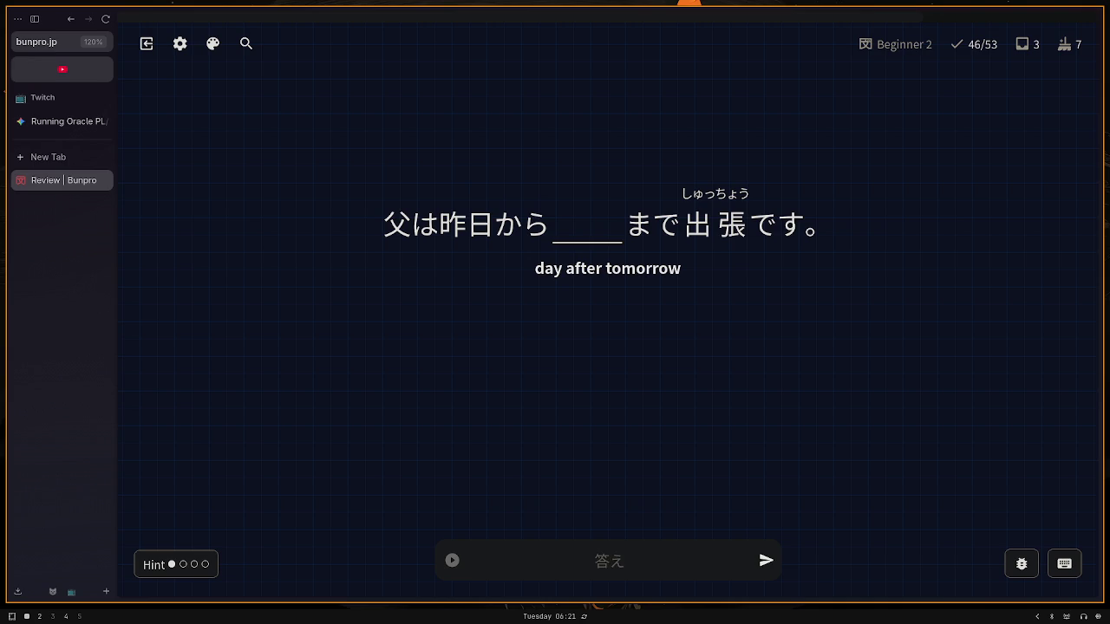
text(asatte)
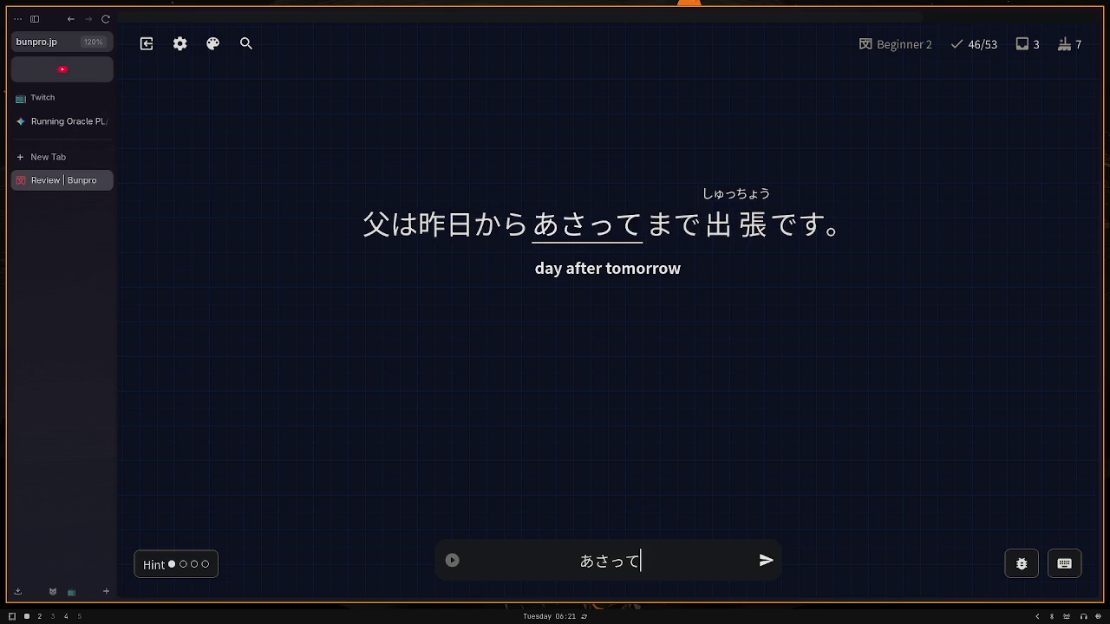
key(Return)
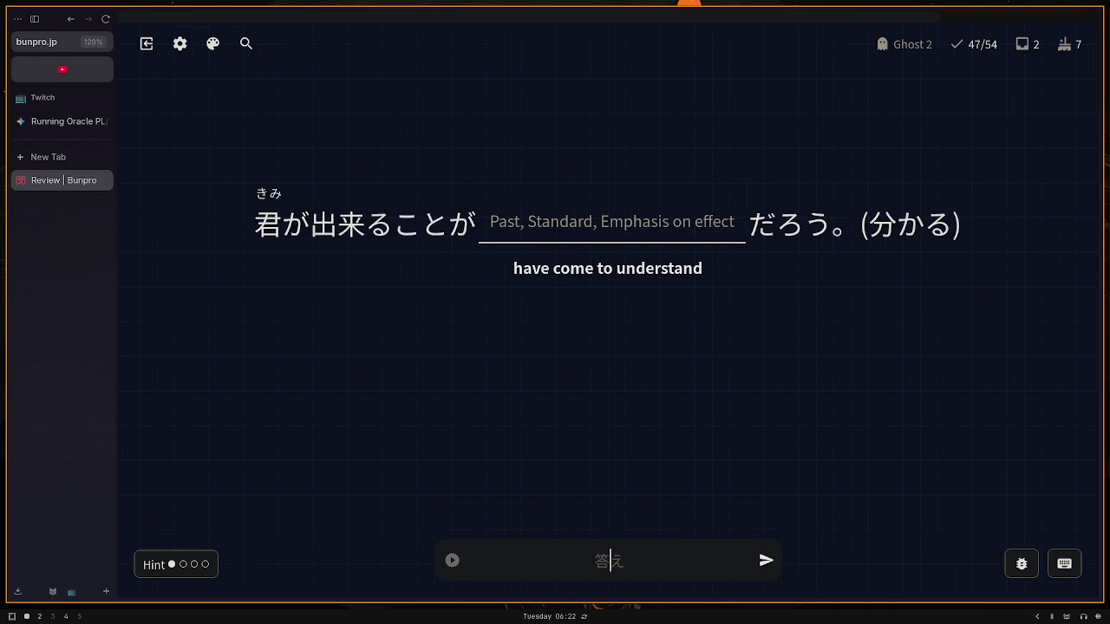
Fix the misspelled わかてきた to わかってきた and get it accepted
text(waka)
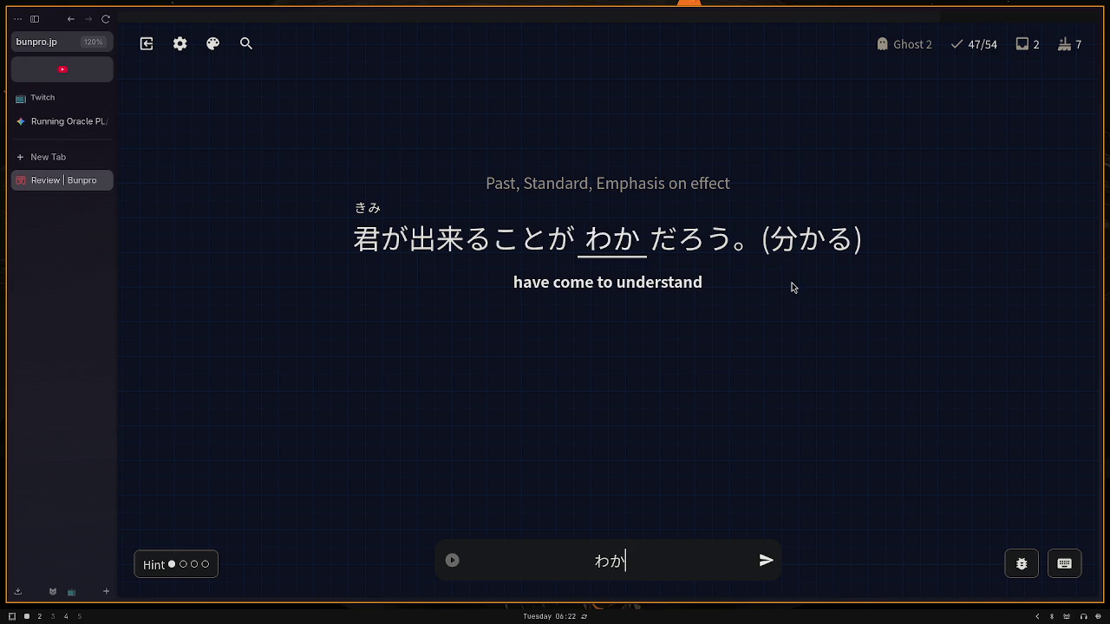
text(て)
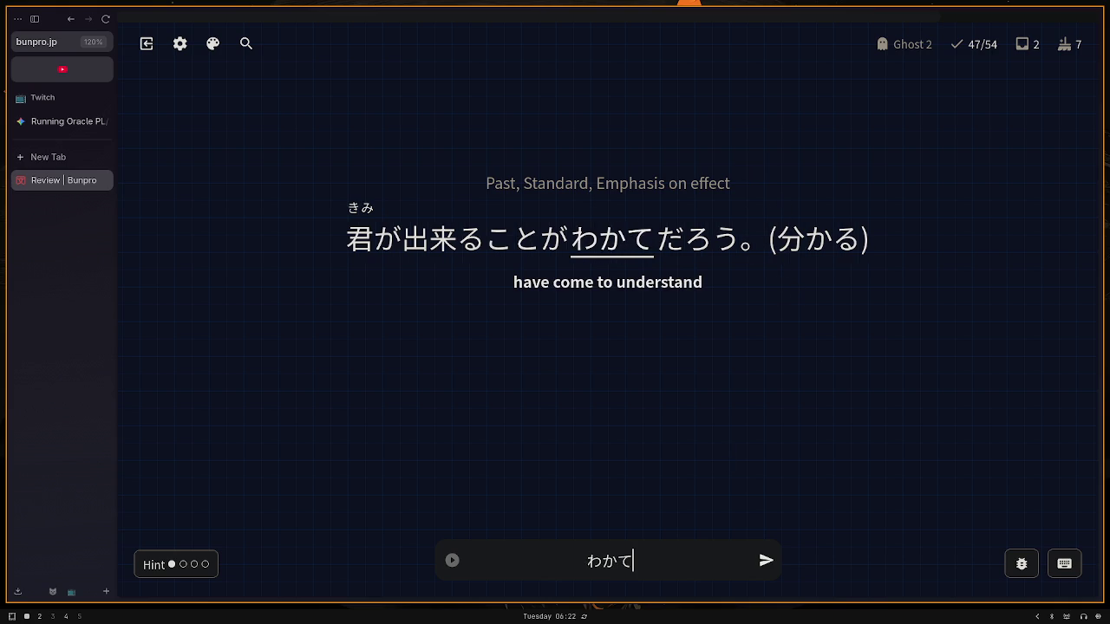
text(きた)
key(Return)
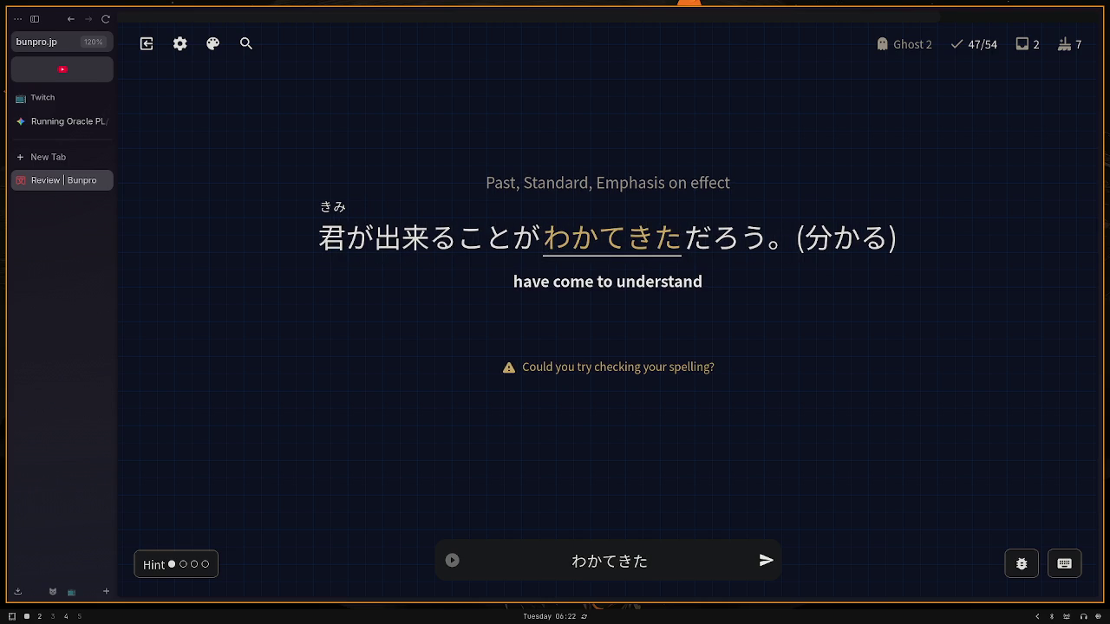
key(BackSpace)
key(BackSpace)
key(BackSpace)
text(ってきた)
key(Return)
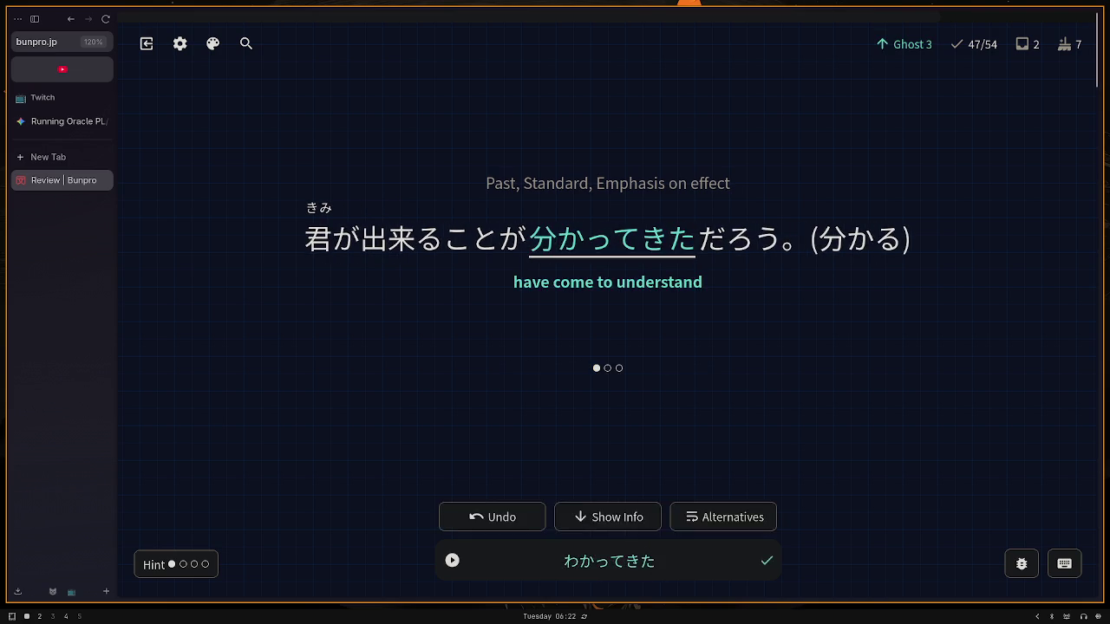
Submit おわる for the 事になる card, read its Grammar Info, then continue
text(おわる)
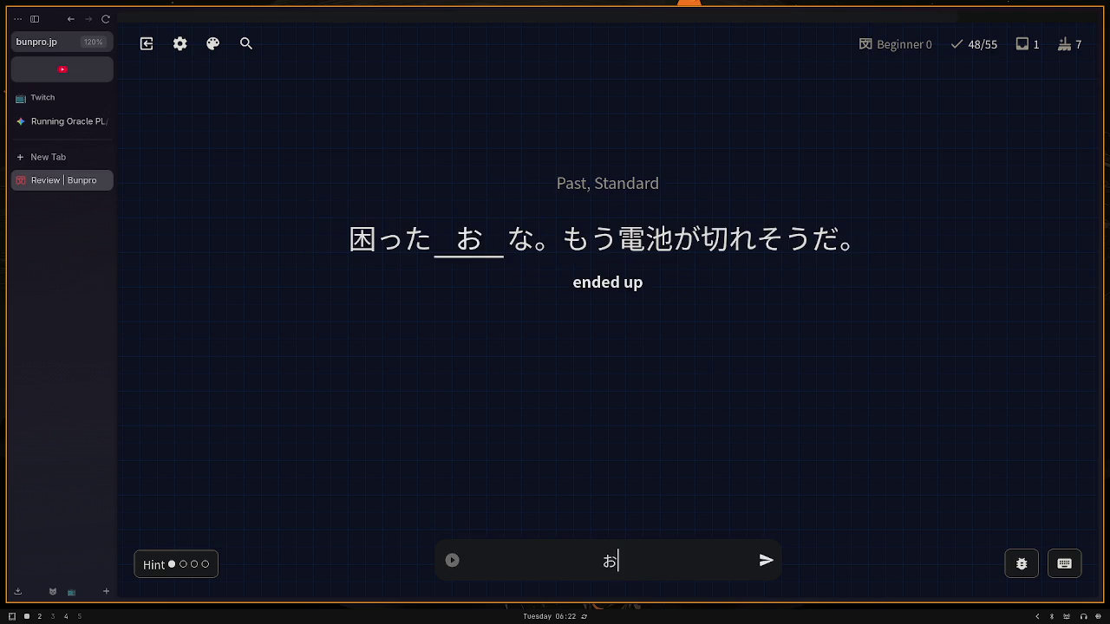
key(Return)
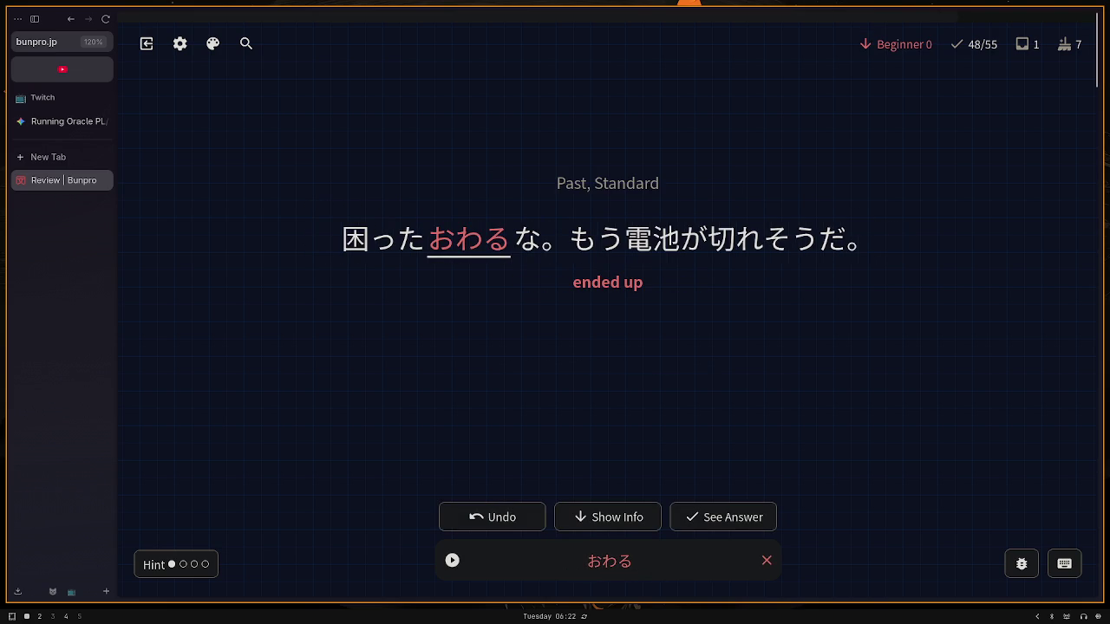
scroll(932, 193, down, 3)
scroll(902, 239, down, 2)
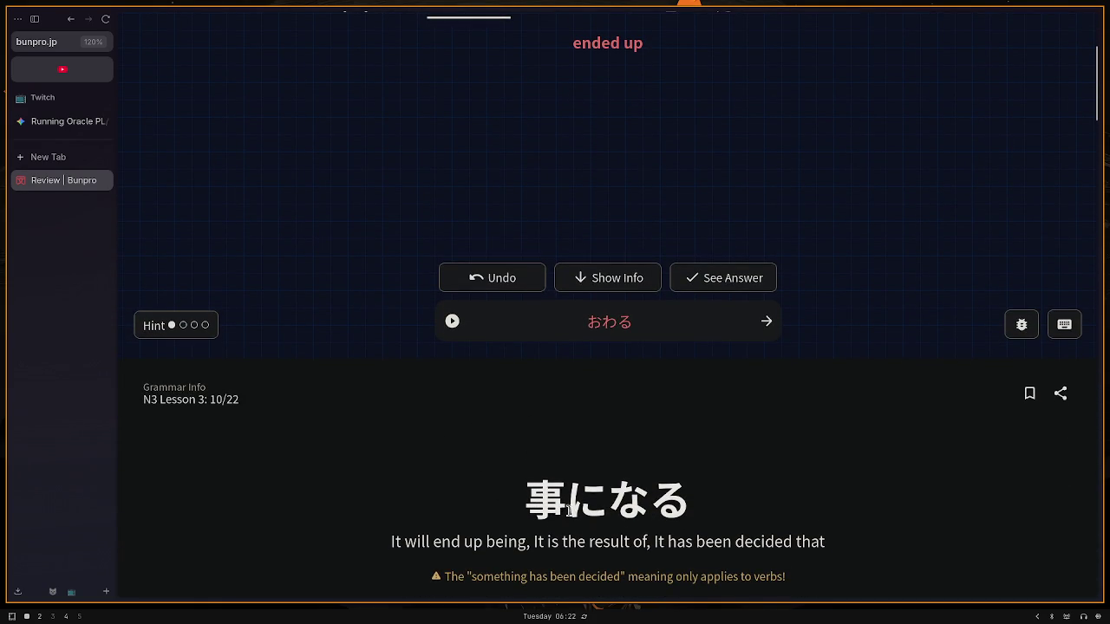
scroll(648, 509, down, 2)
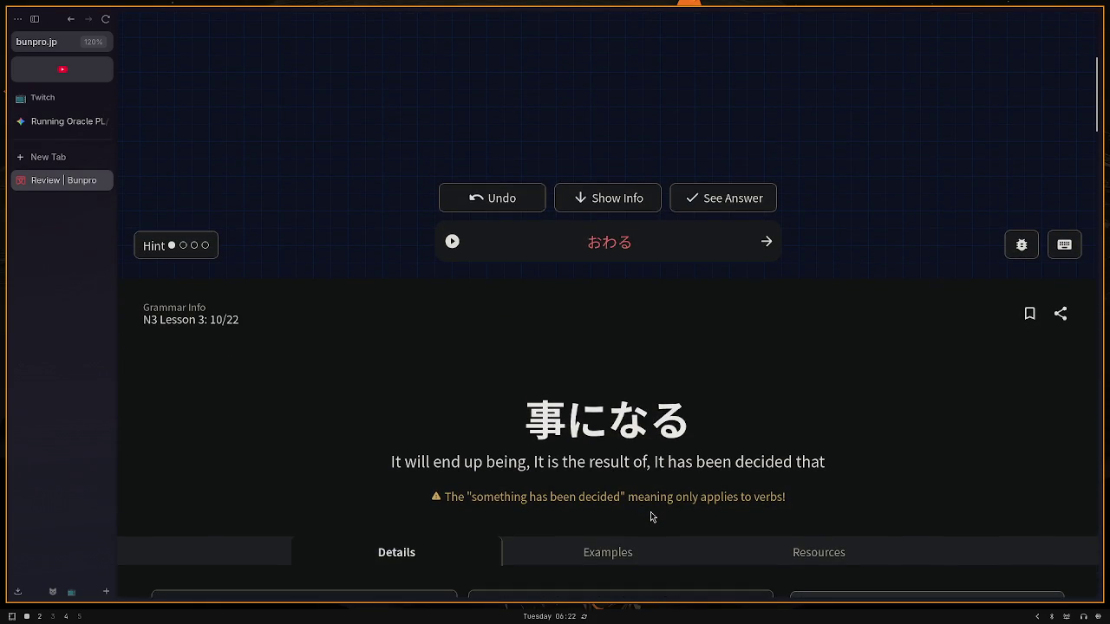
scroll(732, 496, up, 5)
scroll(731, 497, up, 2)
key(Return)
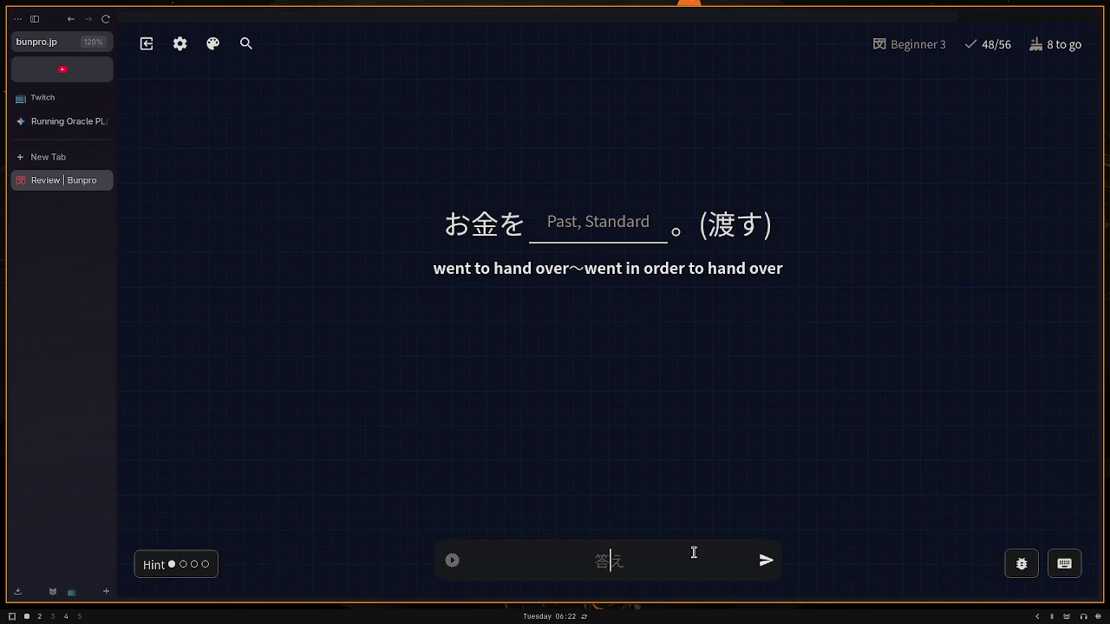
Answer the 渡す card with わたしにいった and move on
text(わた)
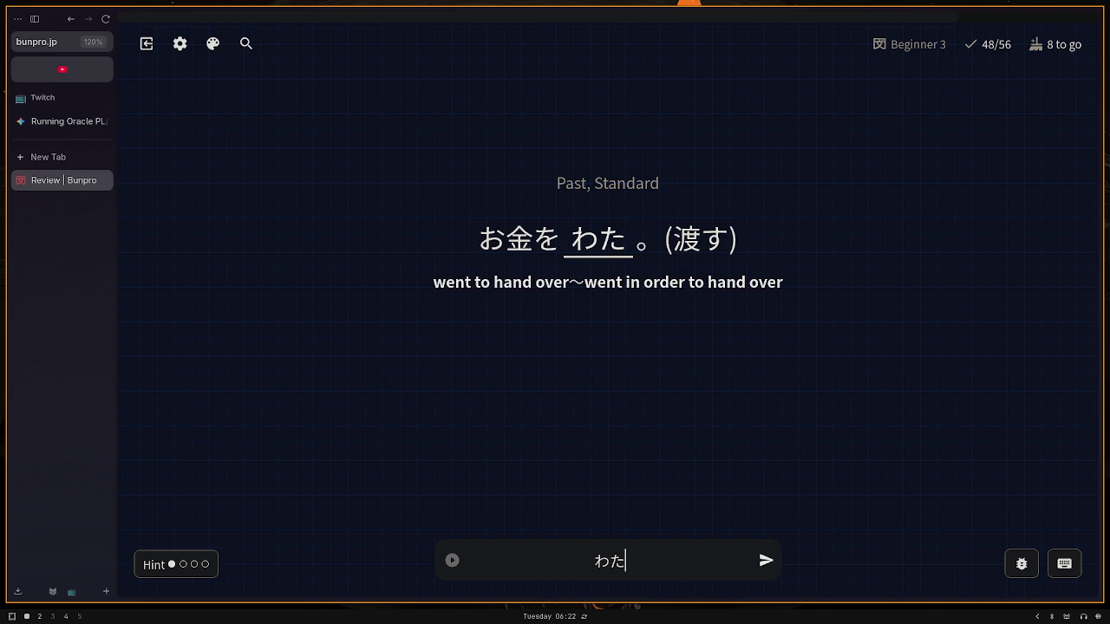
text(shini)
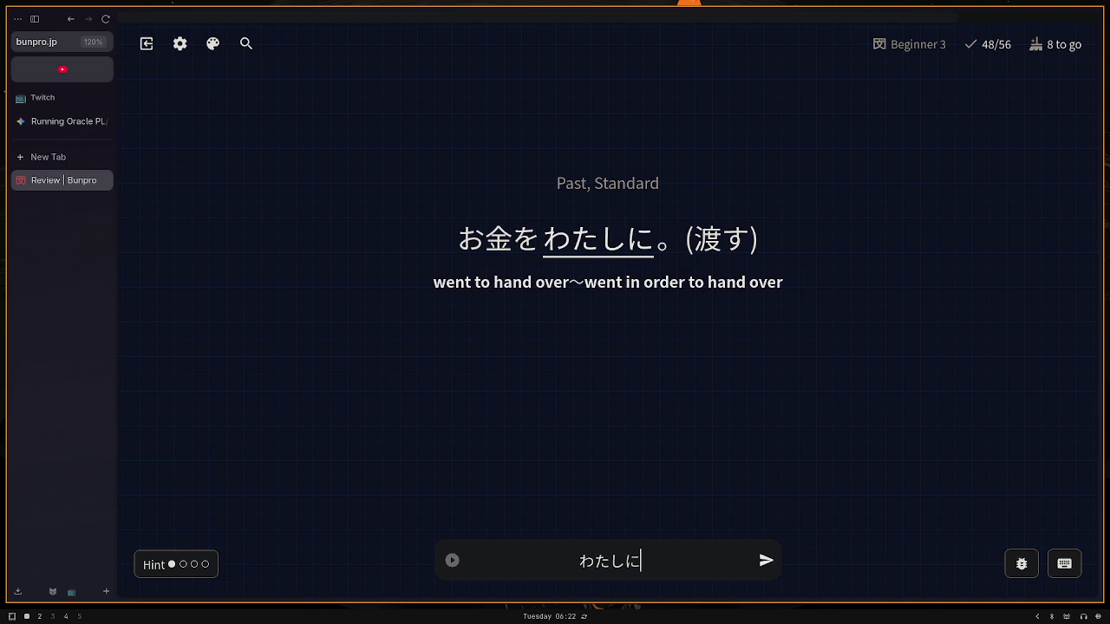
text(itta)
key(Return)
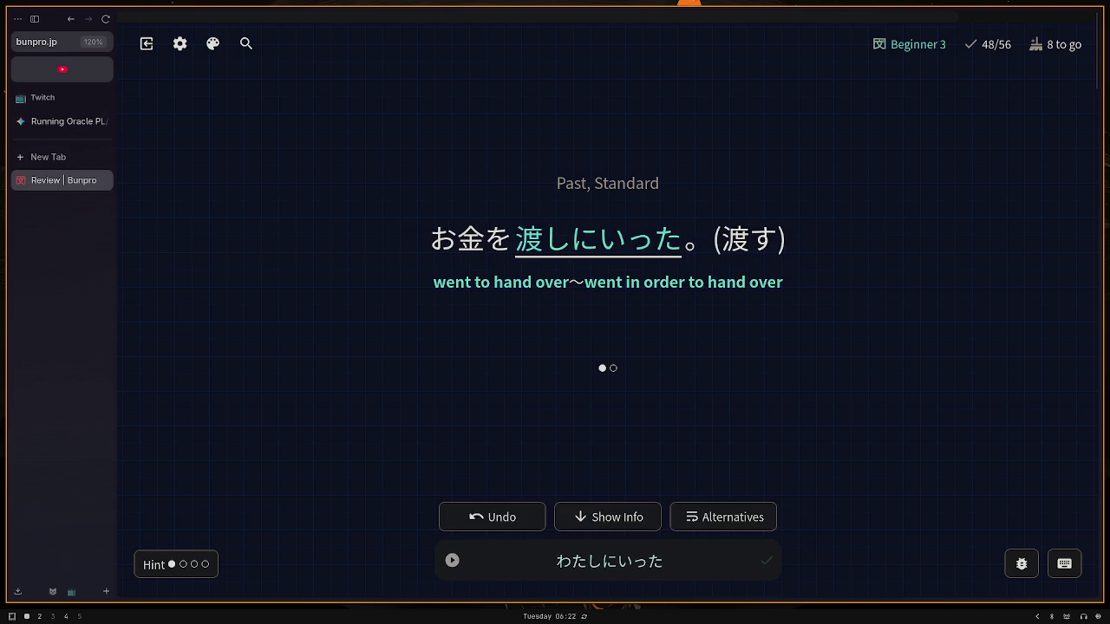
key(Return)
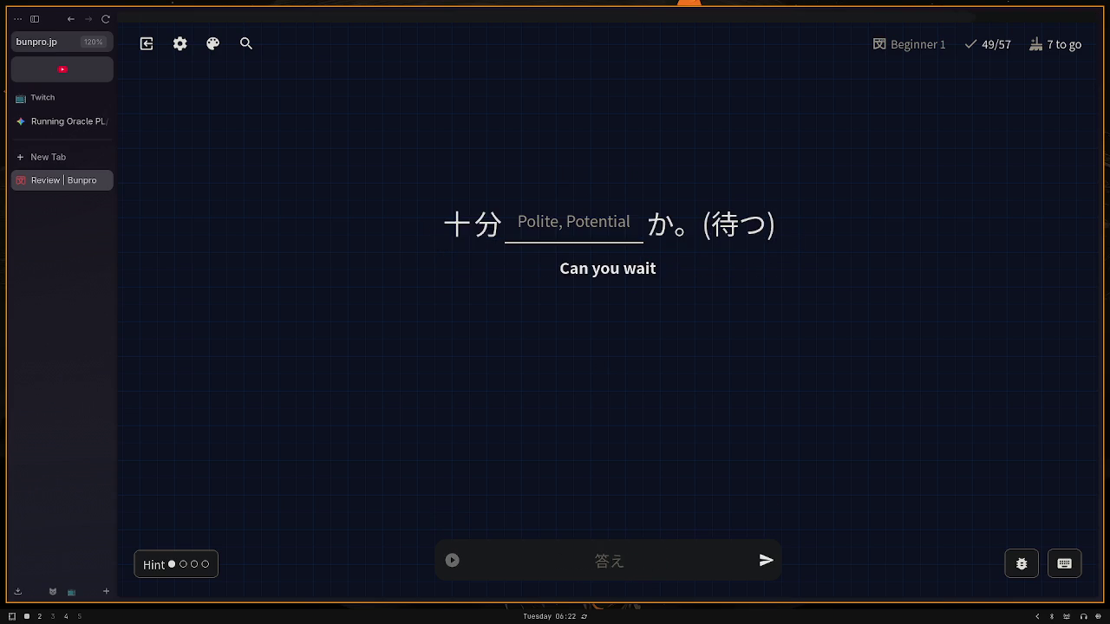
Replace the wrong まてります with まてます for the polite potential of 待つ
text(ま)
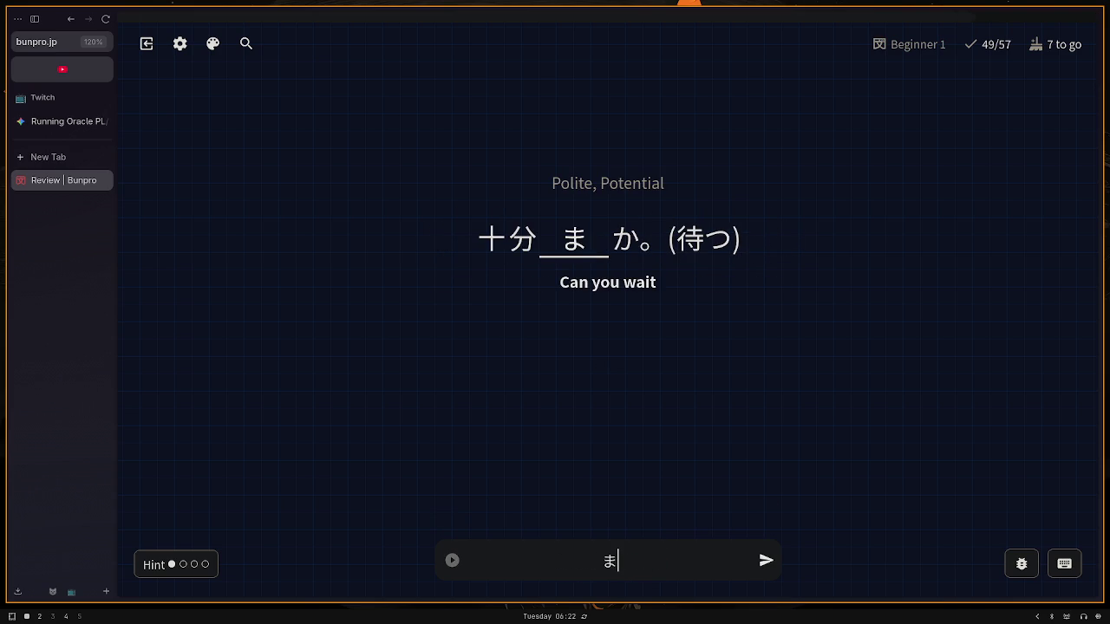
text(て)
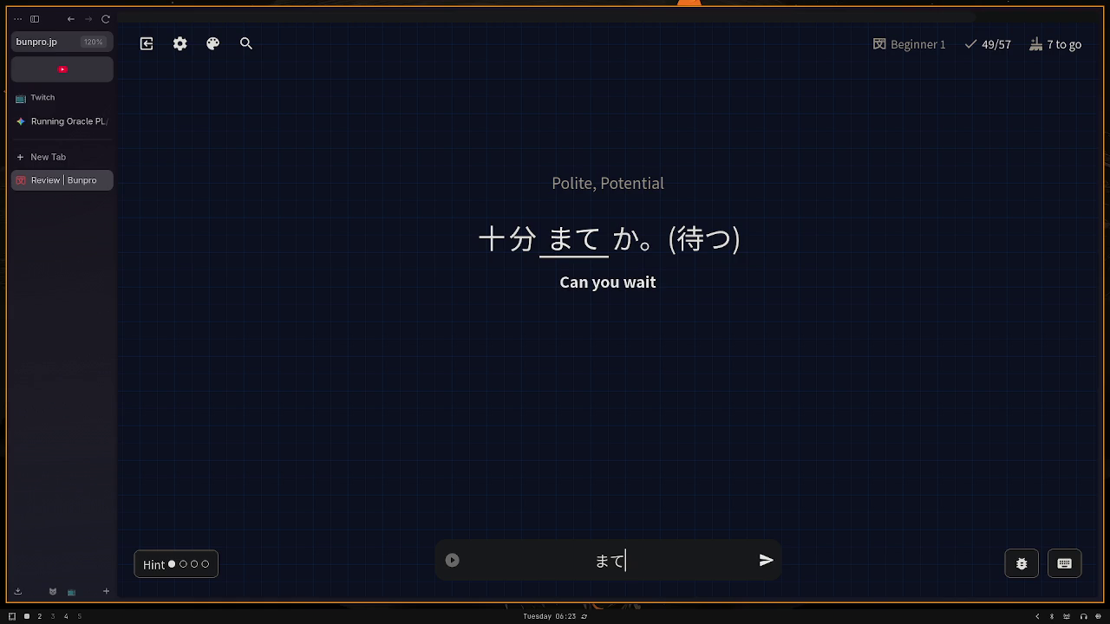
text(ります)
key(Return)
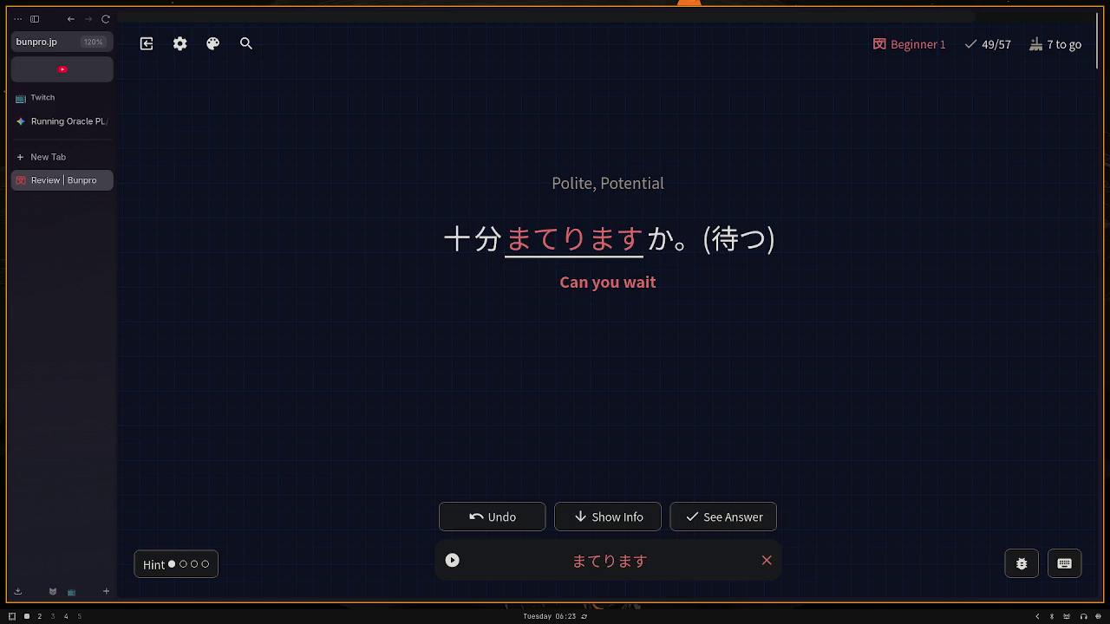
key(BackSpace)
text(まt)
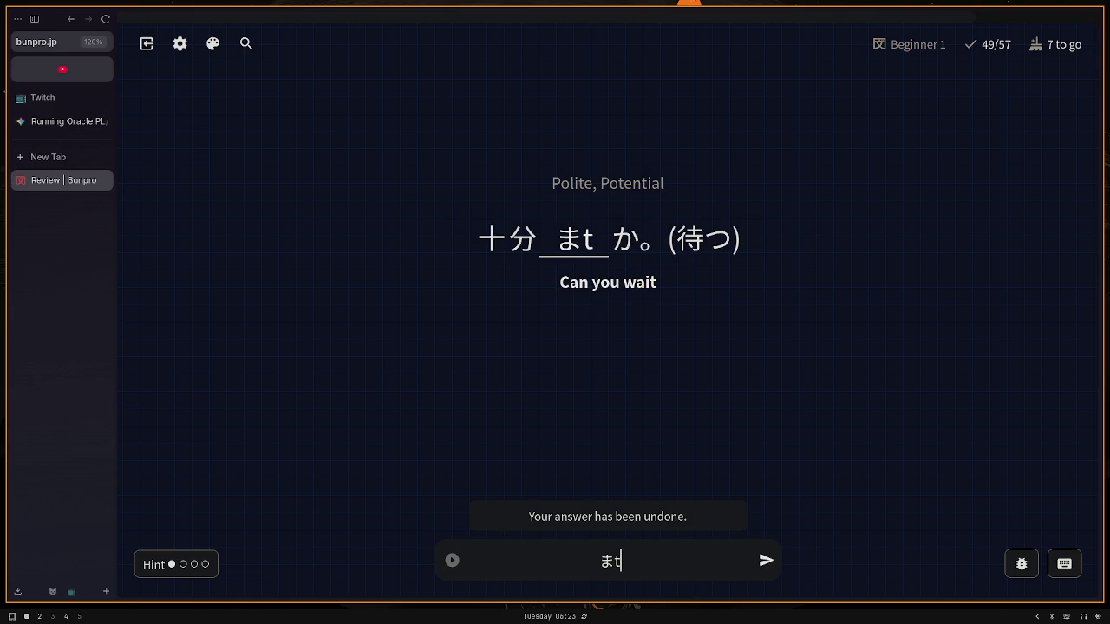
text(e)
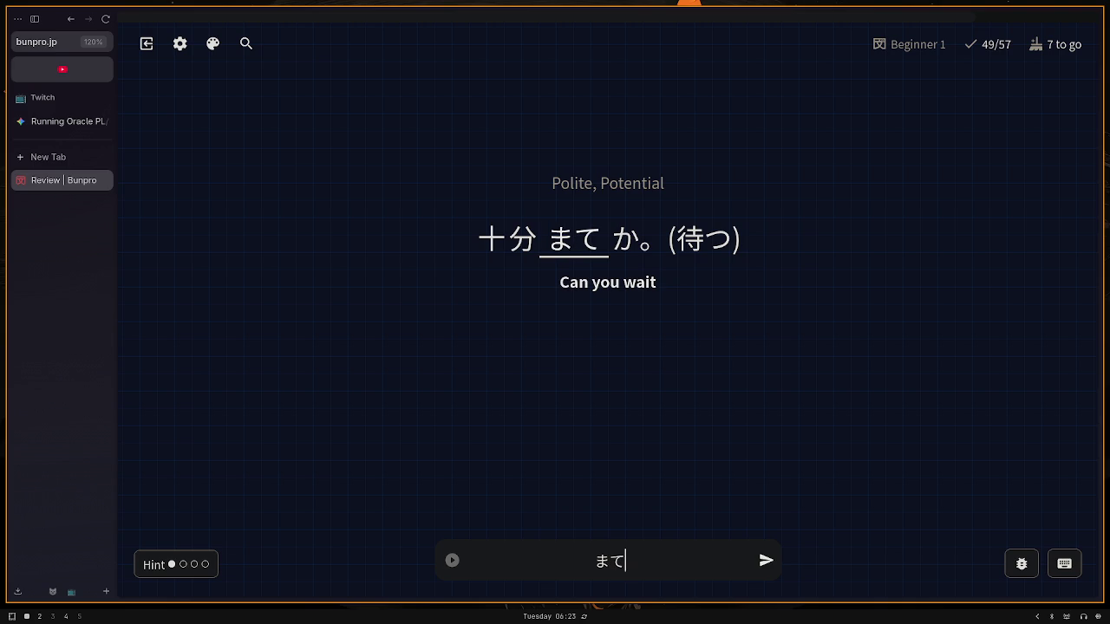
text(masu)
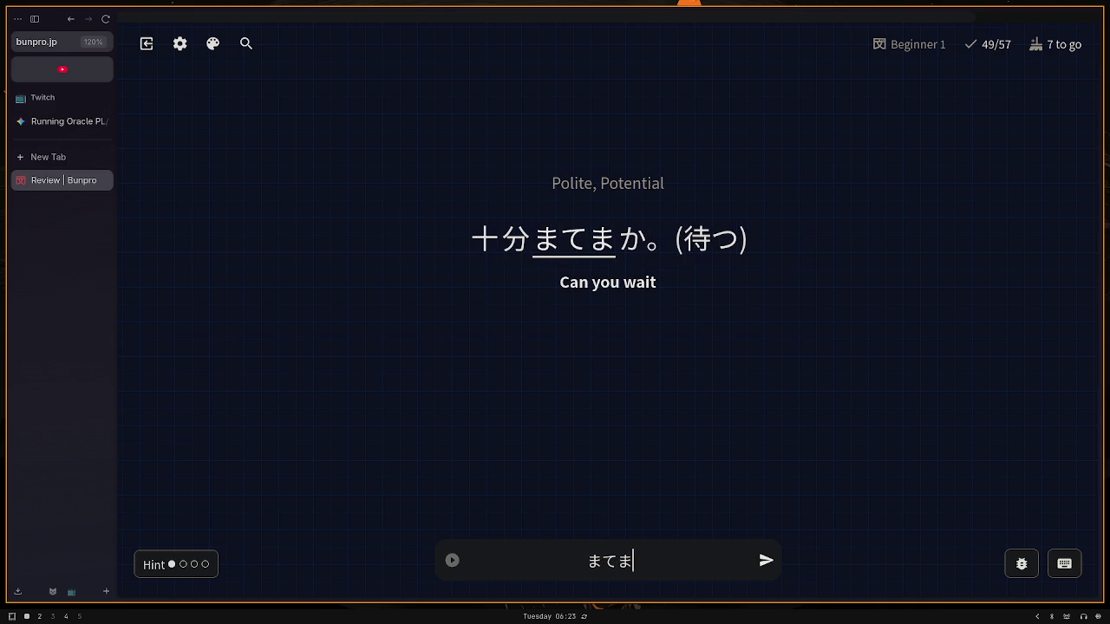
key(Return)
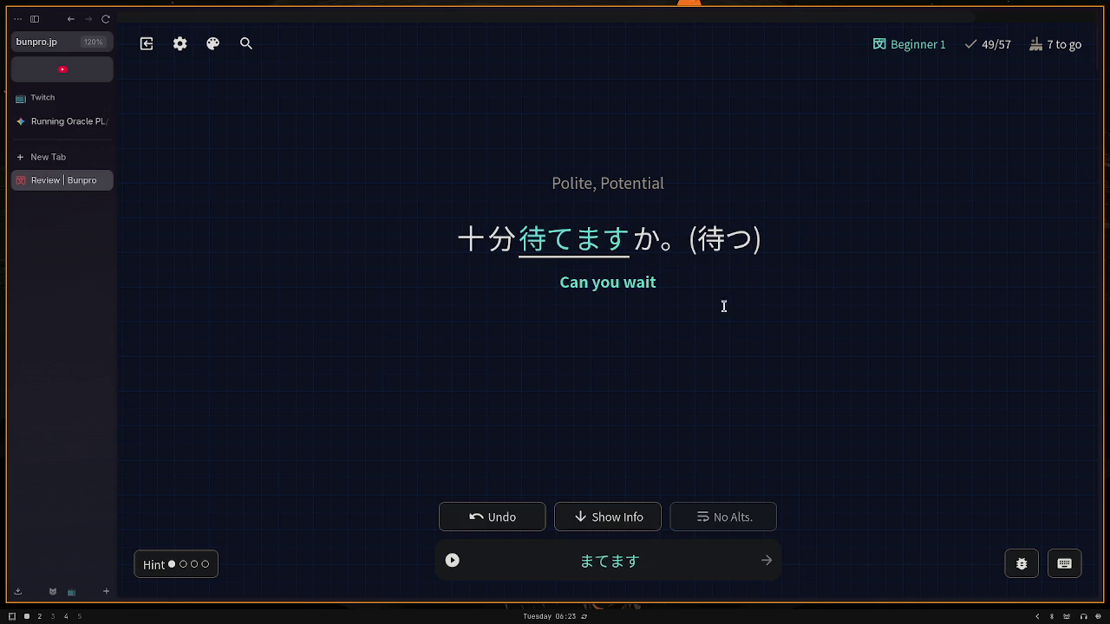
Compare the Polite and Standard potential conjugation examples, then go to the next card
scroll(555, 100, down, 5)
scroll(544, 102, down, 3)
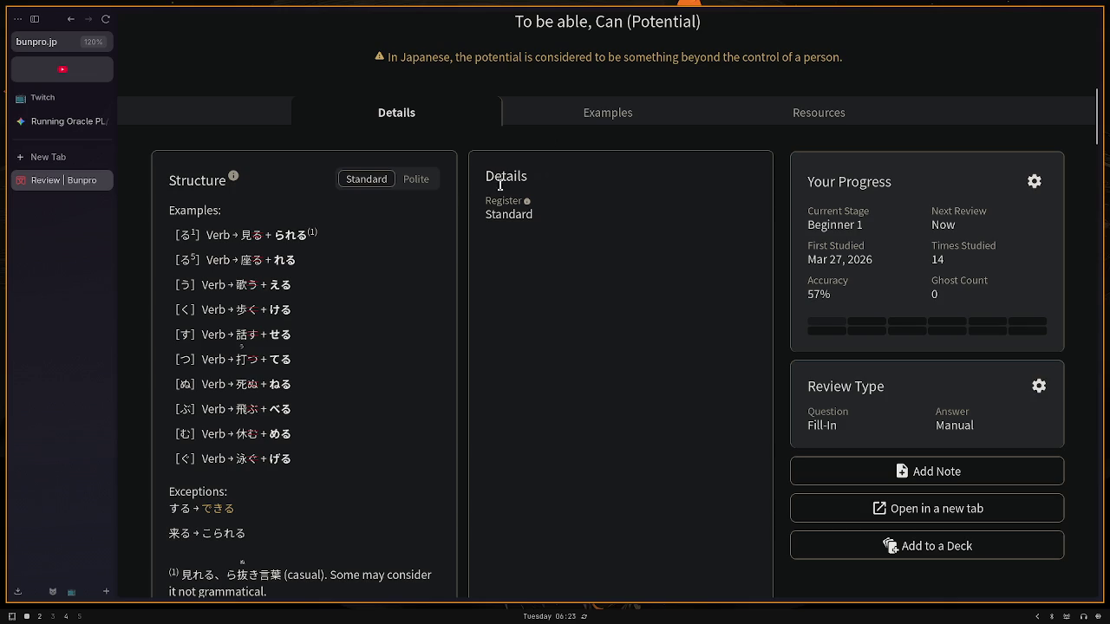
click(416, 179)
click(367, 178)
scroll(536, 244, up, 5)
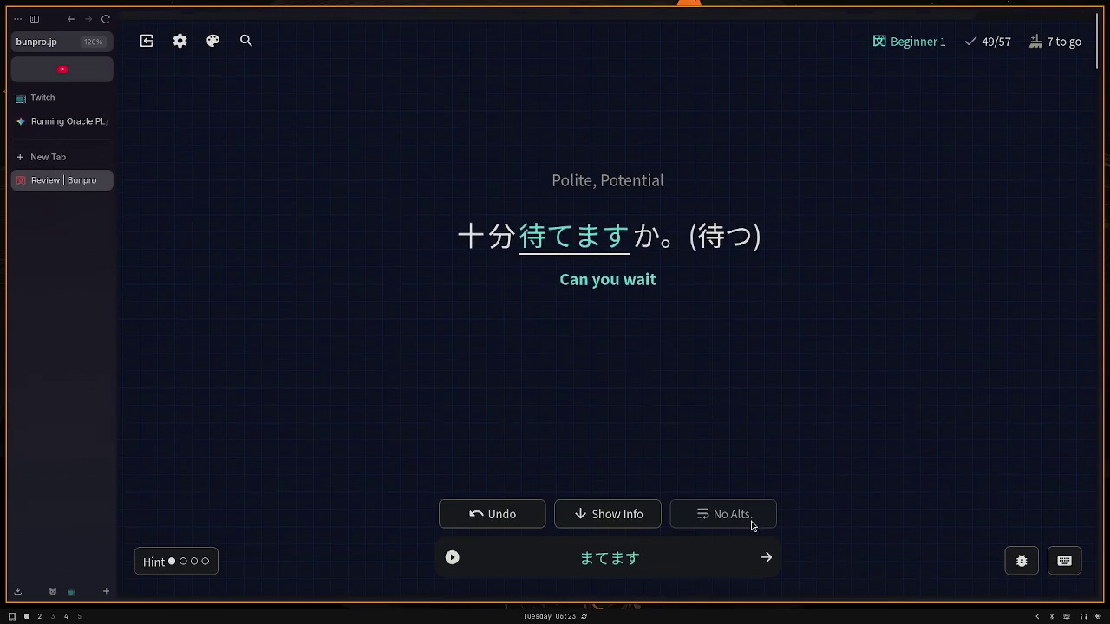
click(766, 560)
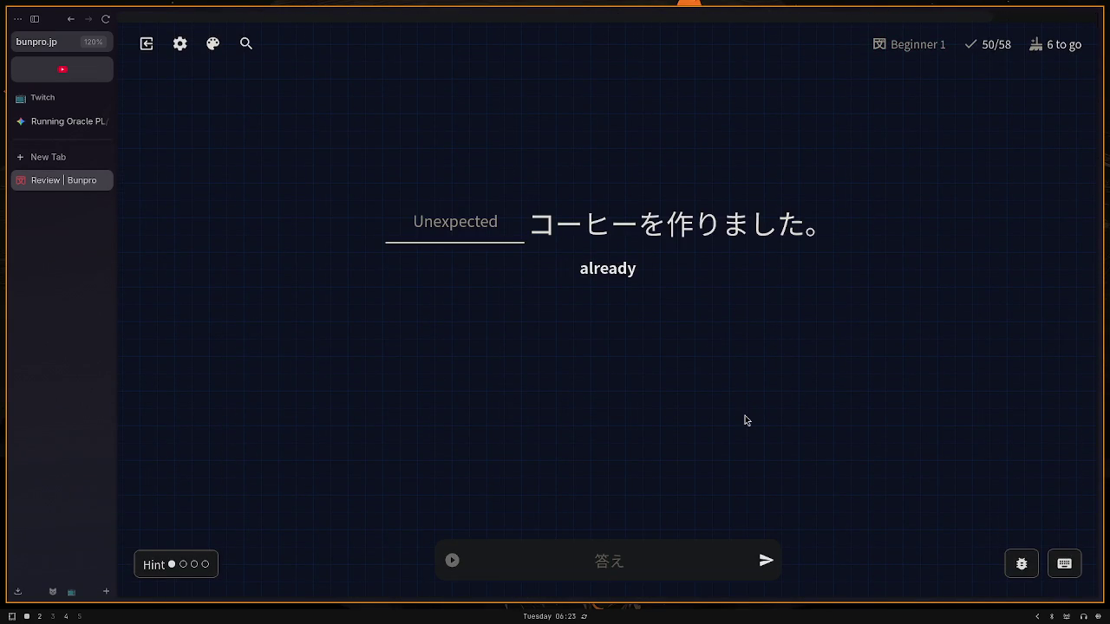
Answer もう (correcting もうう) and ようになった on the next two cards
text(もうう)
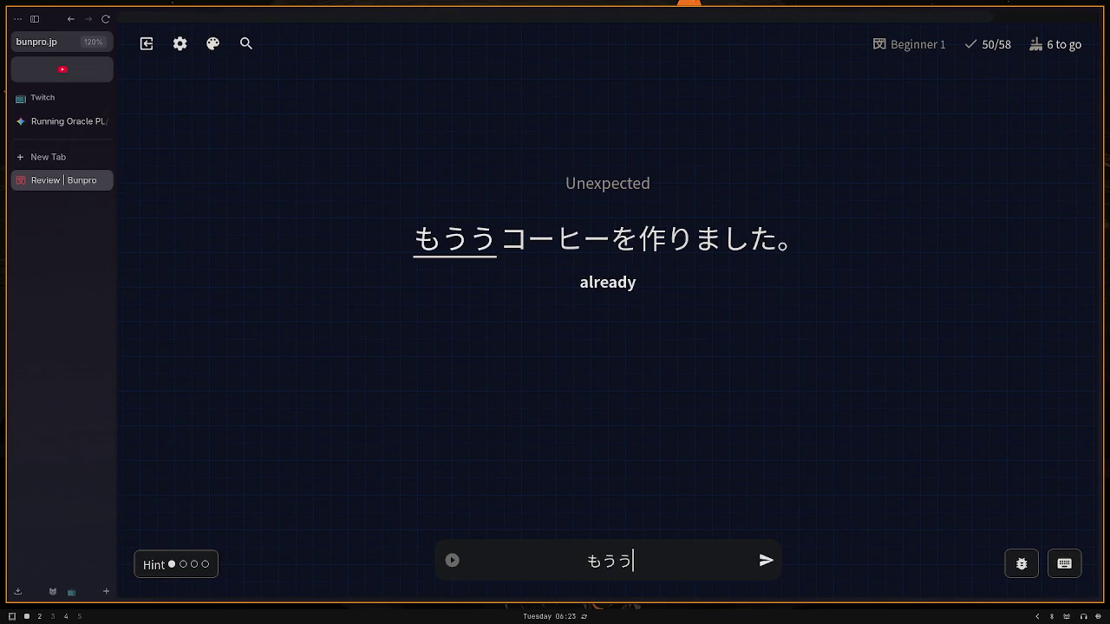
key(Return)
key(BackSpace)
key(BackSpace)
key(BackSpace)
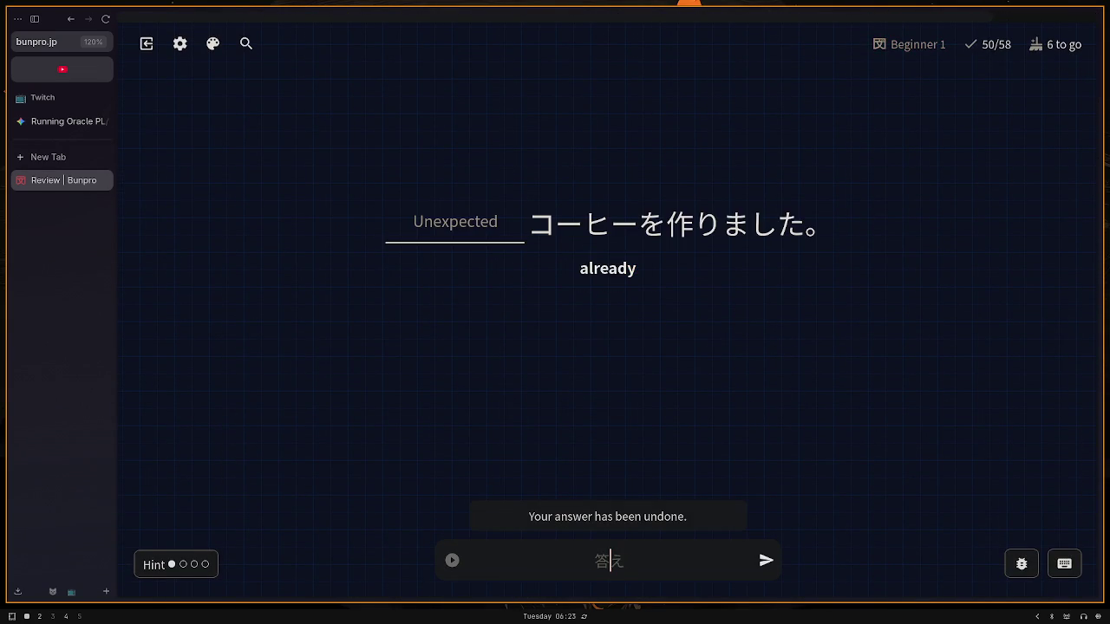
text(う)
key(Return)
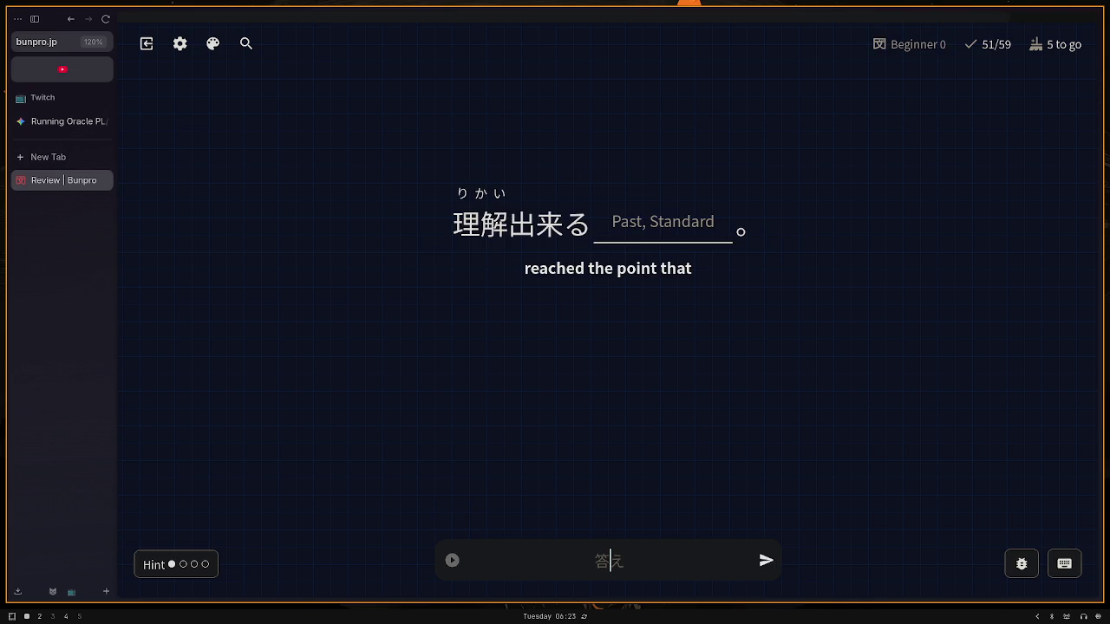
text(ように)
text(なった)
key(Return)
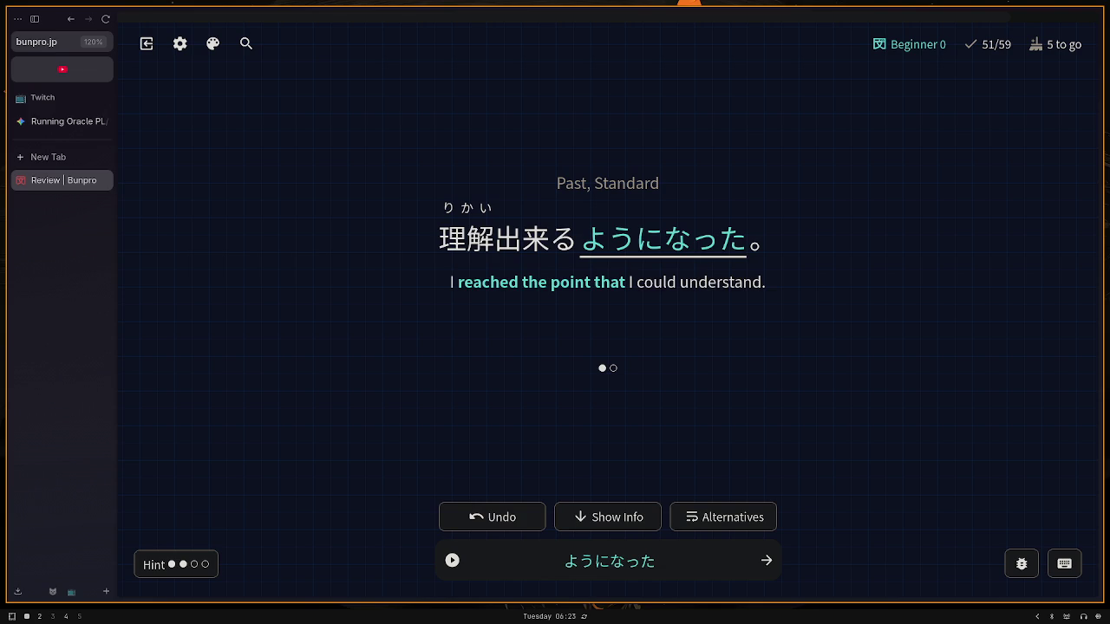
key(Return)
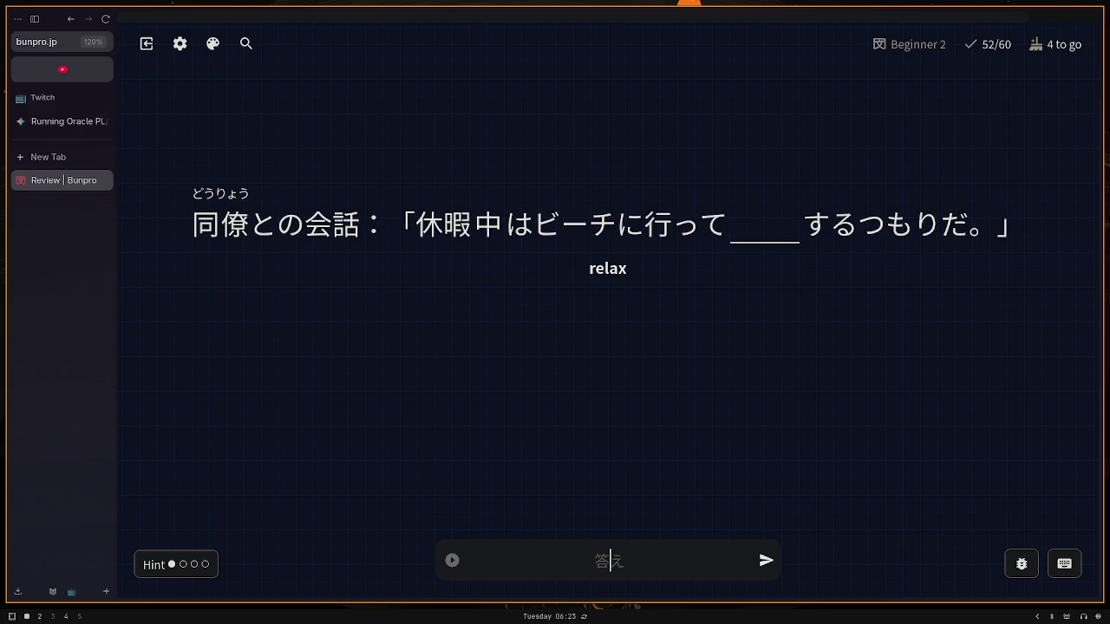
Answer the last cards with ゆっくり, だけど, まで and ことになった
text(yo)
key(BackSpace)
text(yukkuri)
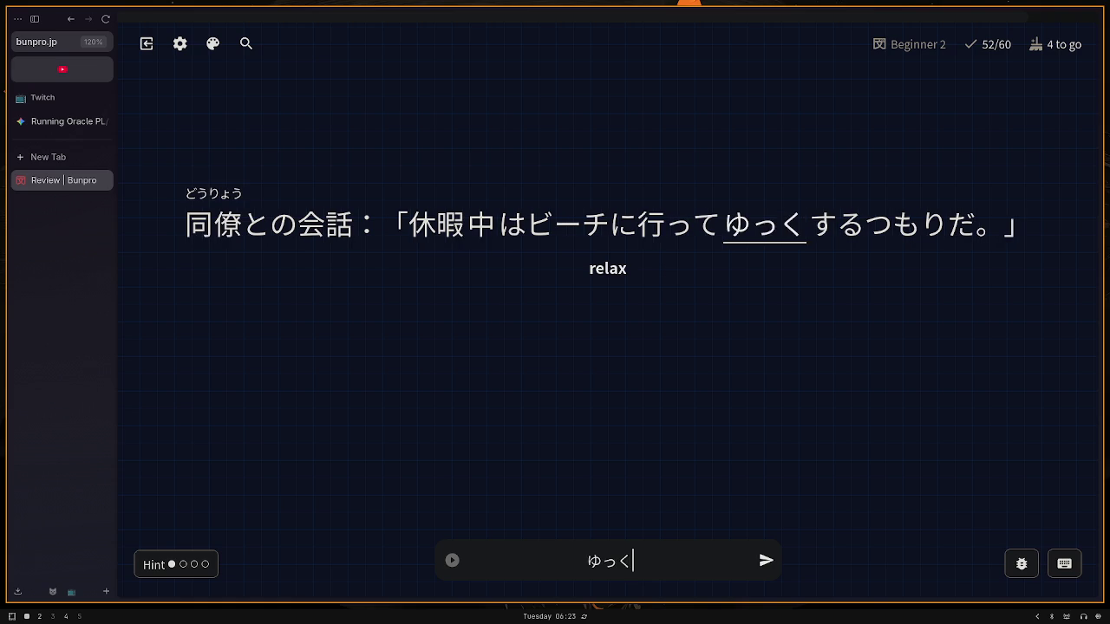
key(Return)
key(Return)
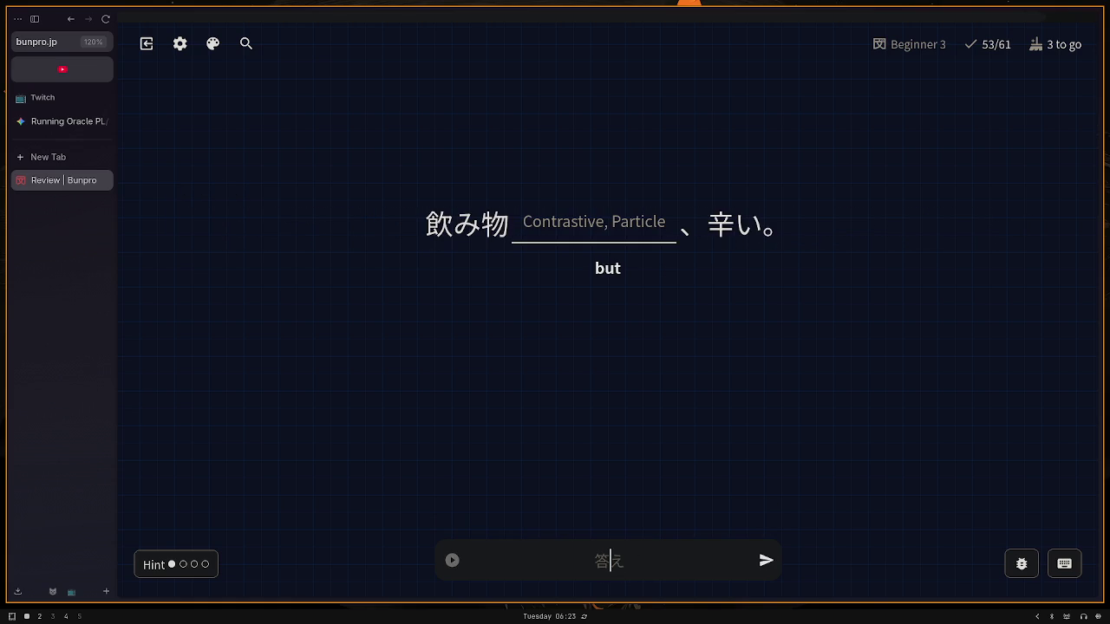
text(da)
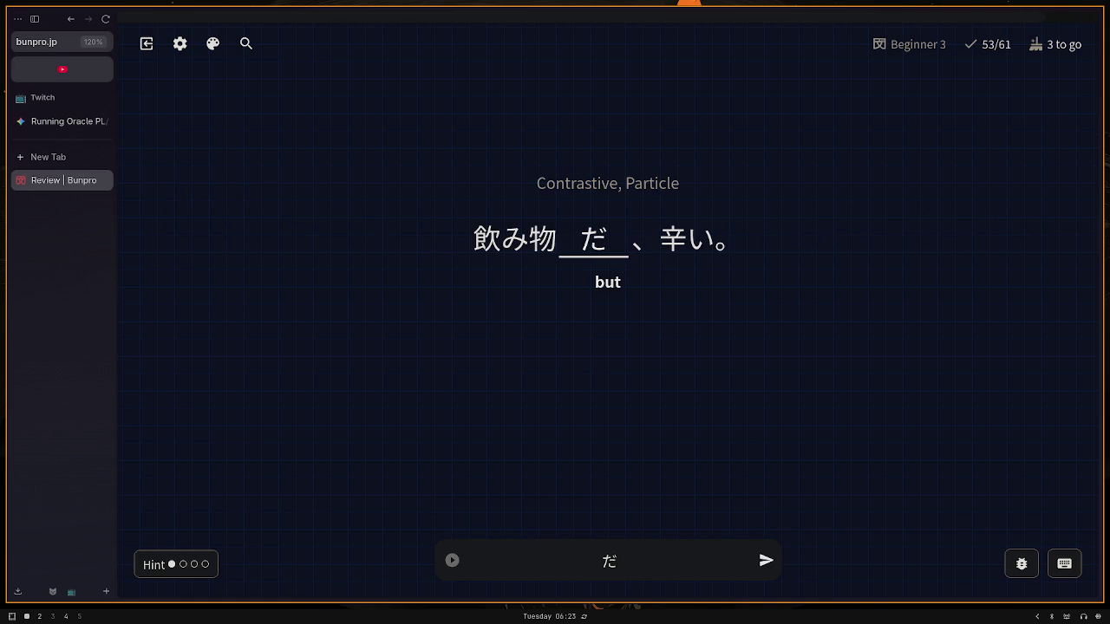
text(kedo)
key(Return)
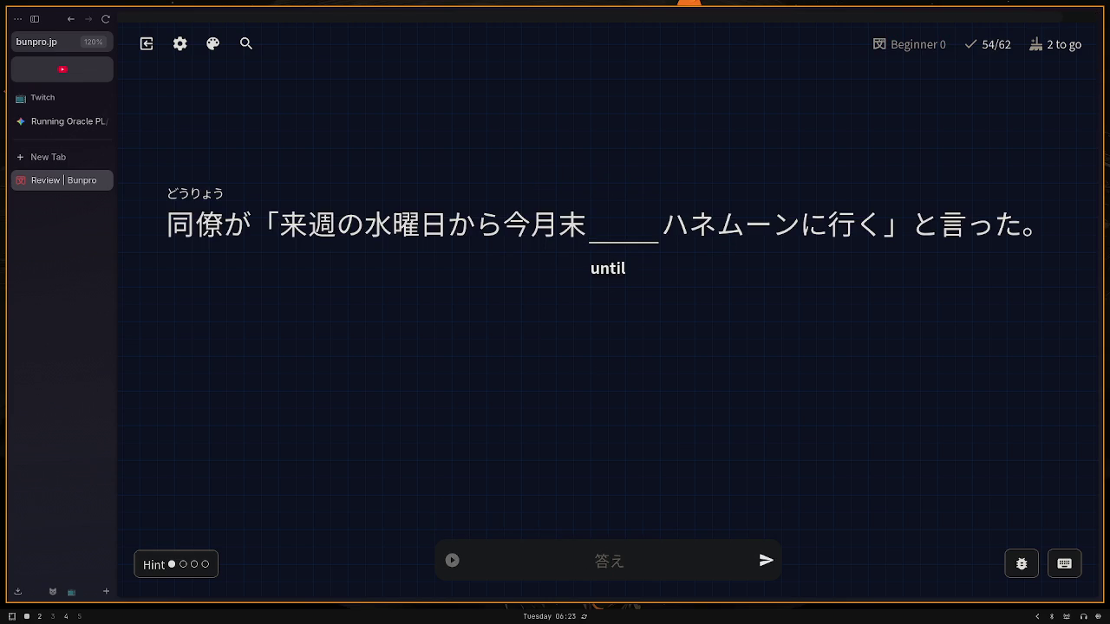
text(made)
key(Return)
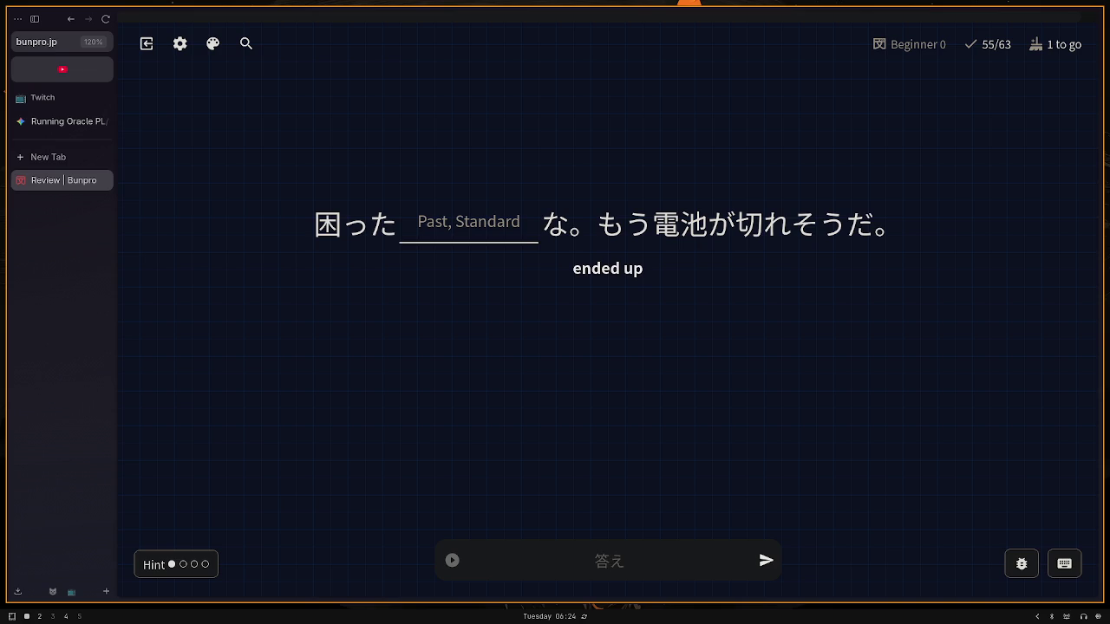
text(ことに)
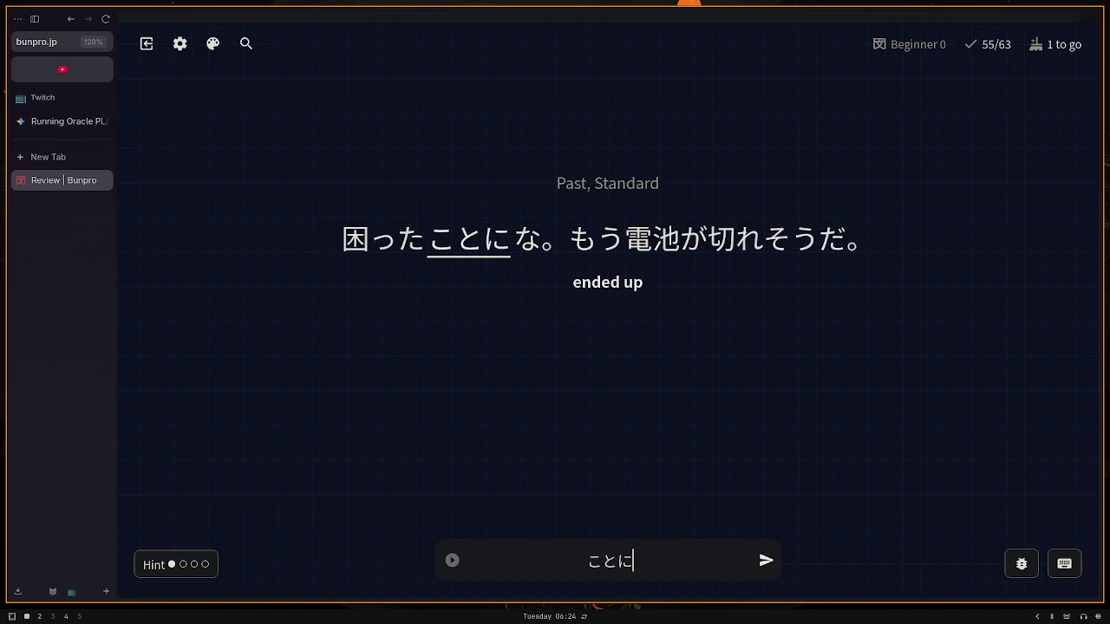
text(なった)
key(Return)
key(Return)
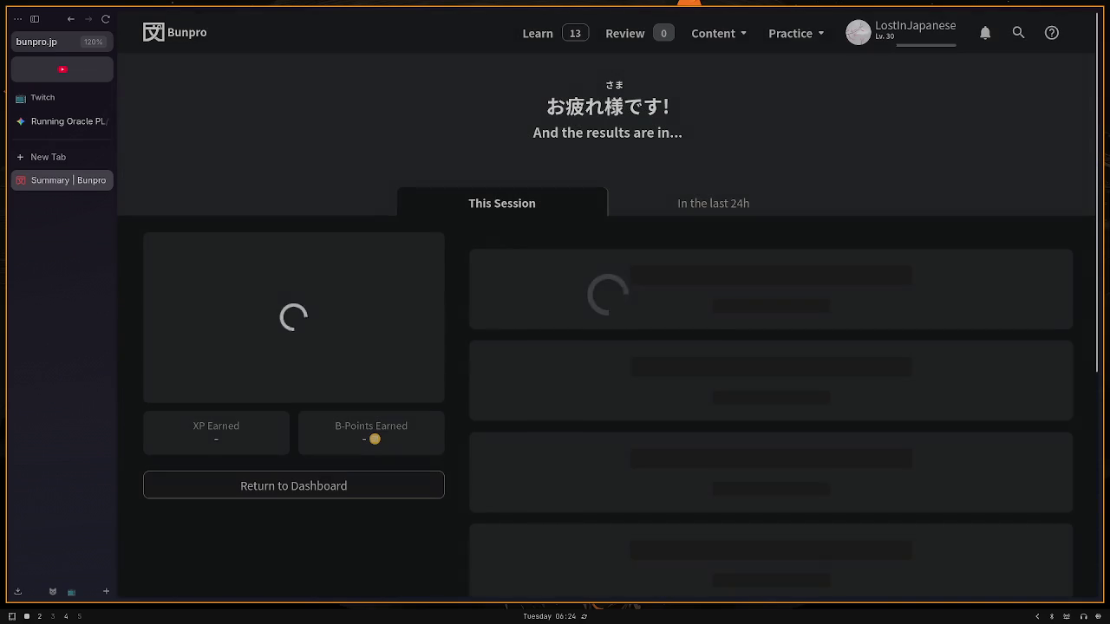
Start the new lesson from the summary page to open the 事にする grammar page
click(537, 35)
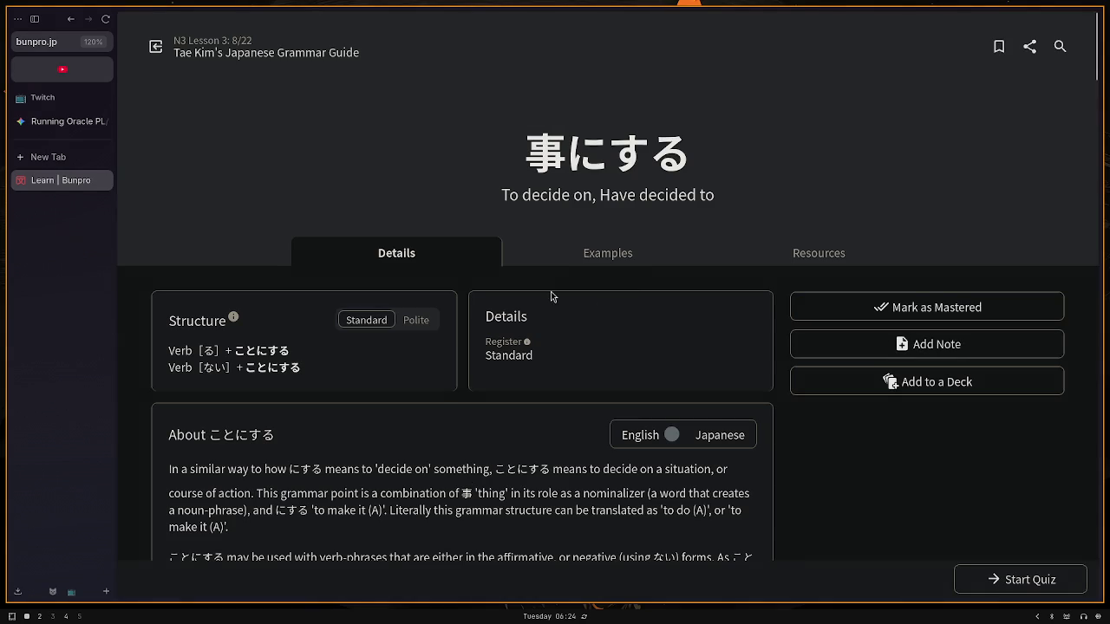
scroll(621, 195, down, 1)
scroll(622, 195, up, 1)
mouse_move(541, 156)
Switch the About explanation to Japanese and back to English, then read it
click(707, 438)
click(646, 435)
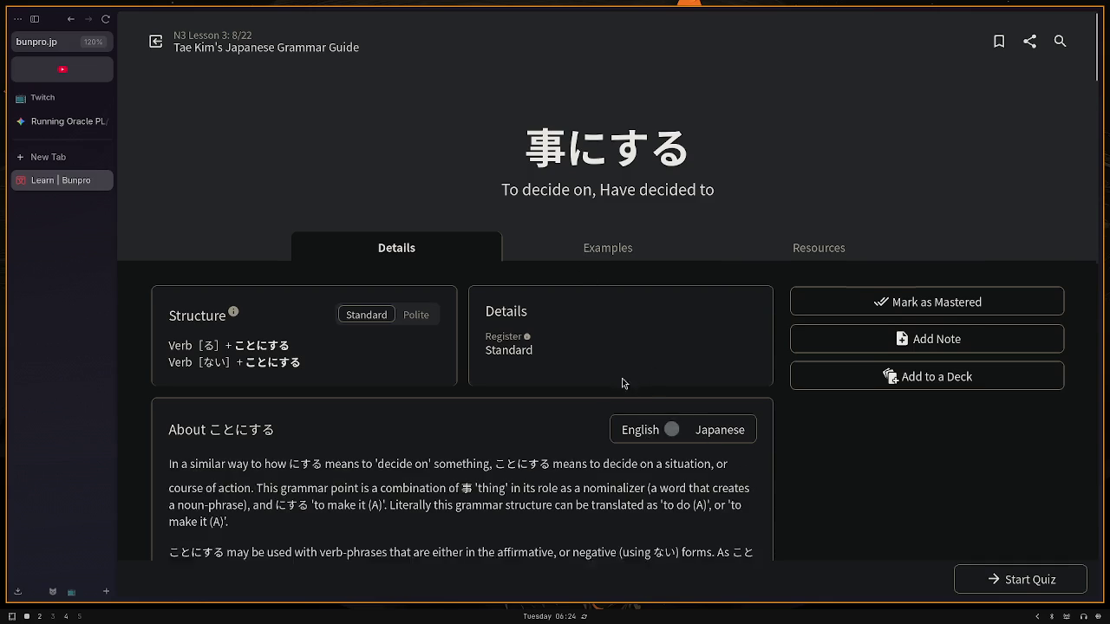
scroll(634, 391, down, 2)
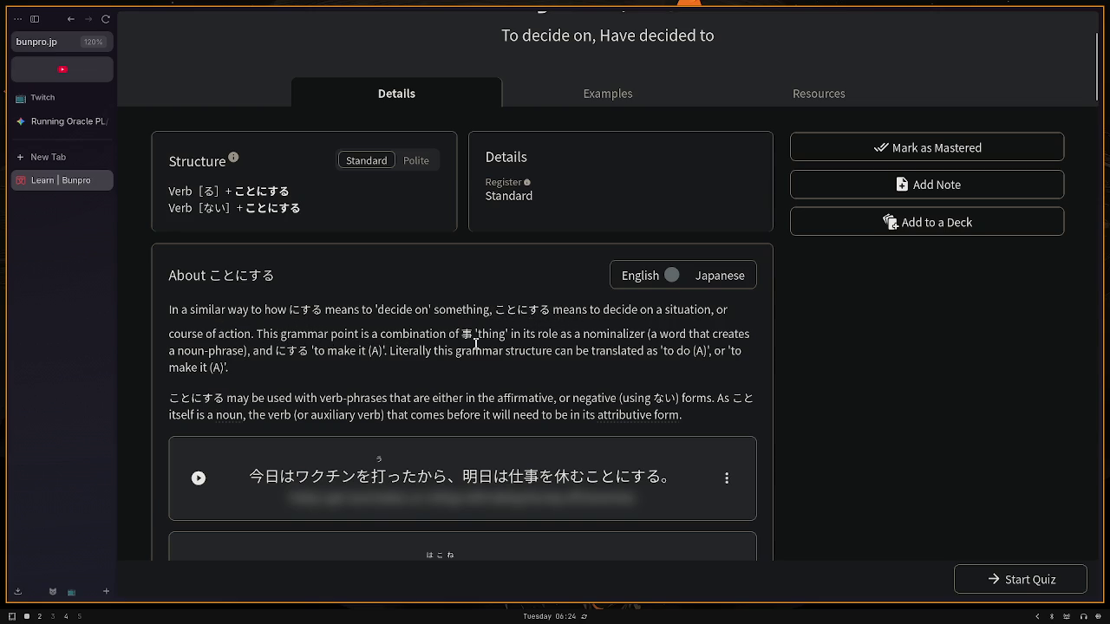
mouse_move(473, 341)
scroll(292, 368, up, 3)
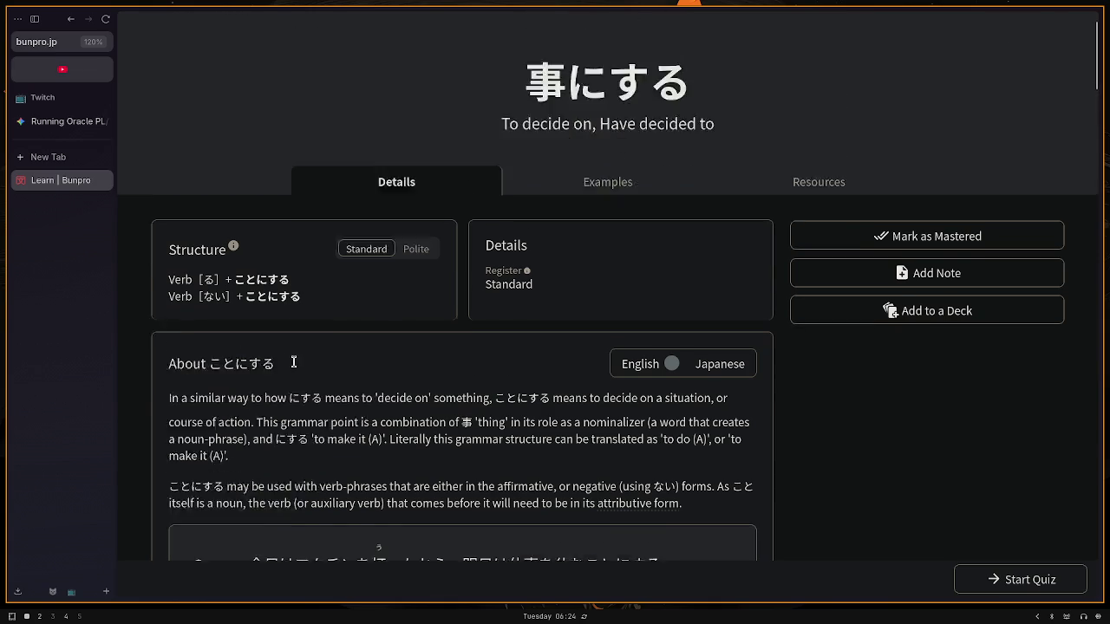
Read the 事にする examples, unblur the Hakone example's English translation, and continue to Caution
scroll(295, 367, down, 5)
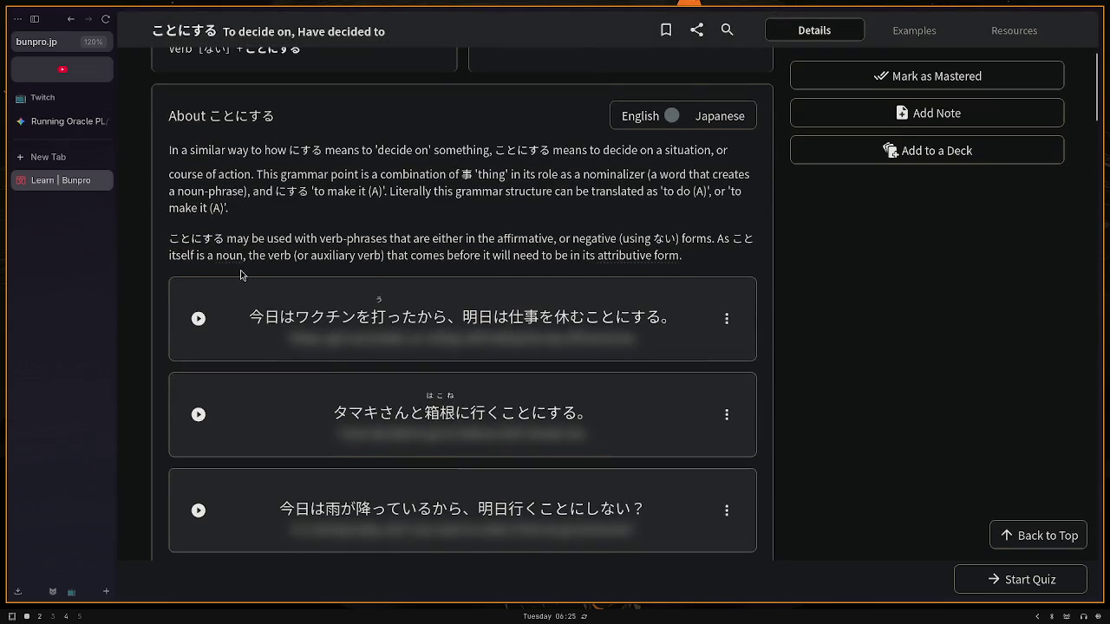
scroll(221, 267, up, 1)
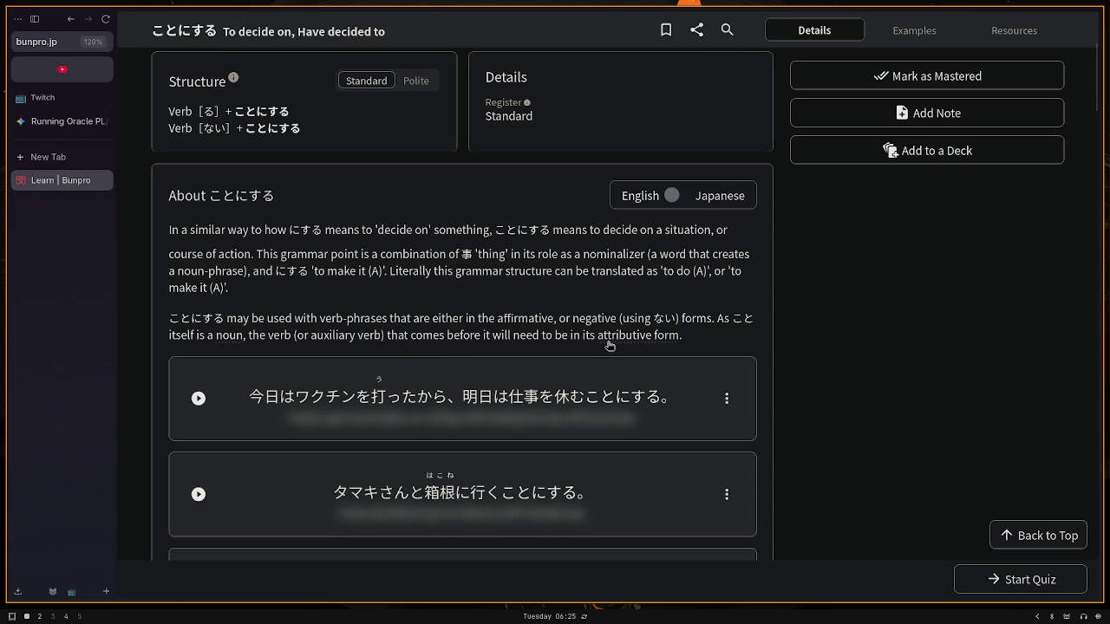
mouse_move(609, 345)
scroll(732, 337, down, 1)
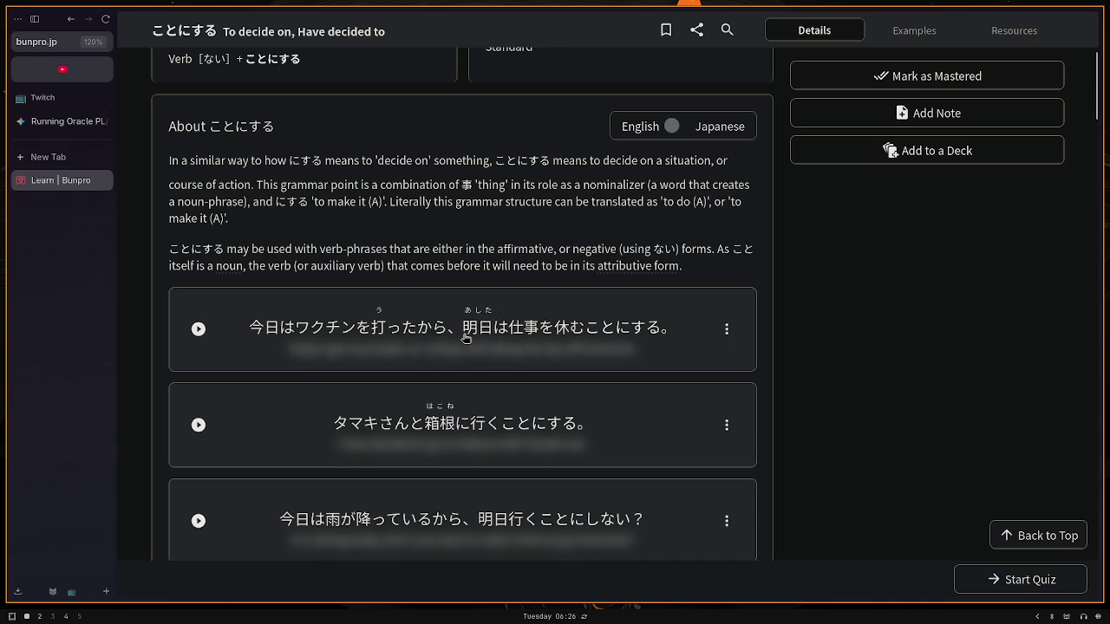
mouse_move(404, 349)
mouse_move(514, 337)
scroll(736, 314, down, 2)
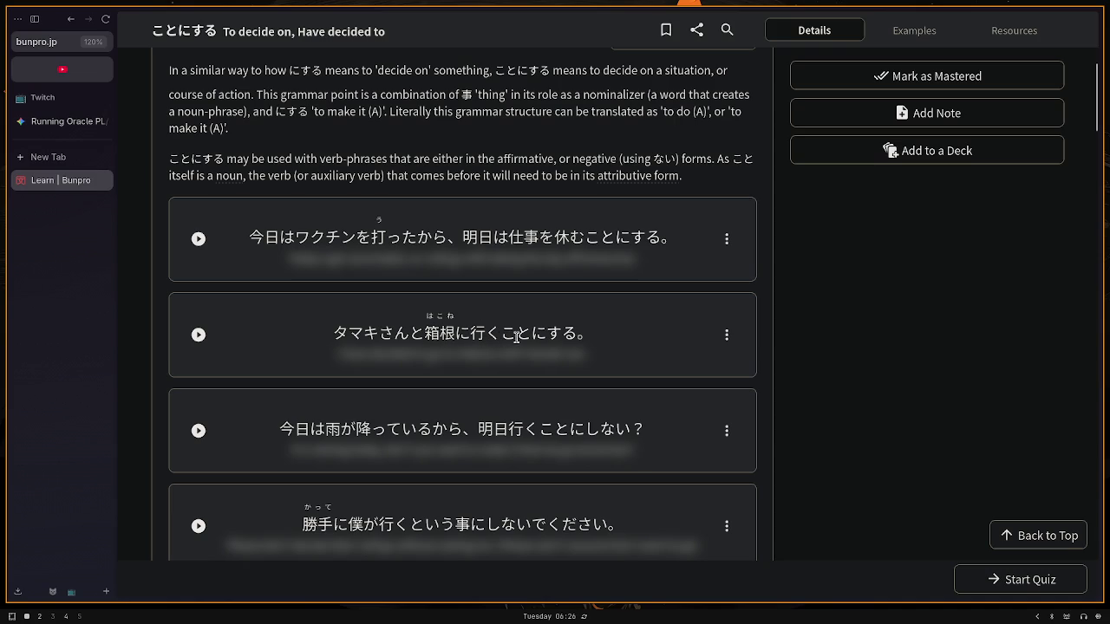
click(502, 354)
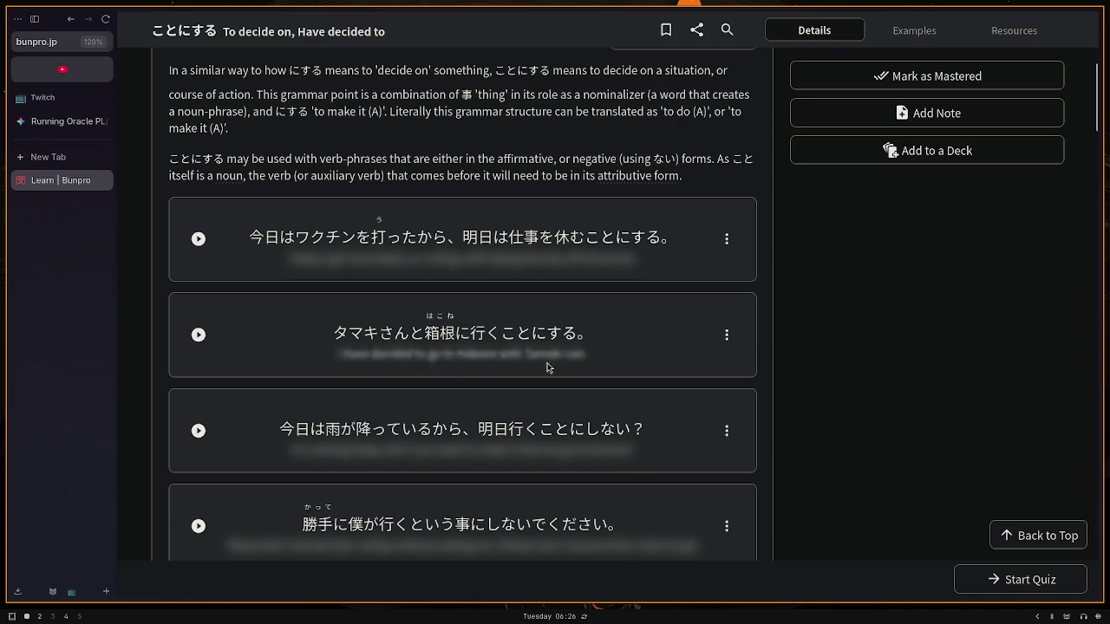
scroll(540, 369, down, 3)
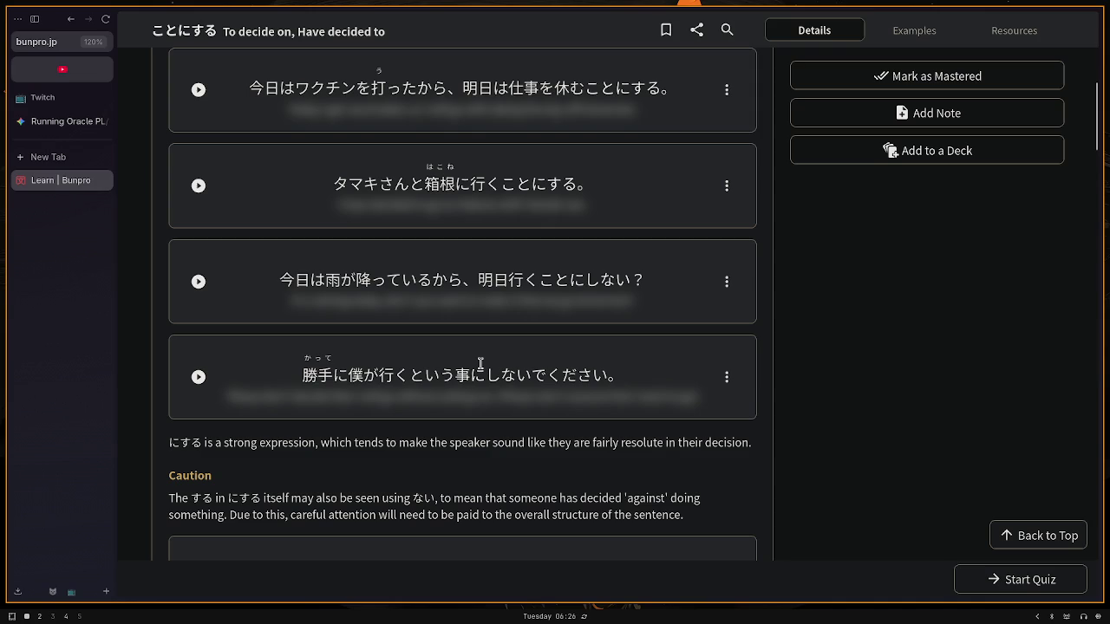
Check the English translations of the rain example cards
mouse_move(295, 291)
mouse_move(360, 293)
mouse_move(487, 260)
mouse_move(401, 301)
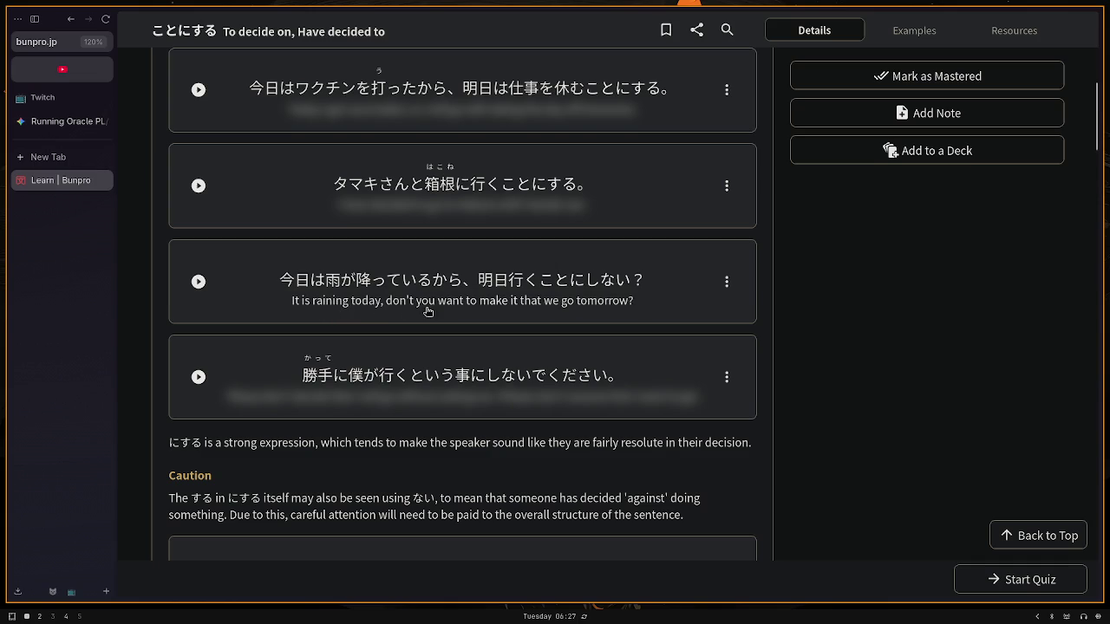
mouse_move(526, 300)
scroll(774, 338, down, 3)
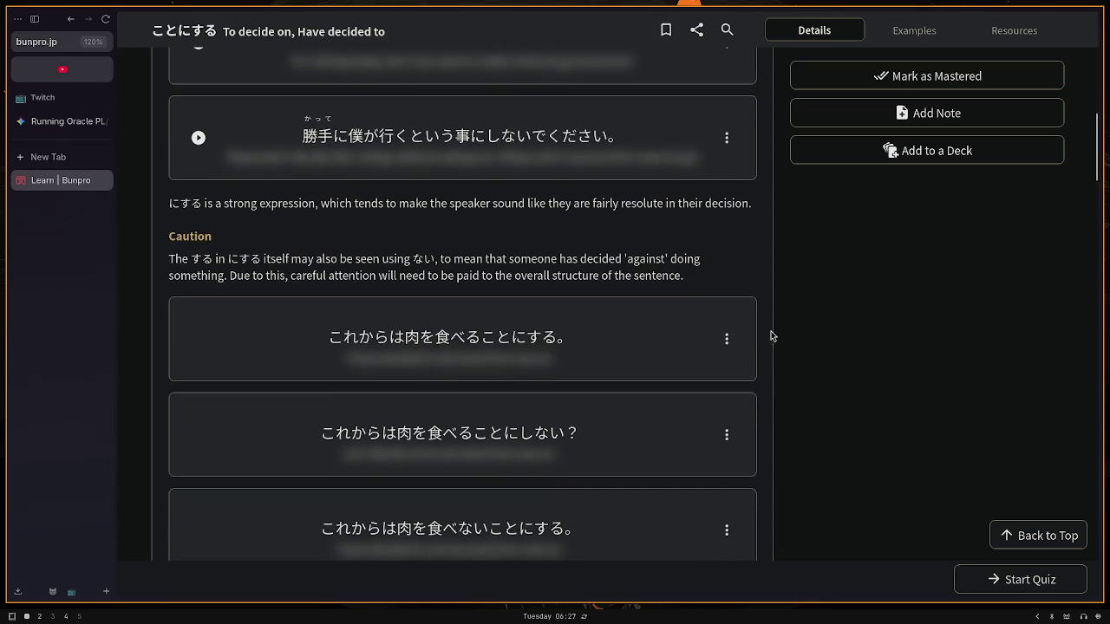
scroll(723, 324, up, 1)
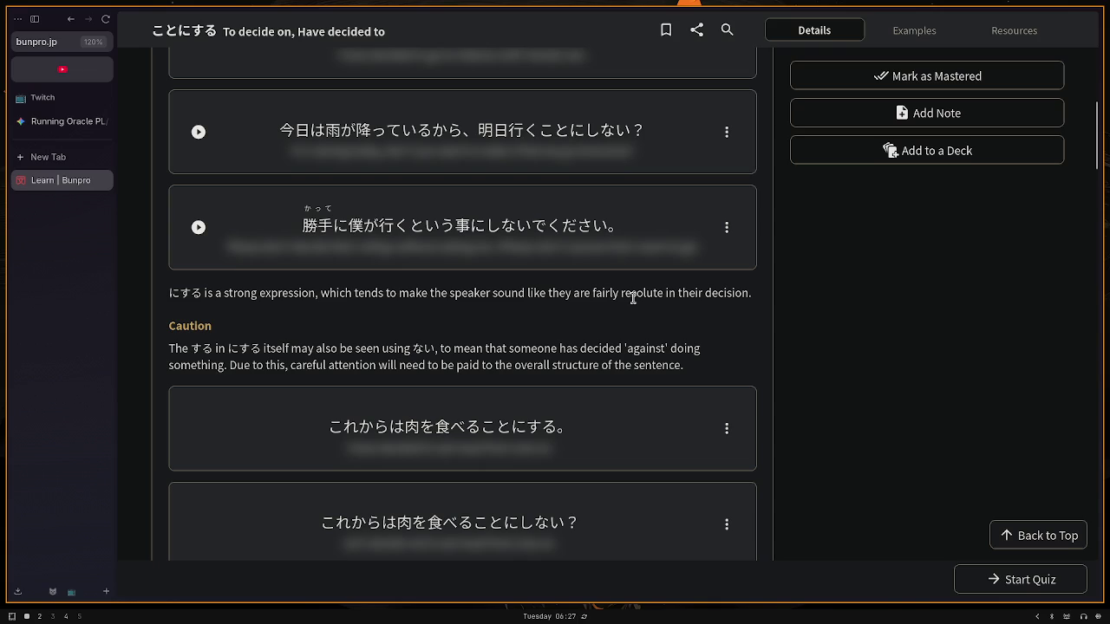
Read the 肉を食べる caution examples and reveal the ことにしない？ example's translation
scroll(696, 317, down, 1)
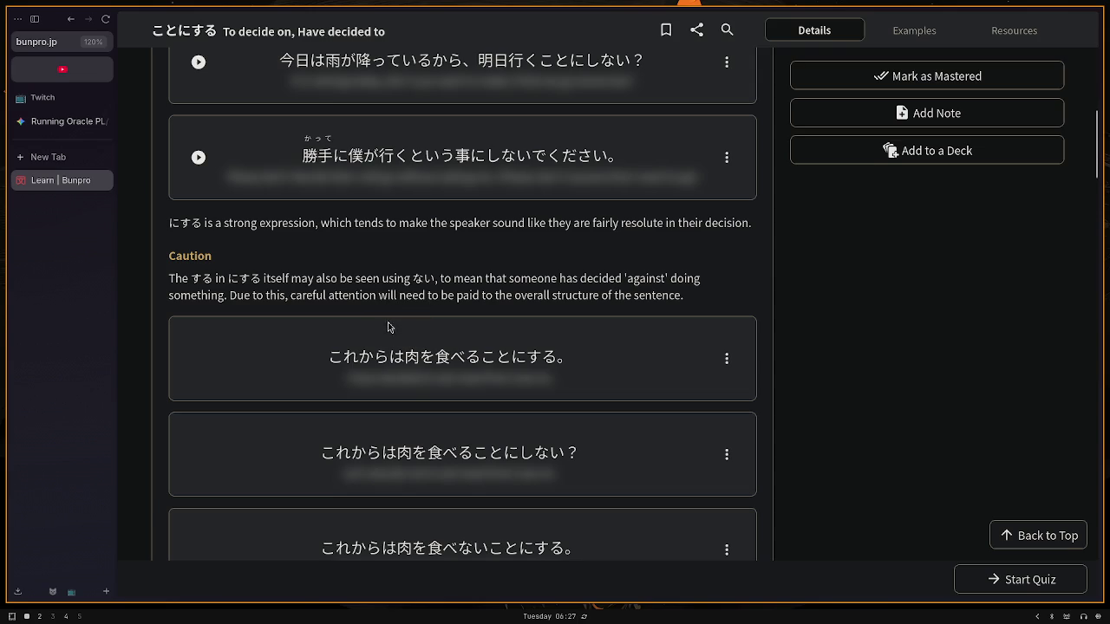
scroll(386, 332, down, 1)
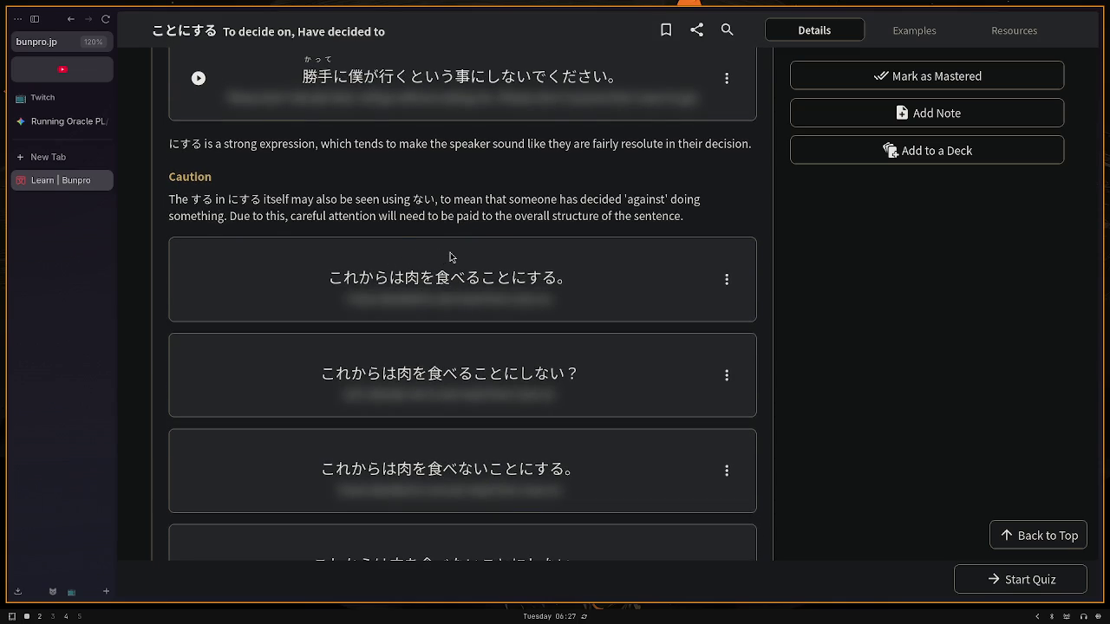
mouse_move(442, 275)
mouse_move(387, 304)
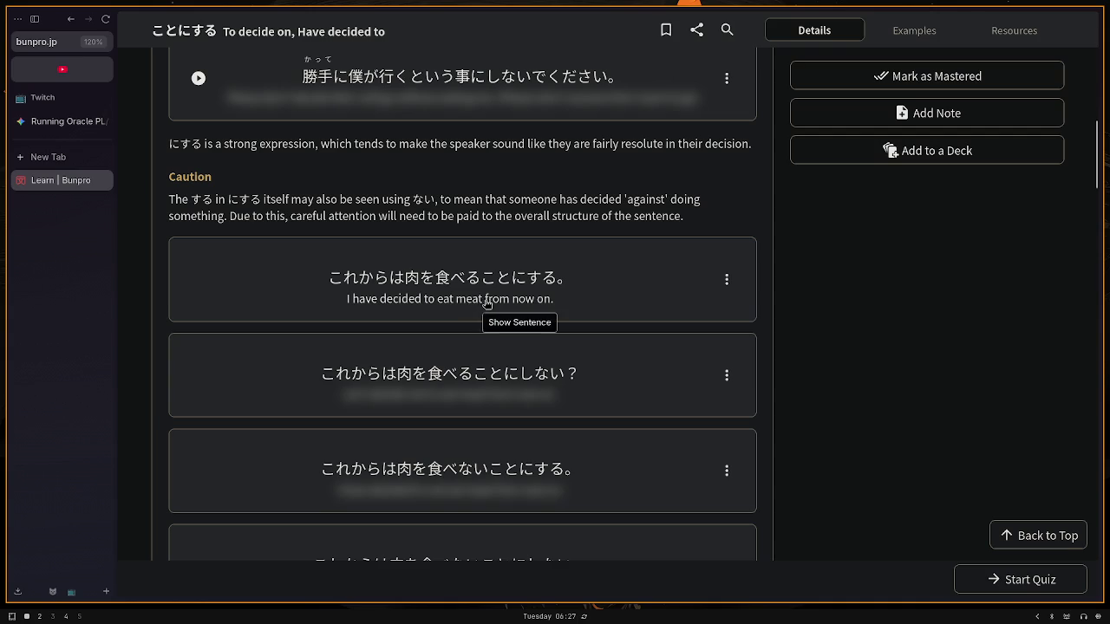
scroll(652, 325, down, 1)
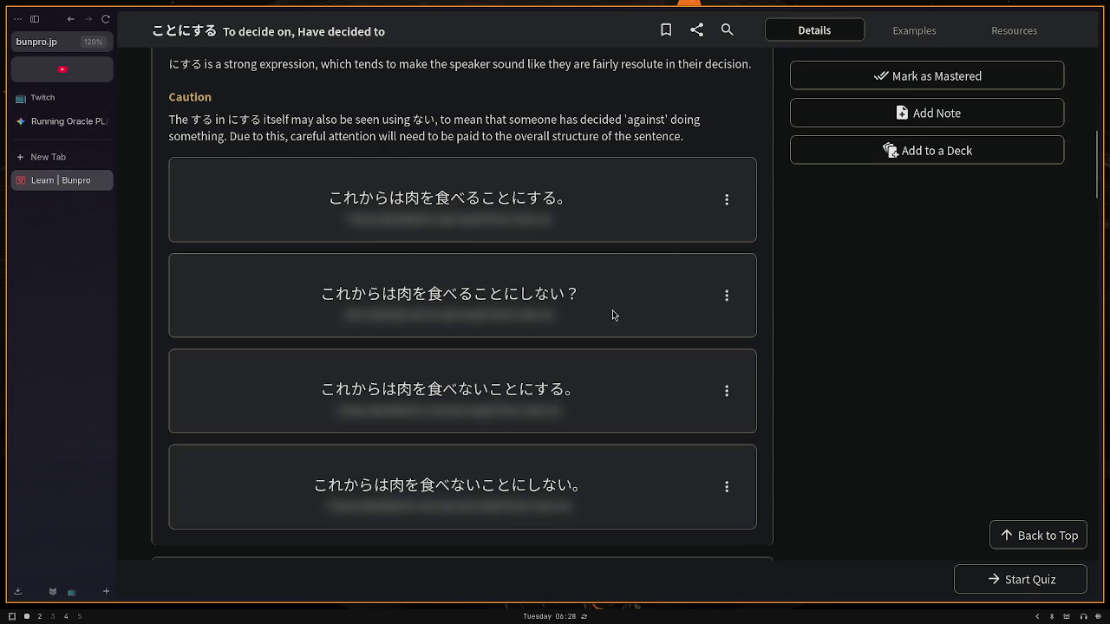
click(536, 318)
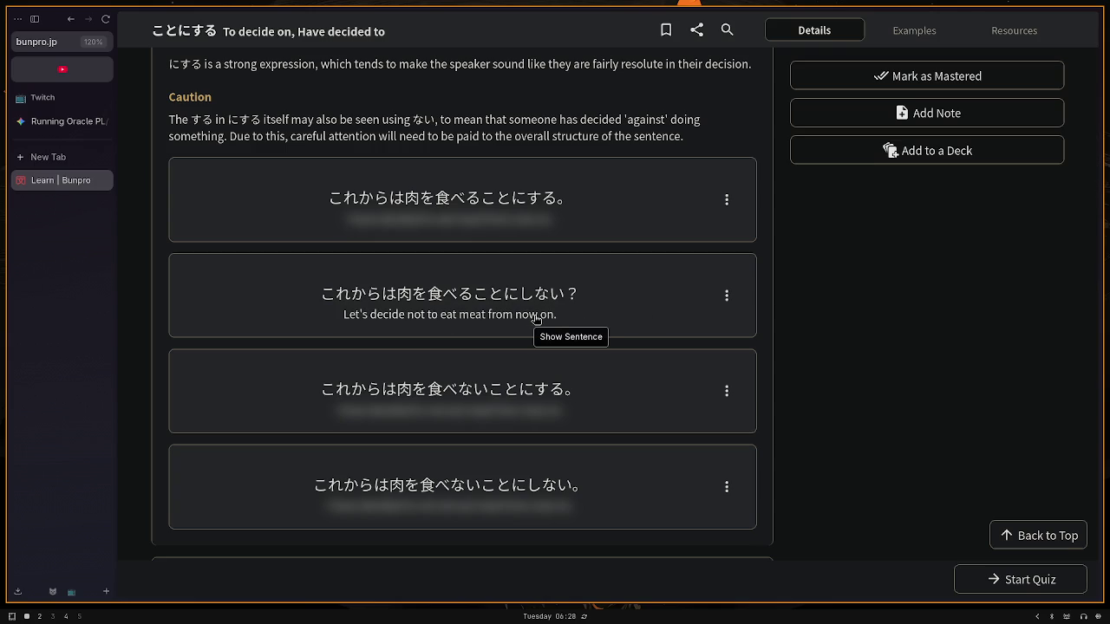
scroll(637, 368, down, 2)
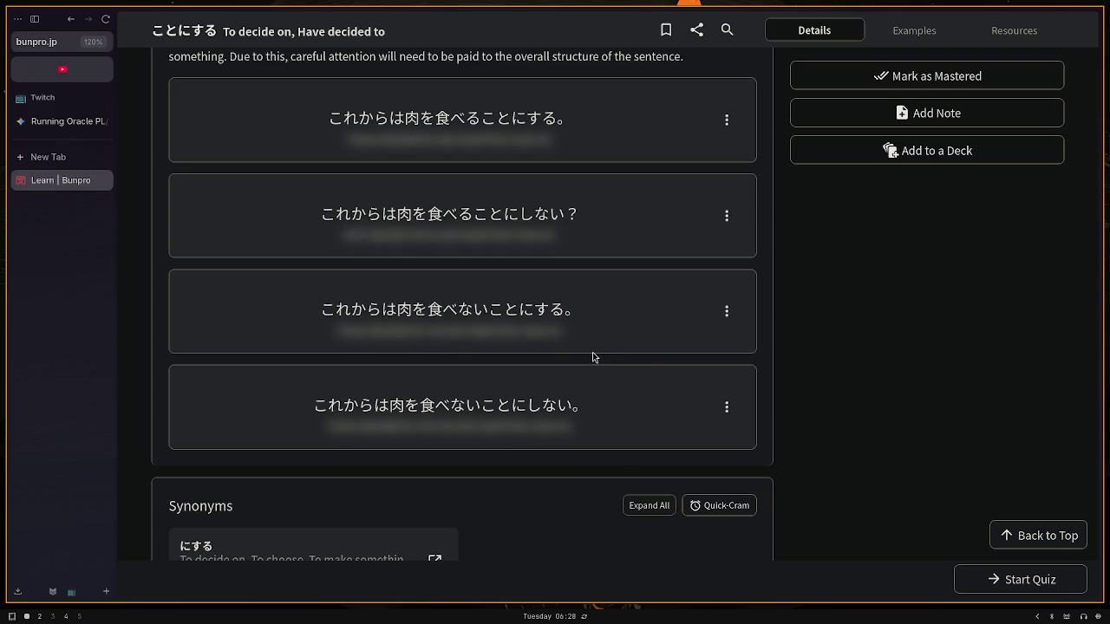
Reveal the 食べないことにする example's translation and read through Synonyms and Related
click(547, 341)
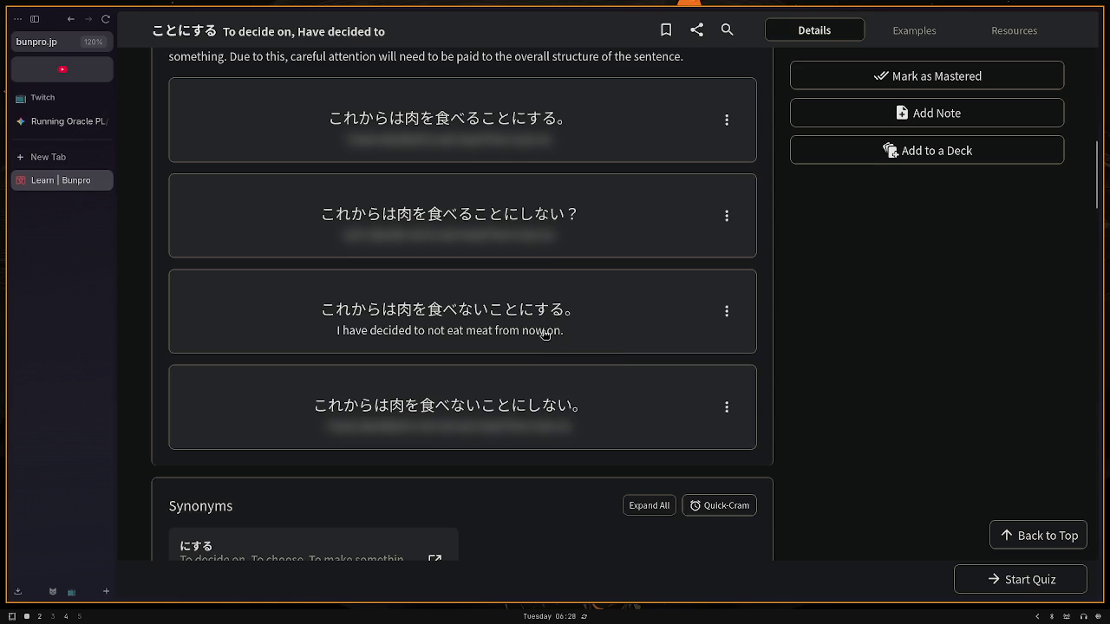
mouse_move(527, 237)
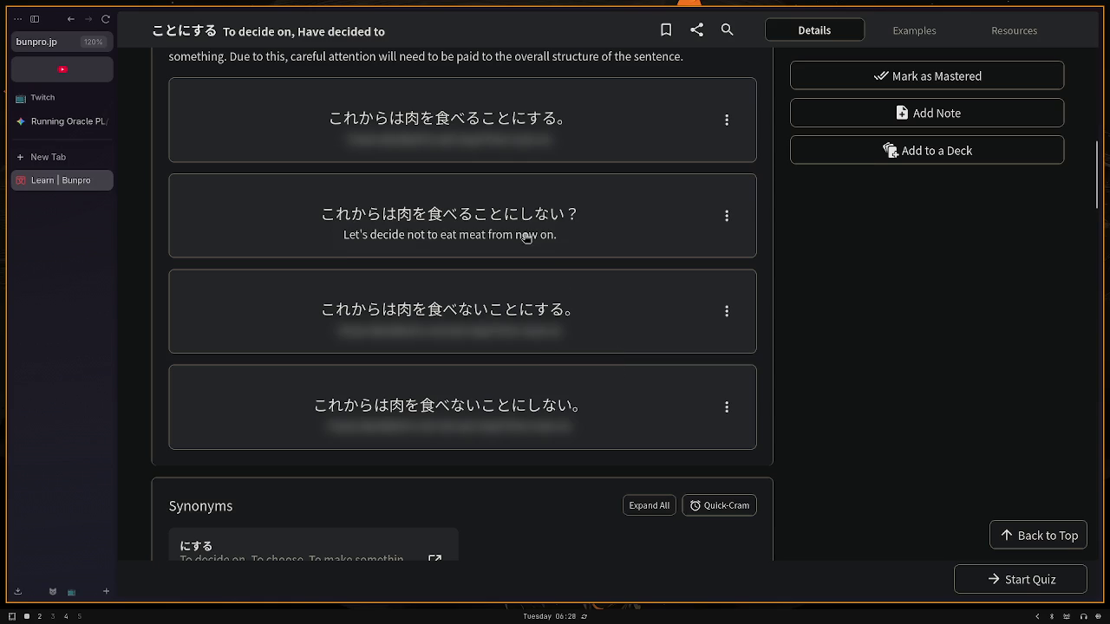
scroll(647, 270, down, 2)
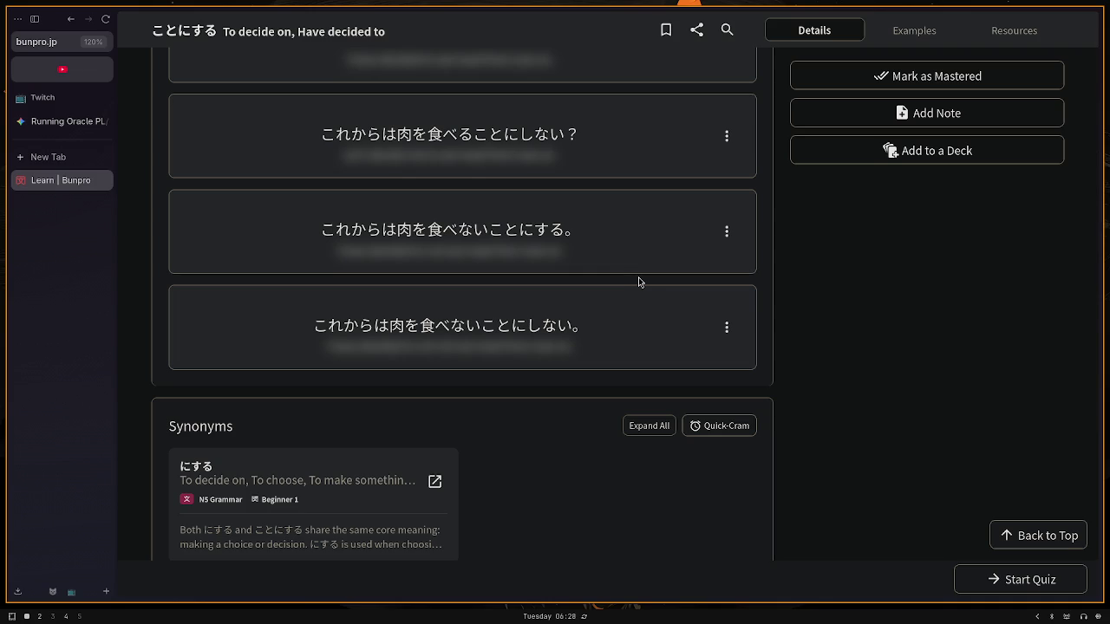
mouse_move(463, 346)
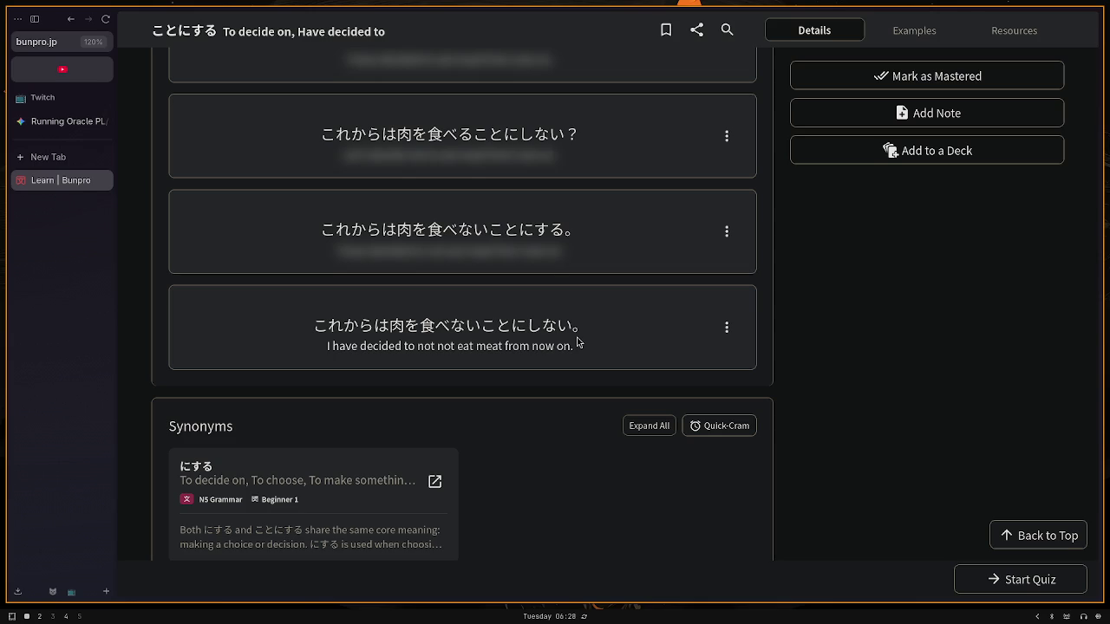
scroll(598, 353, down, 3)
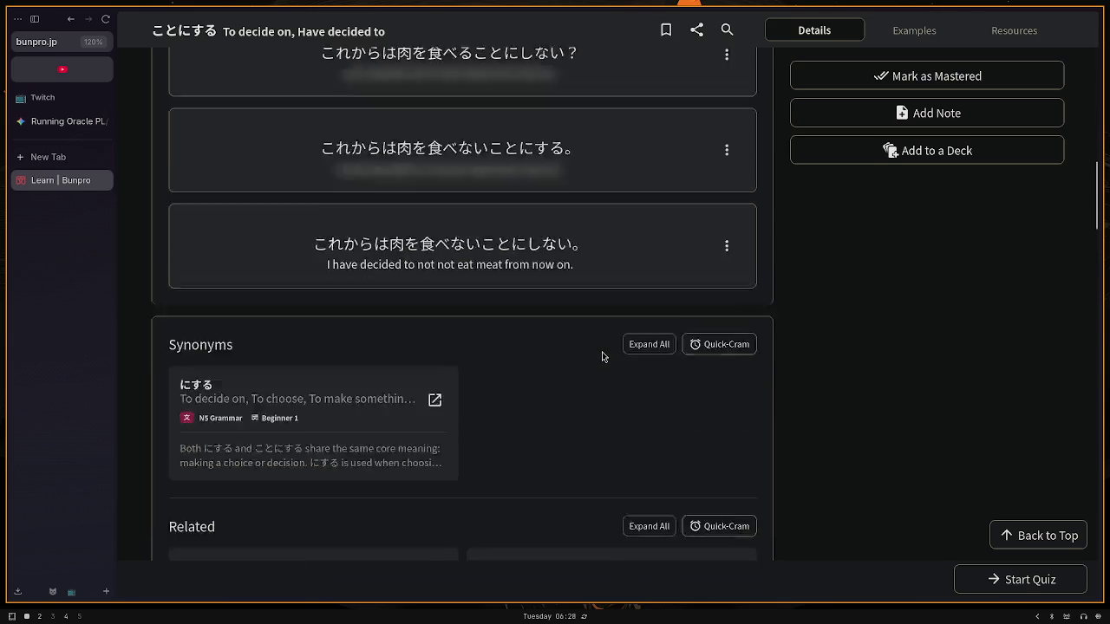
scroll(888, 513, up, 15)
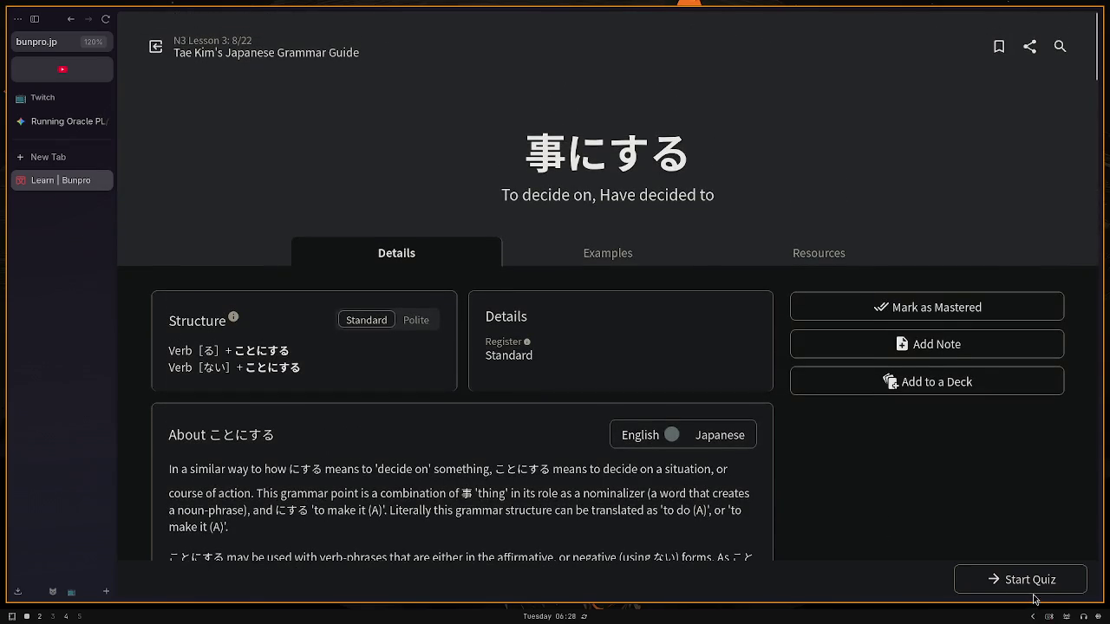
Start the 事にする quiz and answer the sentence with ことにする
click(984, 572)
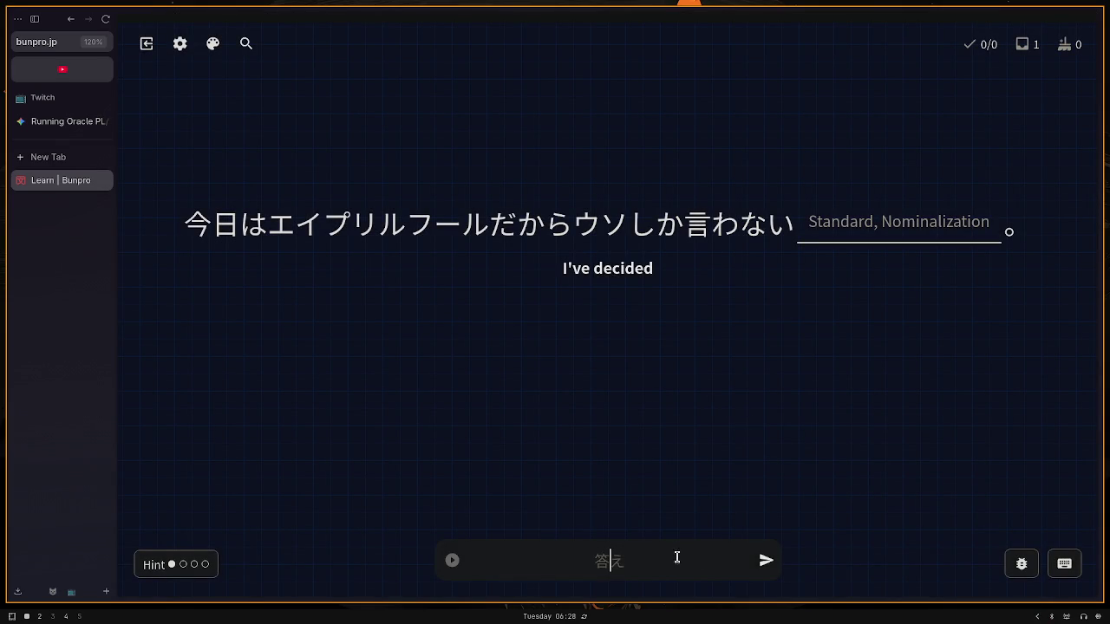
text(kotoni)
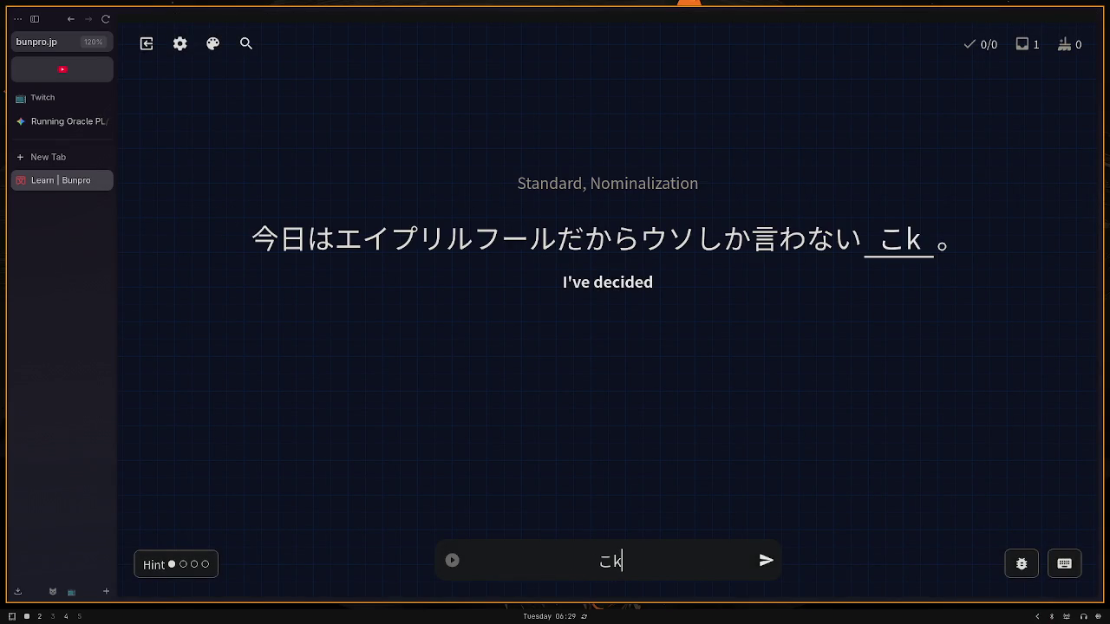
text(suru)
key(Return)
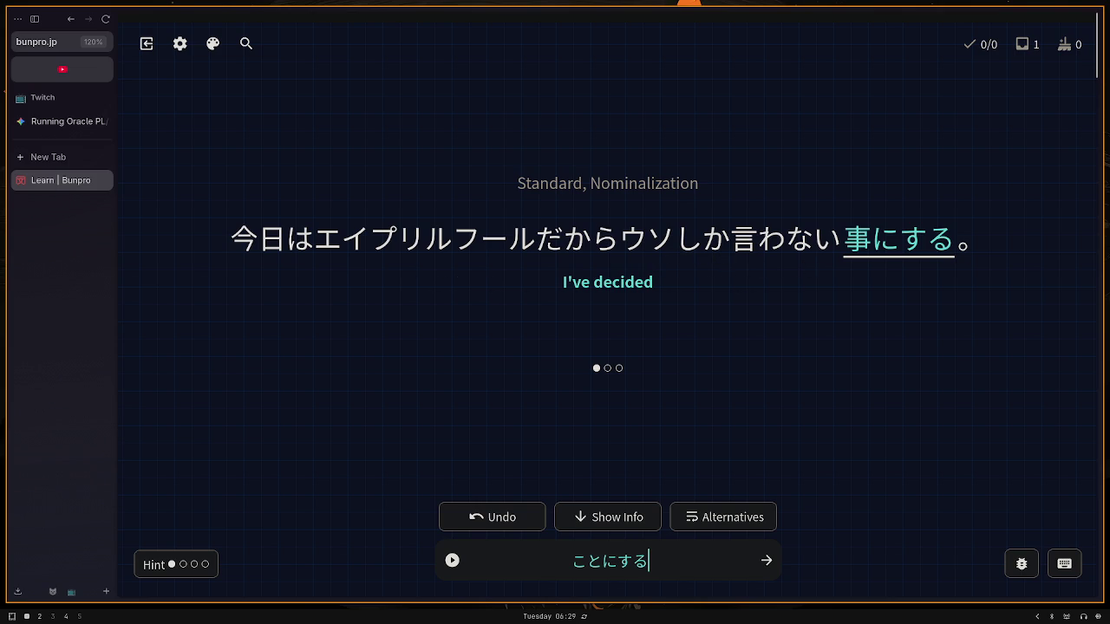
Reveal the April Fool's sentence's English translation, mark ウソ, and continue to the まだ lesson
key(shift+h)
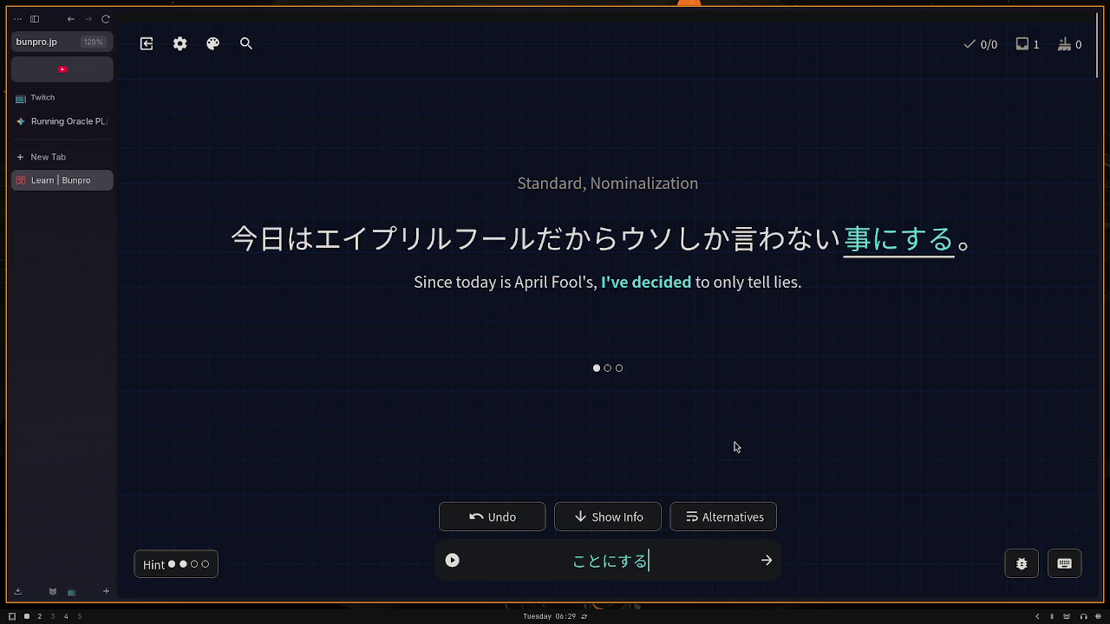
double_click(650, 236)
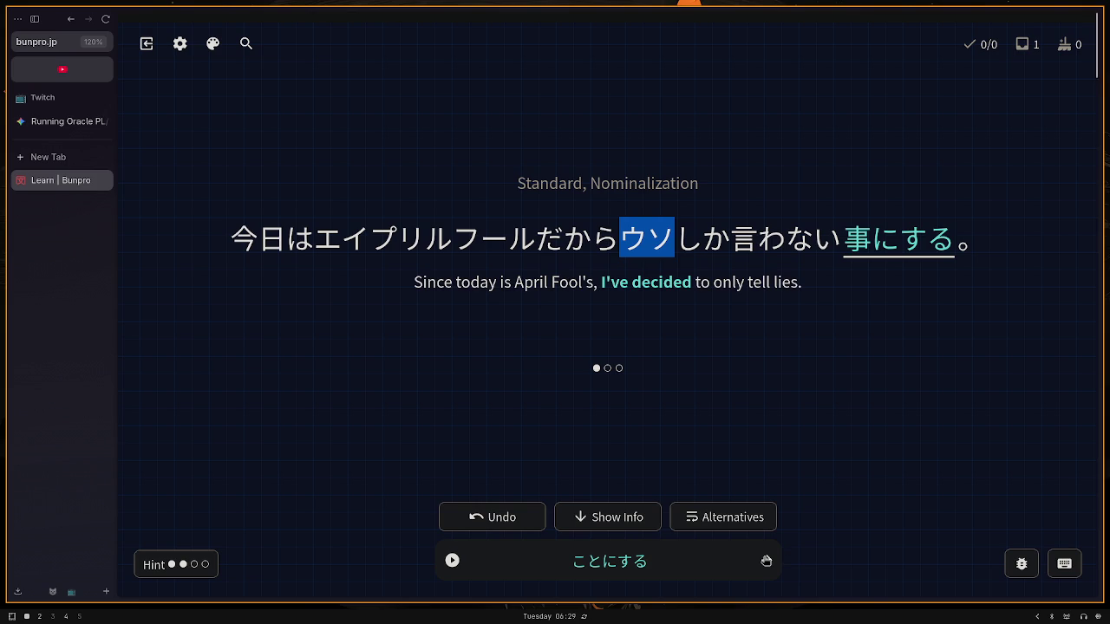
click(767, 560)
click(664, 298)
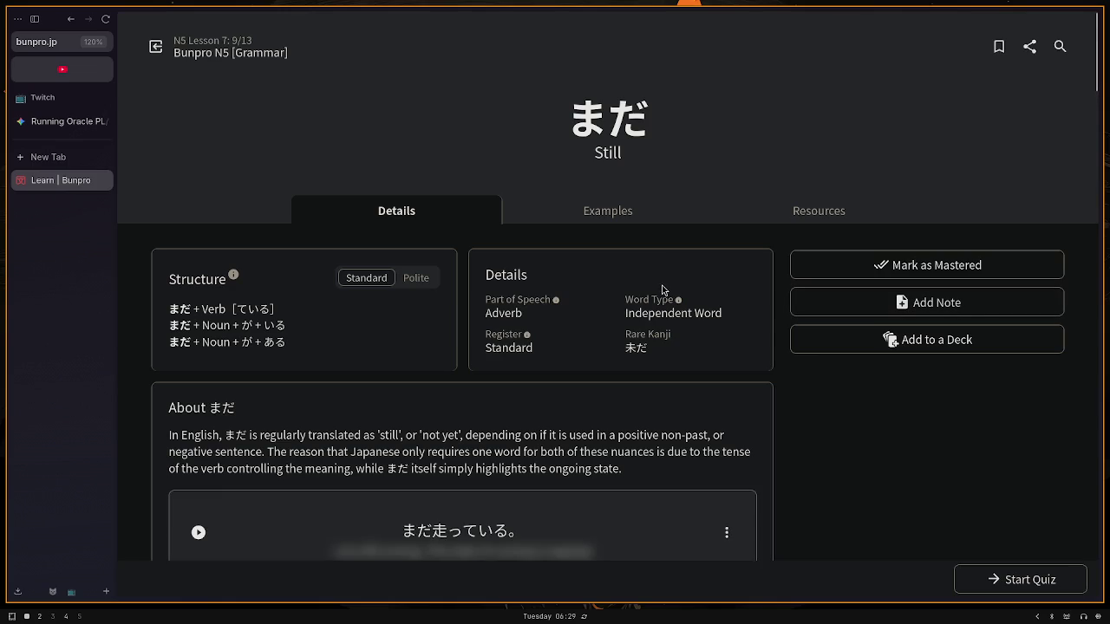
scroll(648, 269, down, 1)
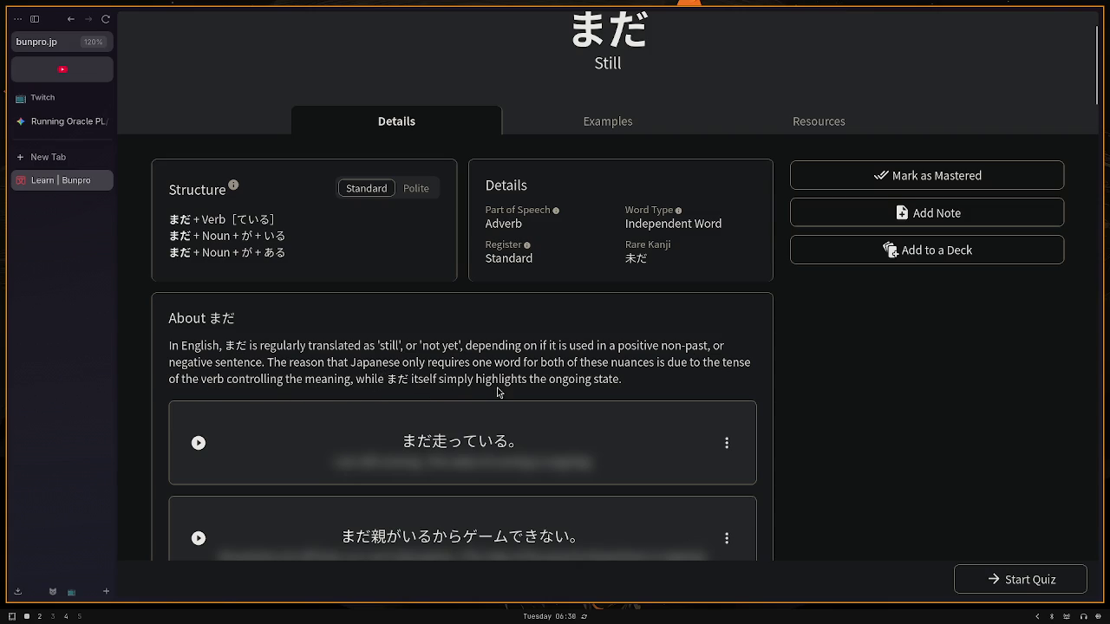
scroll(631, 380, down, 1)
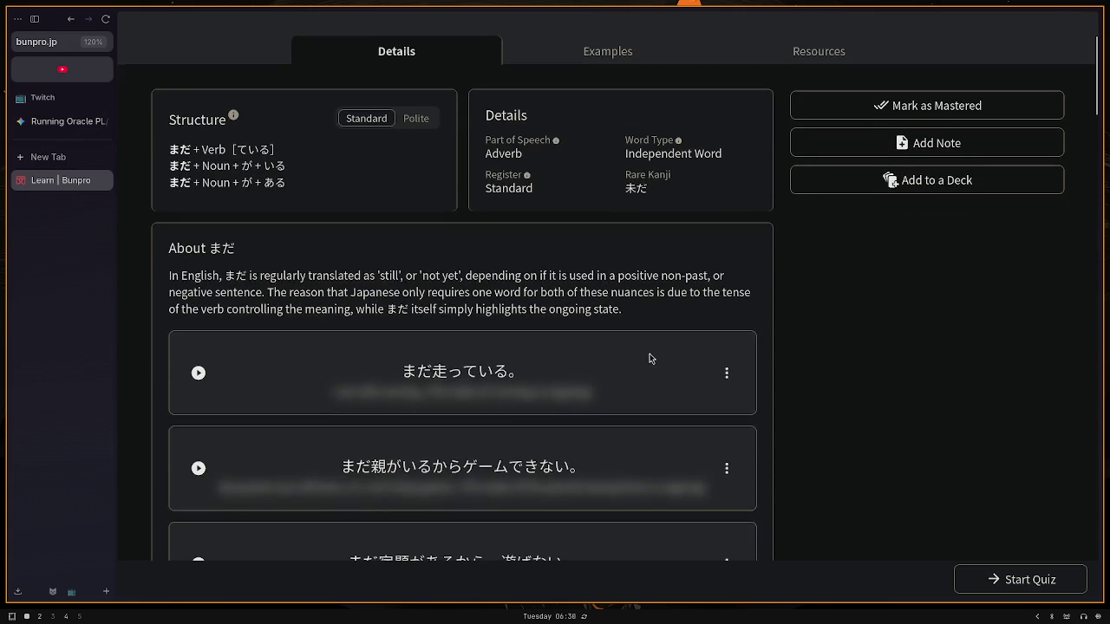